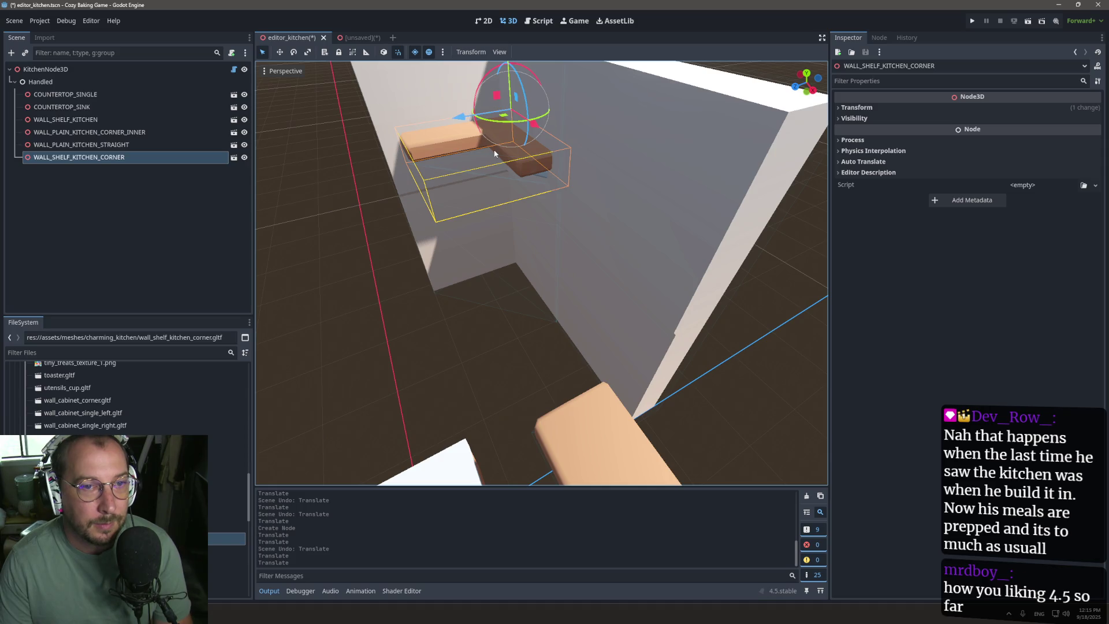
# Step: Try moving the corner shelf along X, undo it, and orbit to a lower frontal view
pyautogui.moveTo(469, 119)
pyautogui.mouseDown()
pyautogui.moveTo(402, 133)
pyautogui.moveTo(443, 125)
pyautogui.mouseUp()
pyautogui.hotkey('ctrl', 'z')
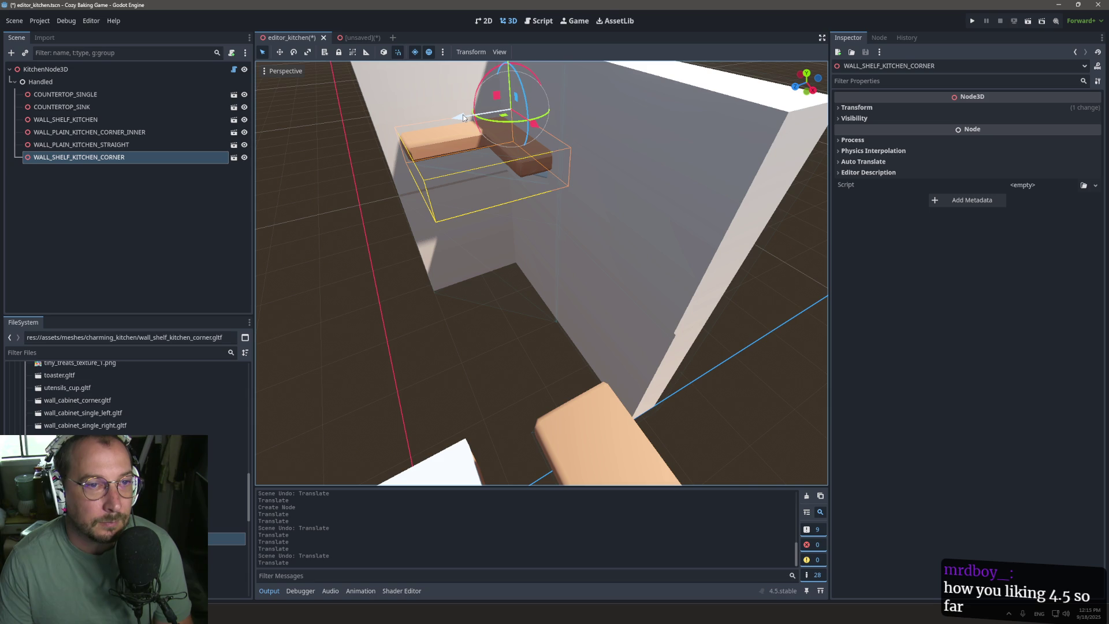
pyautogui.scroll(-5, 480, 281)
pyautogui.moveTo(479, 281); pyautogui.dragTo(486, 306)
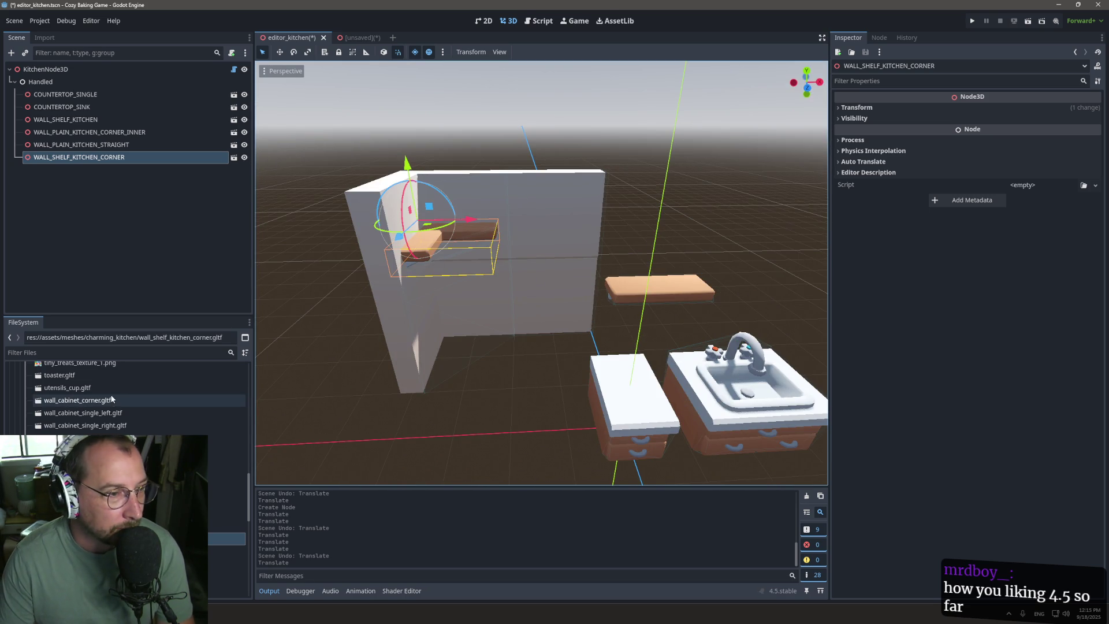
pyautogui.scroll(-3, 226, 488)
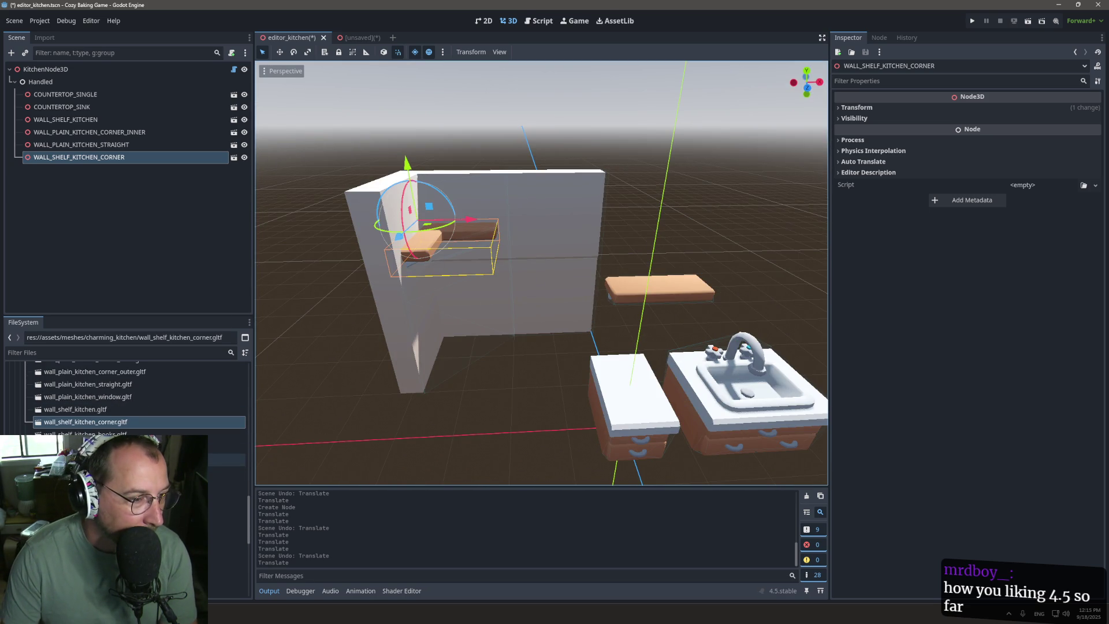
pyautogui.scroll(1, 226, 462)
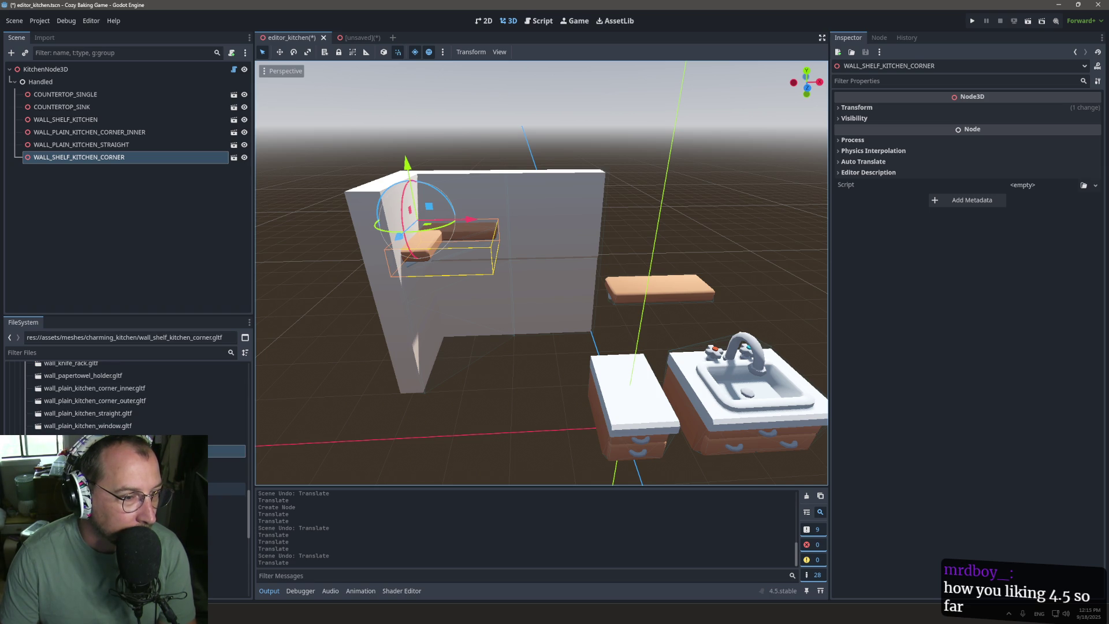
# Step: Place countertop_corner_inner.gltf into the wall corner of the kitchen
pyautogui.moveTo(116, 488)
pyautogui.mouseDown()
pyautogui.moveTo(502, 383)
pyautogui.moveTo(318, 451)
pyautogui.moveTo(225, 572)
pyautogui.mouseUp()
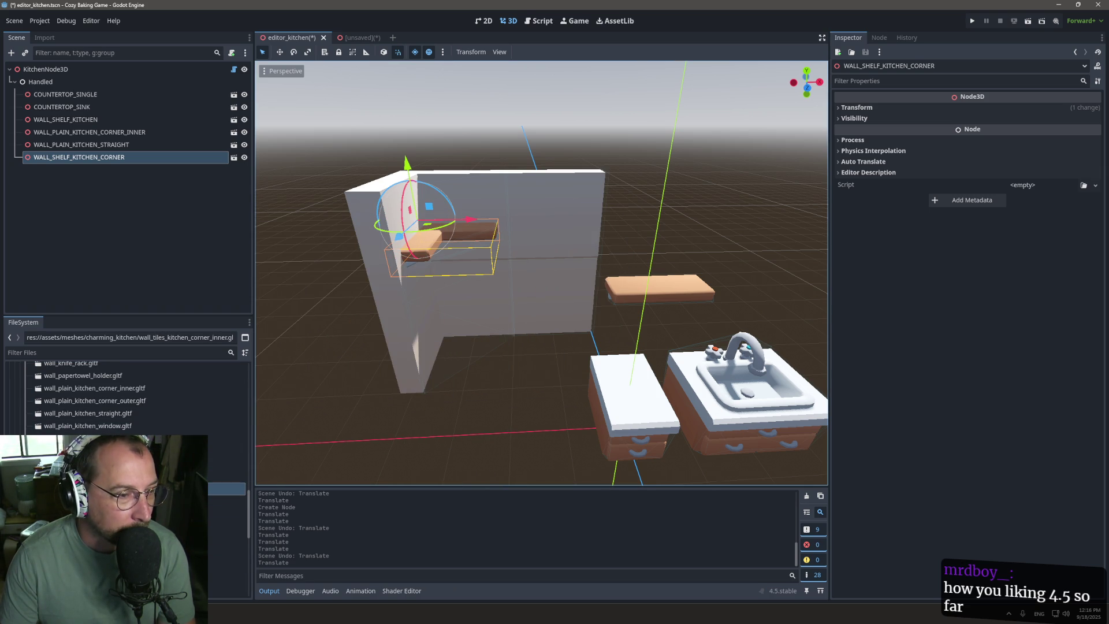
pyautogui.scroll(5, 127, 399)
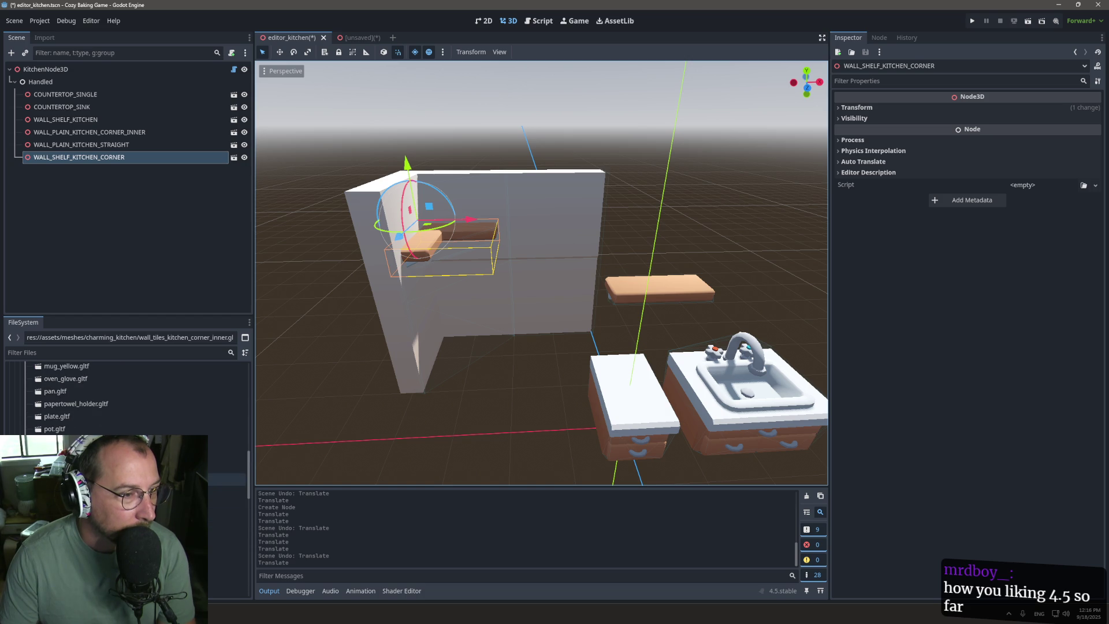
pyautogui.scroll(5, 226, 494)
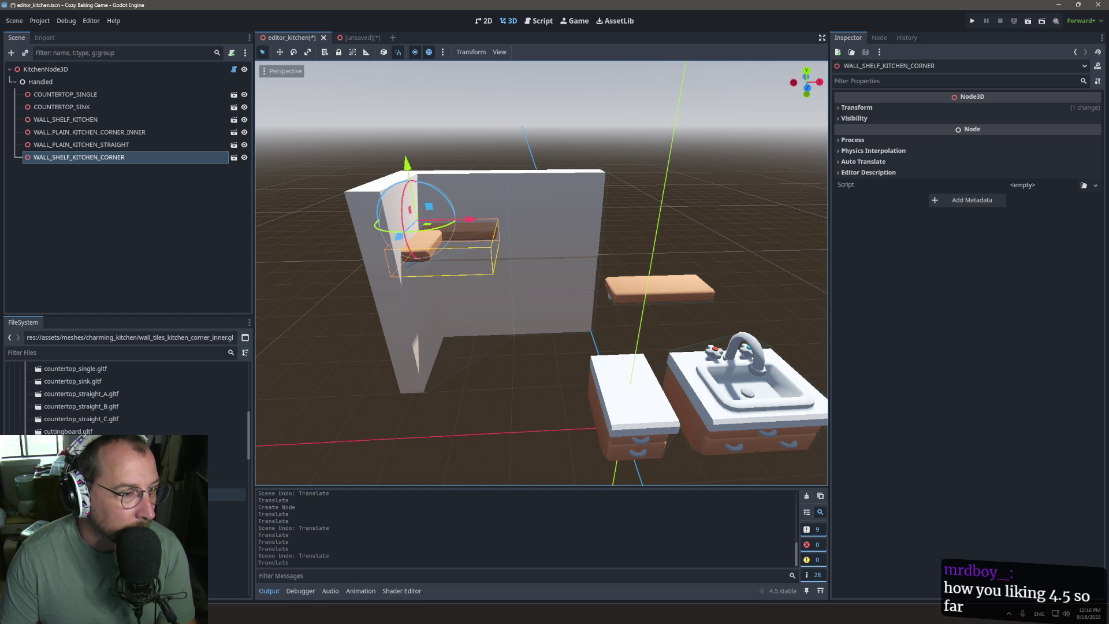
pyautogui.scroll(2, 225, 494)
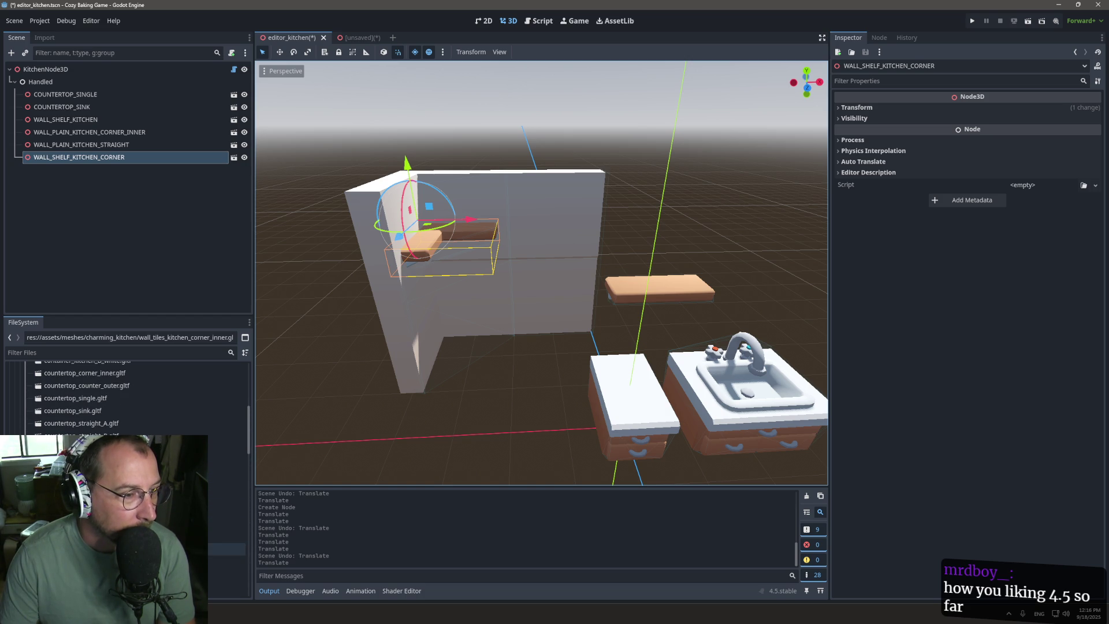
pyautogui.scroll(3, 226, 474)
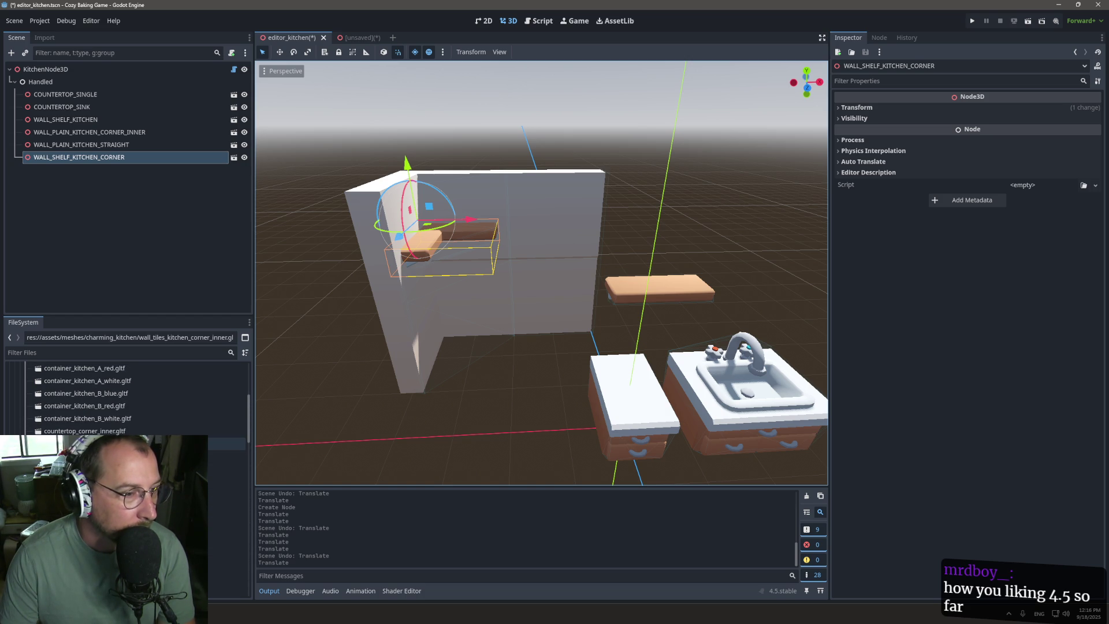
pyautogui.moveTo(225, 431)
pyautogui.mouseDown()
pyautogui.moveTo(502, 356)
pyautogui.moveTo(458, 346)
pyautogui.moveTo(438, 372)
pyautogui.moveTo(445, 358)
pyautogui.moveTo(342, 393)
pyautogui.moveTo(447, 260)
pyautogui.moveTo(703, 250)
pyautogui.moveTo(506, 285)
pyautogui.moveTo(462, 315)
pyautogui.moveTo(567, 425)
pyautogui.mouseUp()
# Step: Push COUNTERTOP_SINGLE back along Z against the wall, undoing the stray sideways moves
pyautogui.click(568, 425)
pyautogui.scroll(-3, 569, 439)
pyautogui.scroll(3, 563, 468)
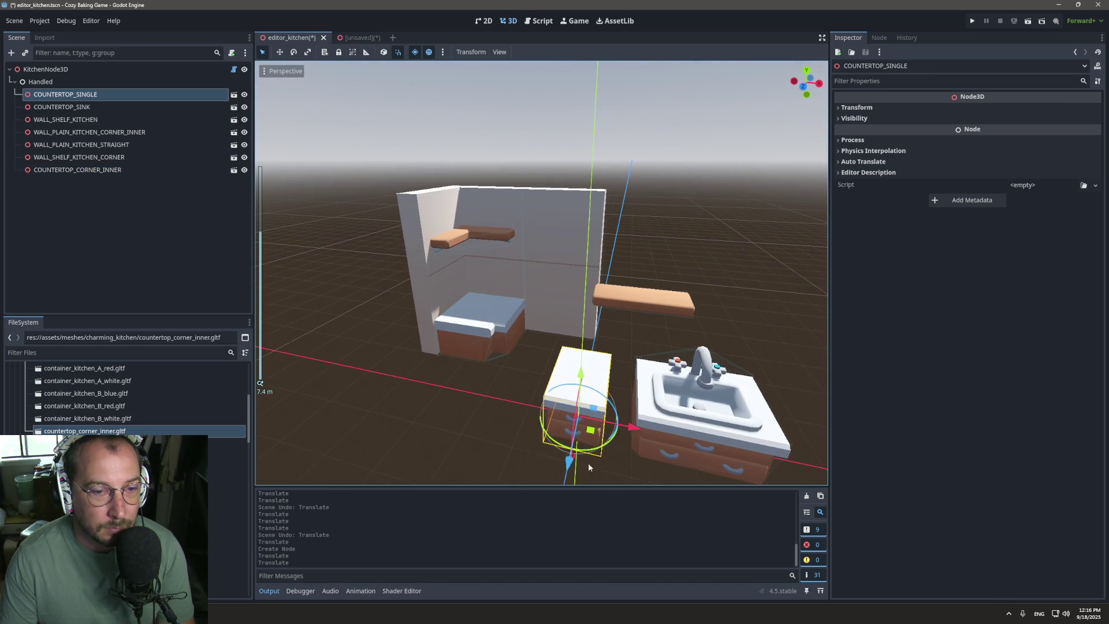
pyautogui.moveTo(563, 467); pyautogui.dragTo(574, 404)
pyautogui.moveTo(640, 364)
pyautogui.mouseDown()
pyautogui.moveTo(575, 354)
pyautogui.moveTo(594, 354)
pyautogui.mouseUp()
pyautogui.scroll(5, 640, 381)
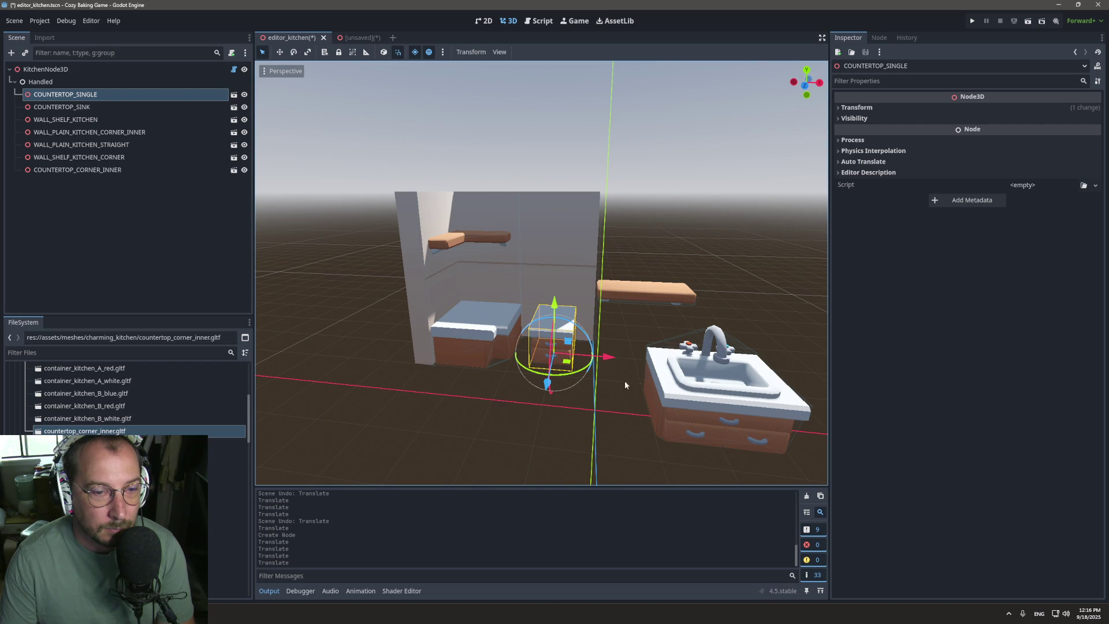
pyautogui.moveTo(619, 420); pyautogui.dragTo(584, 421)
pyautogui.hotkey('ctrl', 'z')
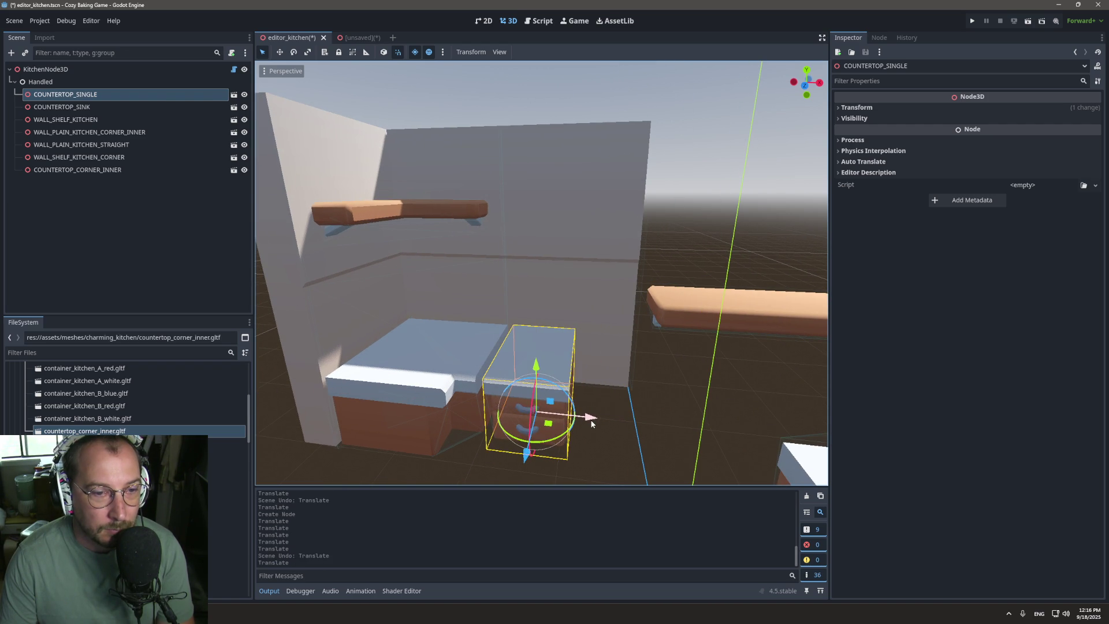
pyautogui.hotkey('ctrl', 'z')
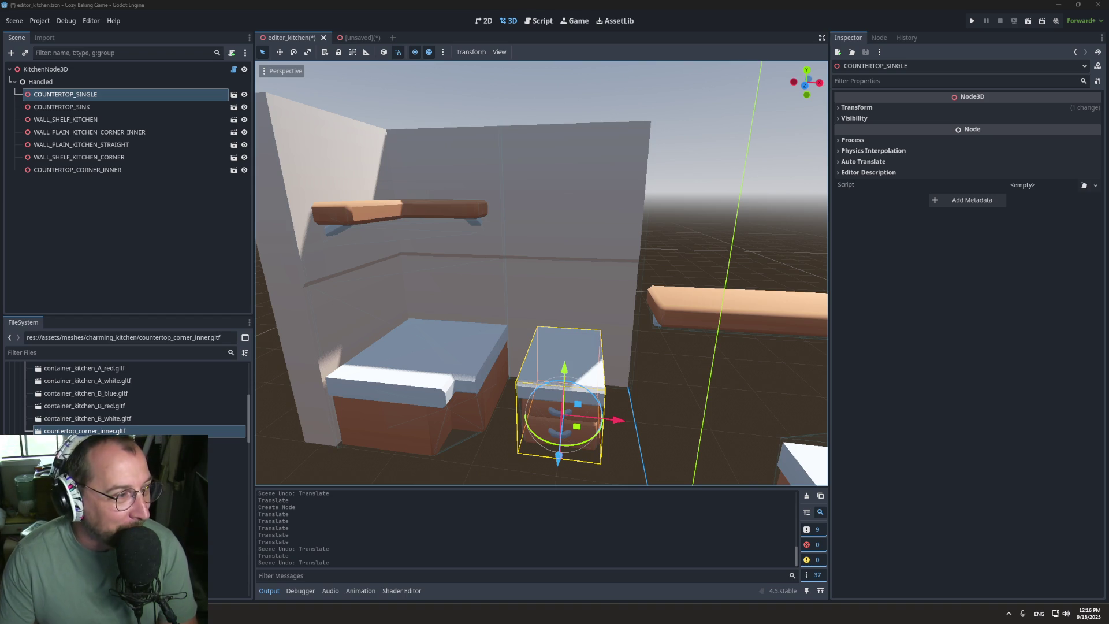
# Step: Move the sink countertop along Z into line with the other counters
pyautogui.scroll(-5, 436, 284)
pyautogui.click(688, 374)
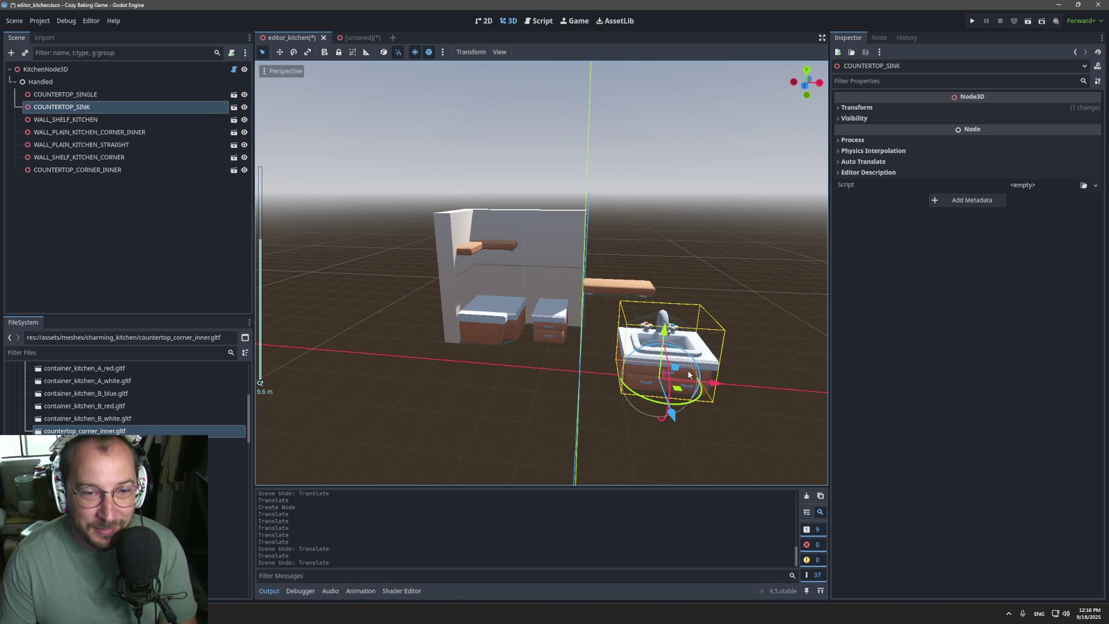
pyautogui.moveTo(674, 421); pyautogui.dragTo(663, 396)
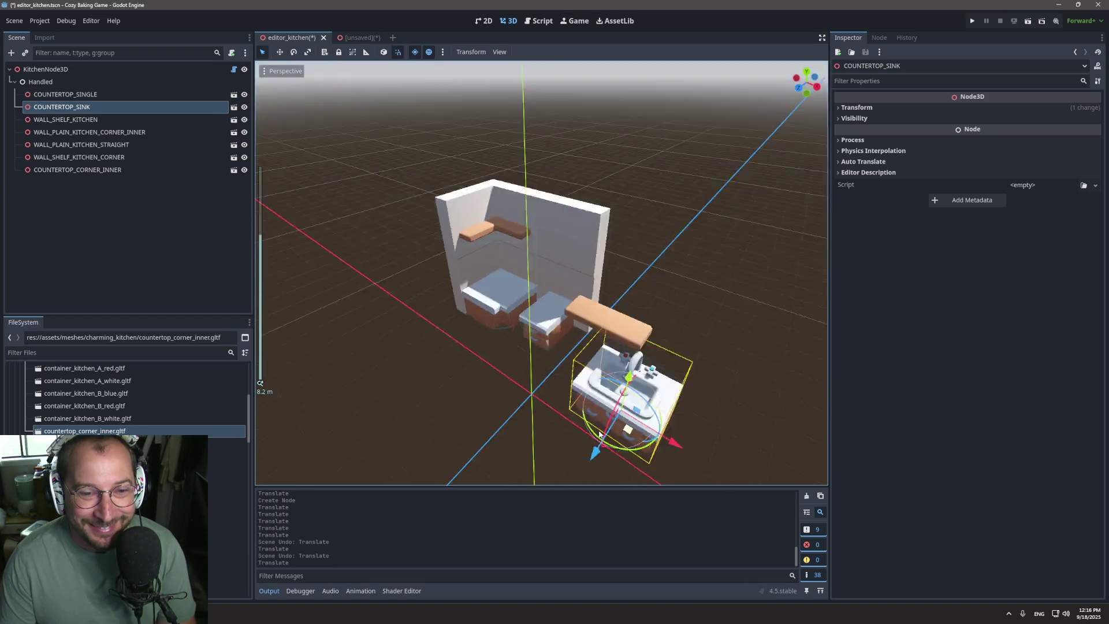
pyautogui.moveTo(438, 386); pyautogui.dragTo(474, 392)
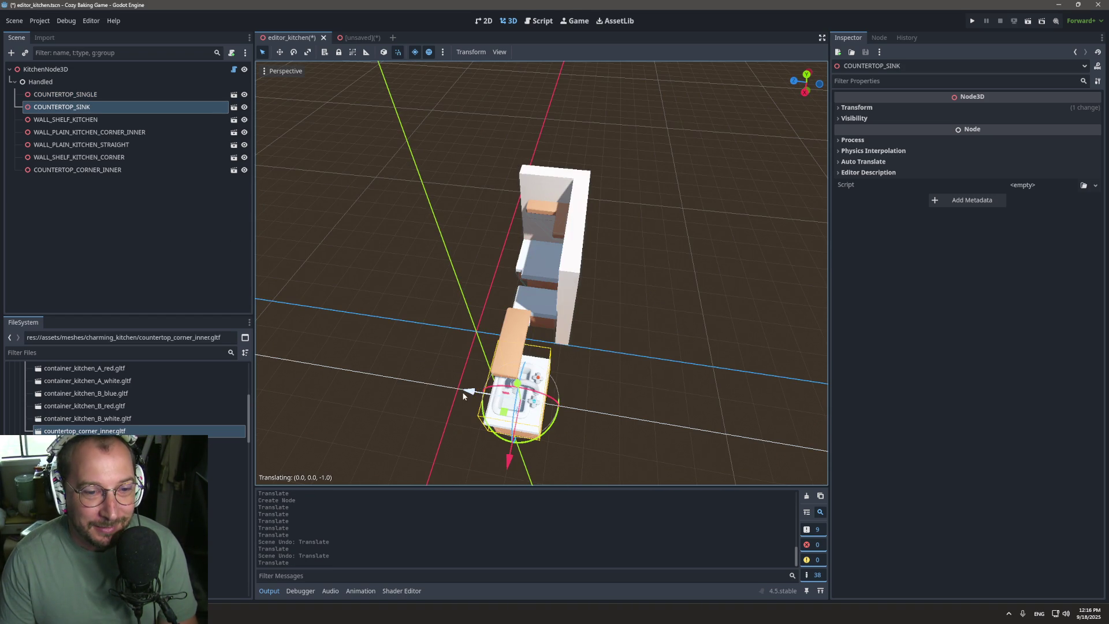
pyautogui.moveTo(516, 432); pyautogui.dragTo(515, 428)
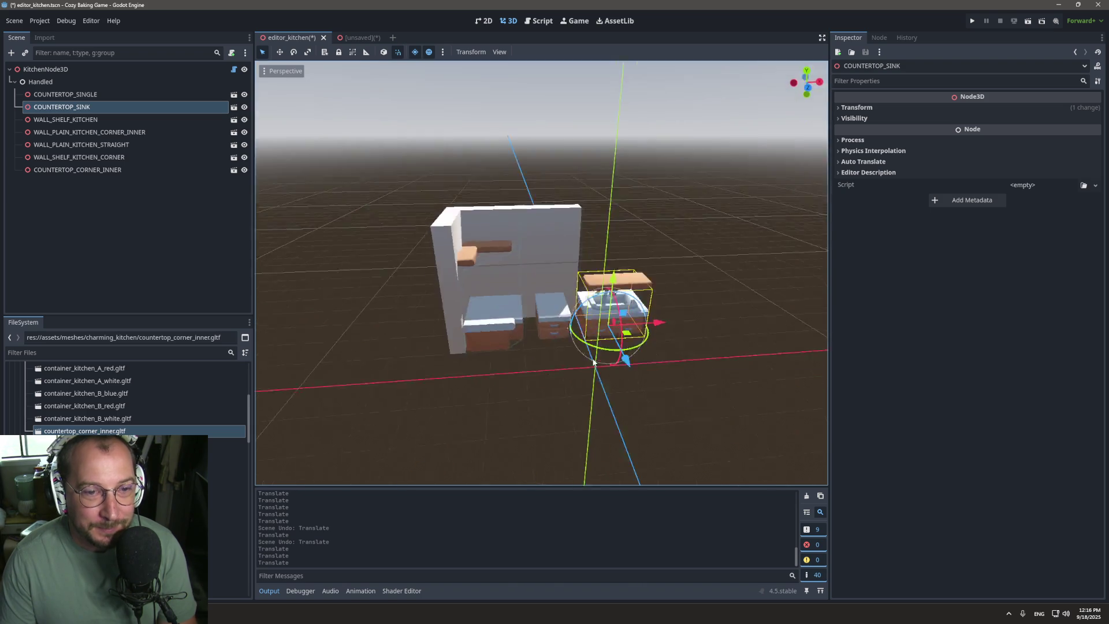
# Step: Find and select wall_plain_kitchen_window.gltf in the FileSystem dock
pyautogui.scroll(2, 535, 345)
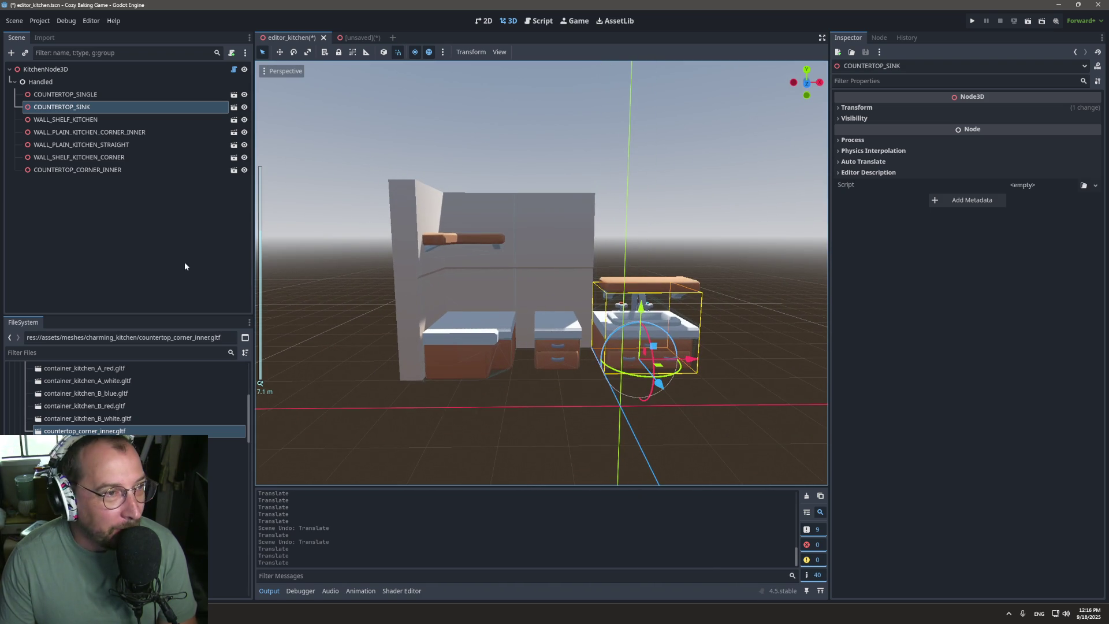
pyautogui.scroll(-3, 220, 416)
pyautogui.scroll(-10, 219, 478)
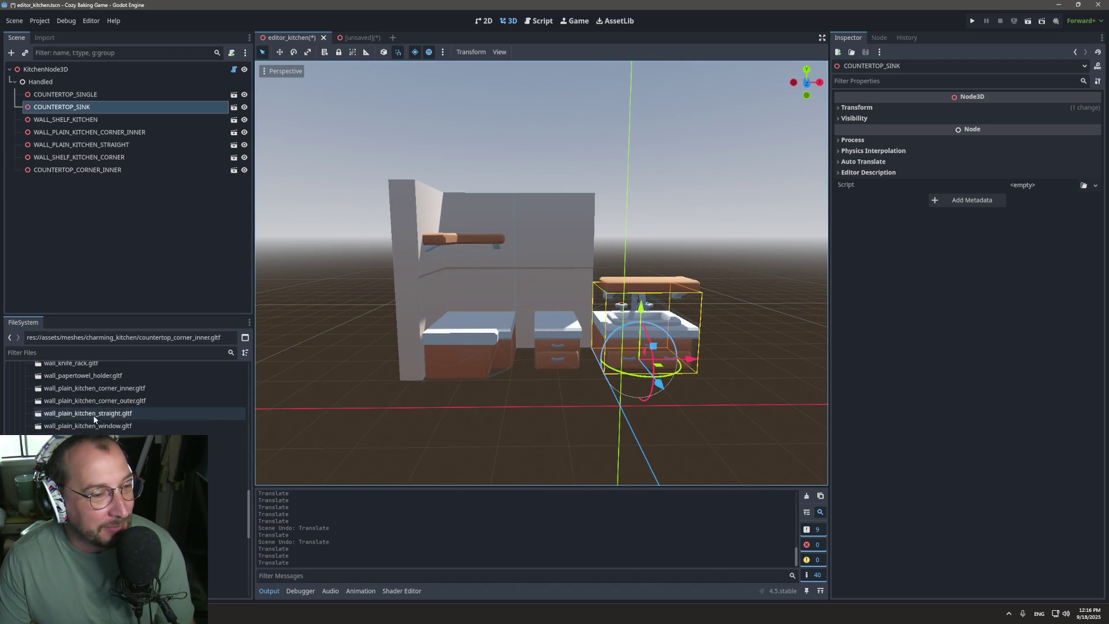
pyautogui.scroll(2, 219, 455)
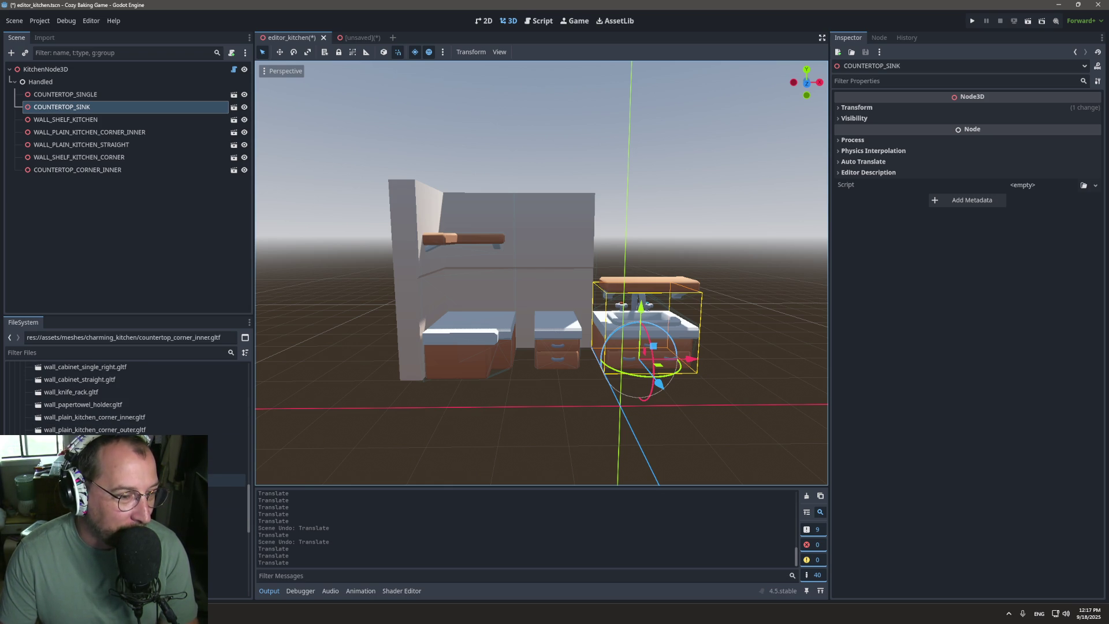
pyautogui.scroll(-5, 225, 479)
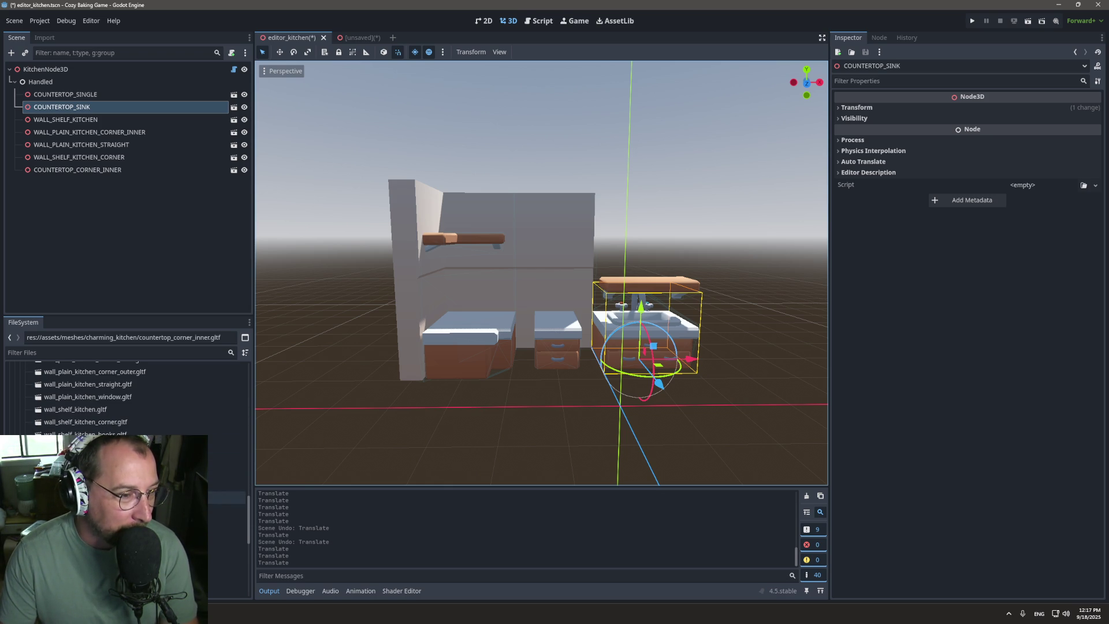
pyautogui.scroll(5, 225, 497)
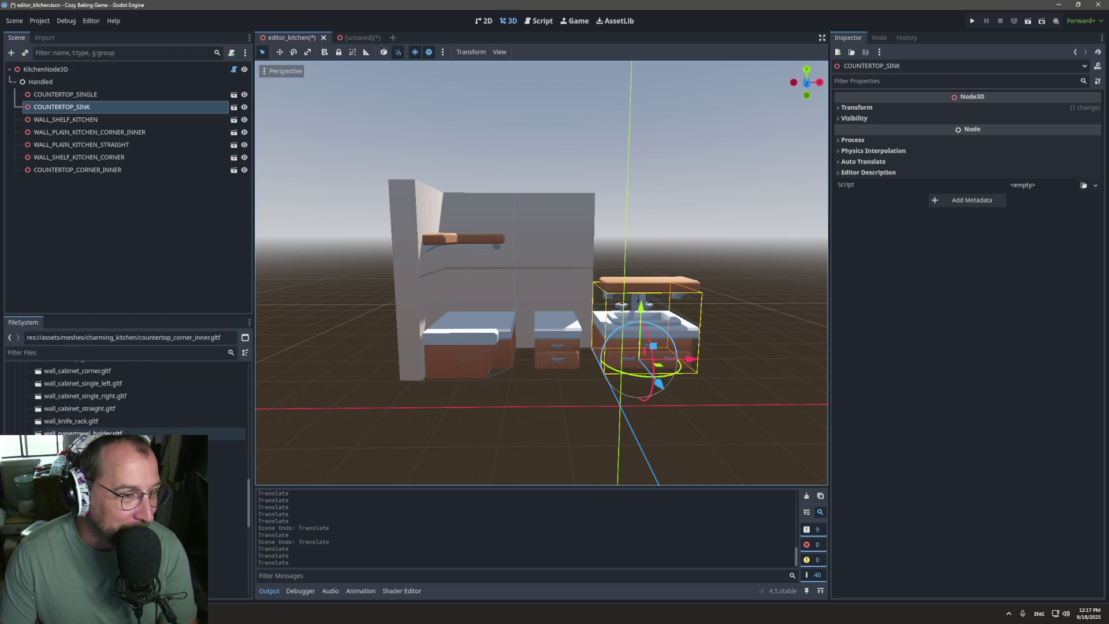
pyautogui.scroll(-2, 181, 433)
pyautogui.scroll(10, 181, 433)
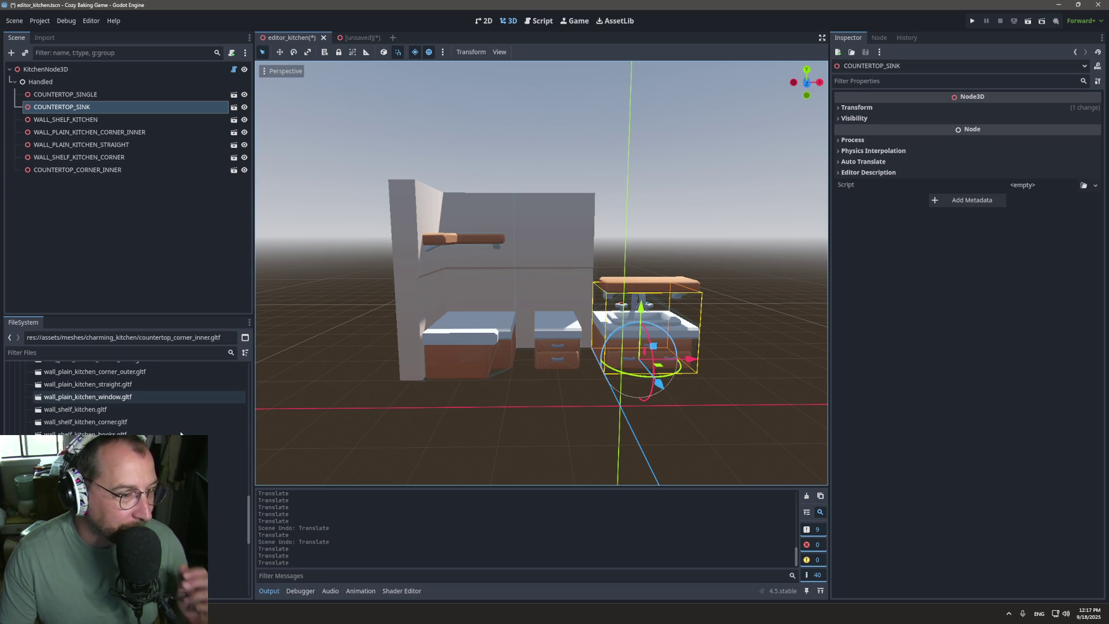
pyautogui.scroll(-8, 174, 445)
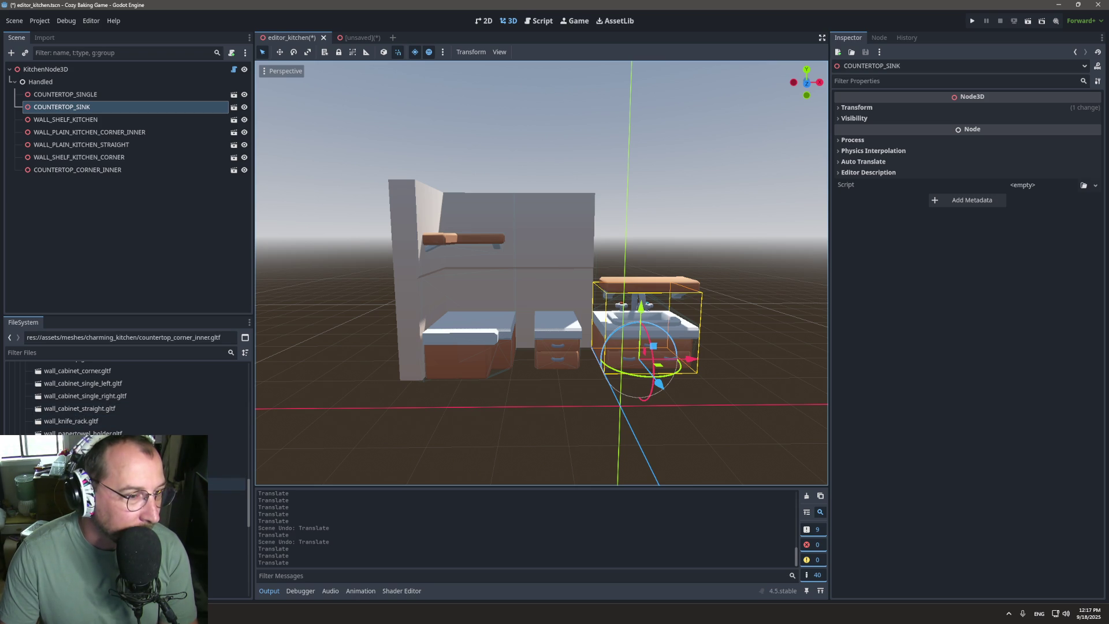
pyautogui.click(174, 484)
# Step: Place the window wall piece behind the sink, check it, then select KitchenNode3D
pyautogui.moveTo(173, 484)
pyautogui.mouseDown()
pyautogui.moveTo(653, 324)
pyautogui.moveTo(605, 401)
pyautogui.moveTo(560, 404)
pyautogui.moveTo(657, 314)
pyautogui.moveTo(641, 263)
pyautogui.moveTo(626, 297)
pyautogui.moveTo(636, 307)
pyautogui.moveTo(638, 277)
pyautogui.moveTo(647, 289)
pyautogui.mouseUp()
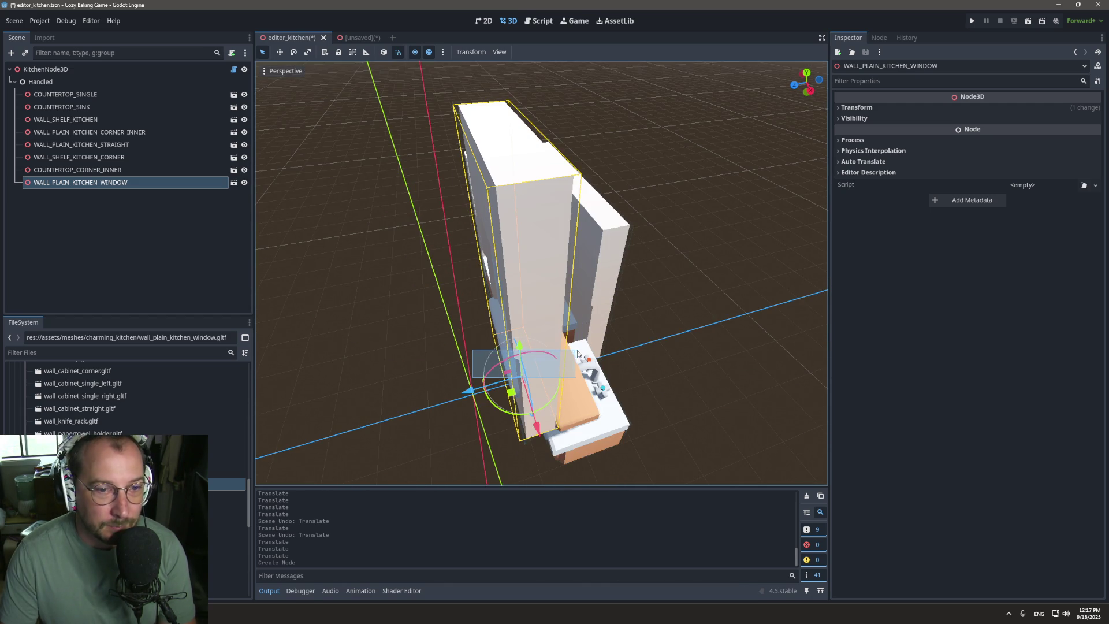
pyautogui.click(495, 378)
pyautogui.click(528, 365)
pyautogui.moveTo(470, 391)
pyautogui.mouseDown()
pyautogui.moveTo(665, 329)
pyautogui.moveTo(705, 357)
pyautogui.mouseUp()
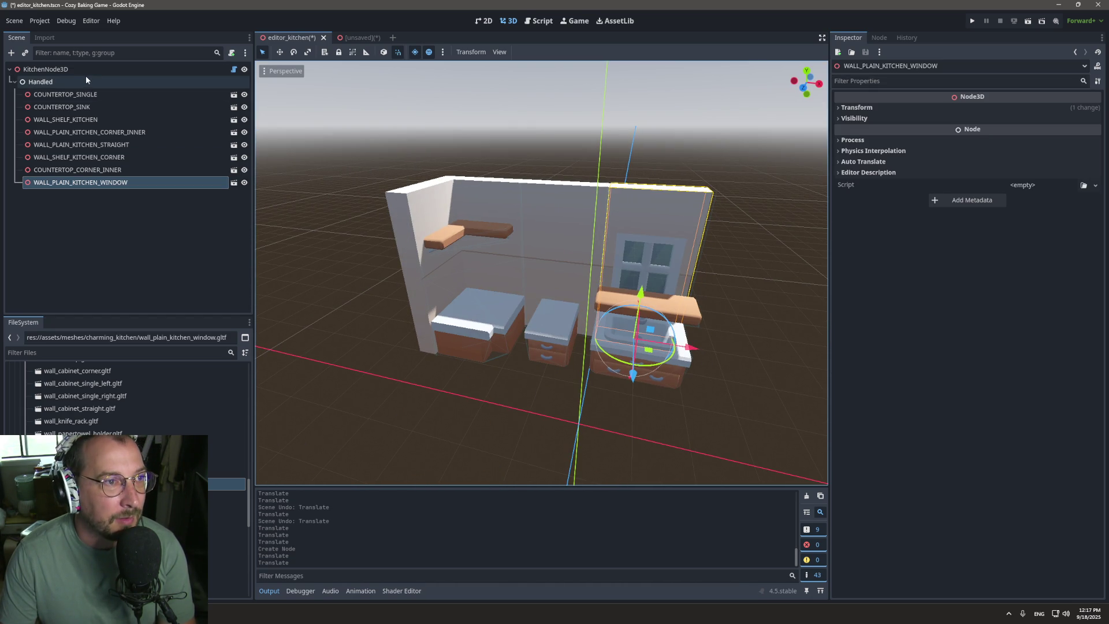
pyautogui.click(41, 82)
pyautogui.press('Up')
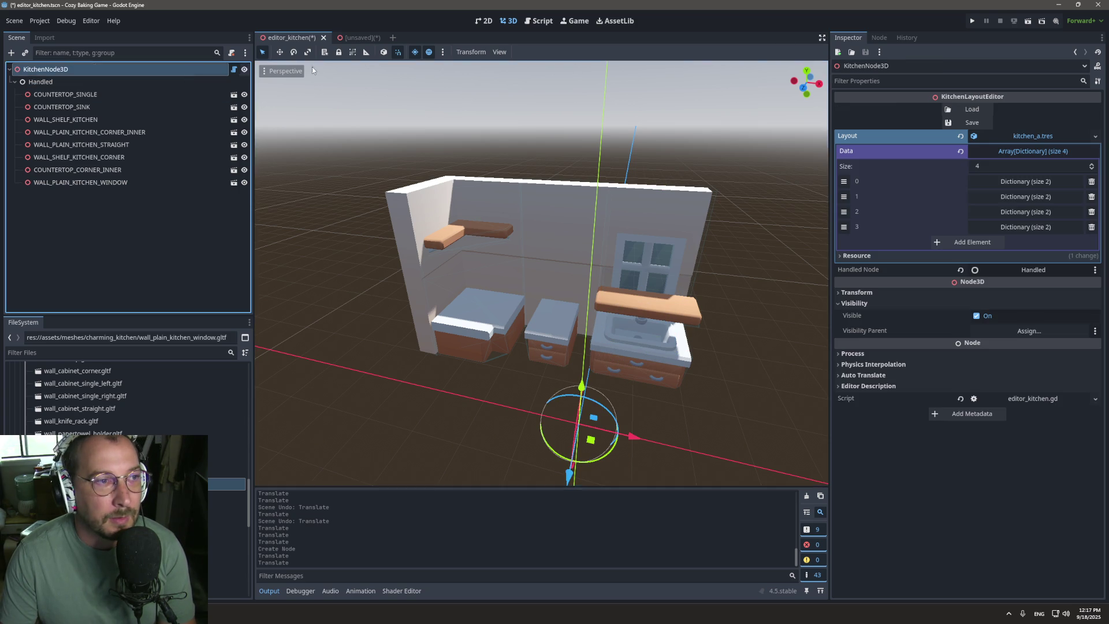
# Step: Save the placed pieces to the layout and close editor_kitchen without saving
pyautogui.click(973, 123)
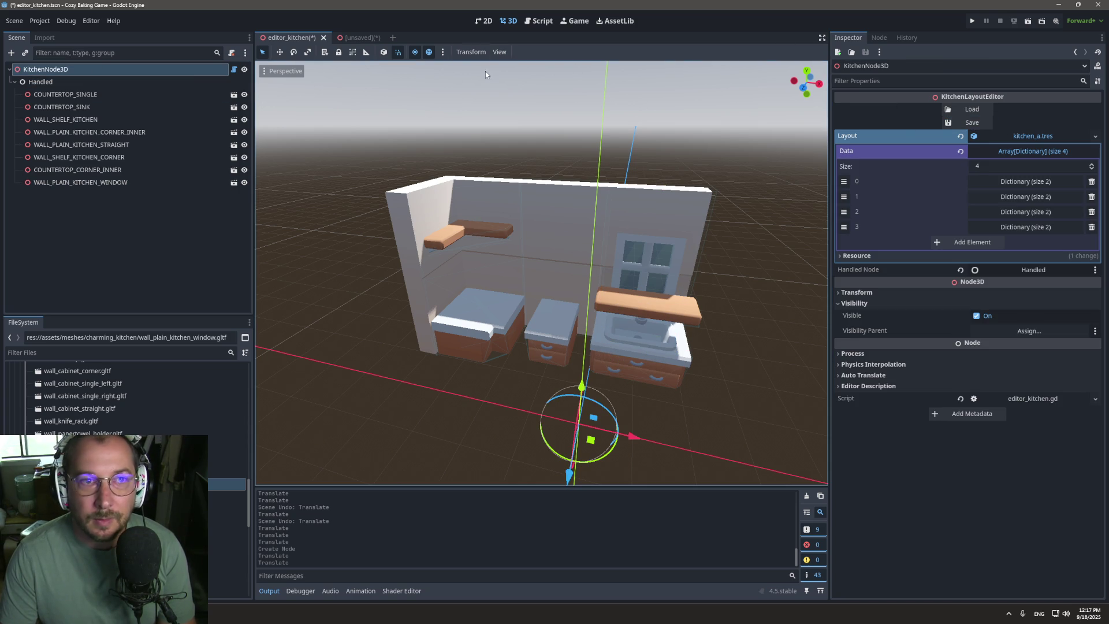
pyautogui.click(323, 38)
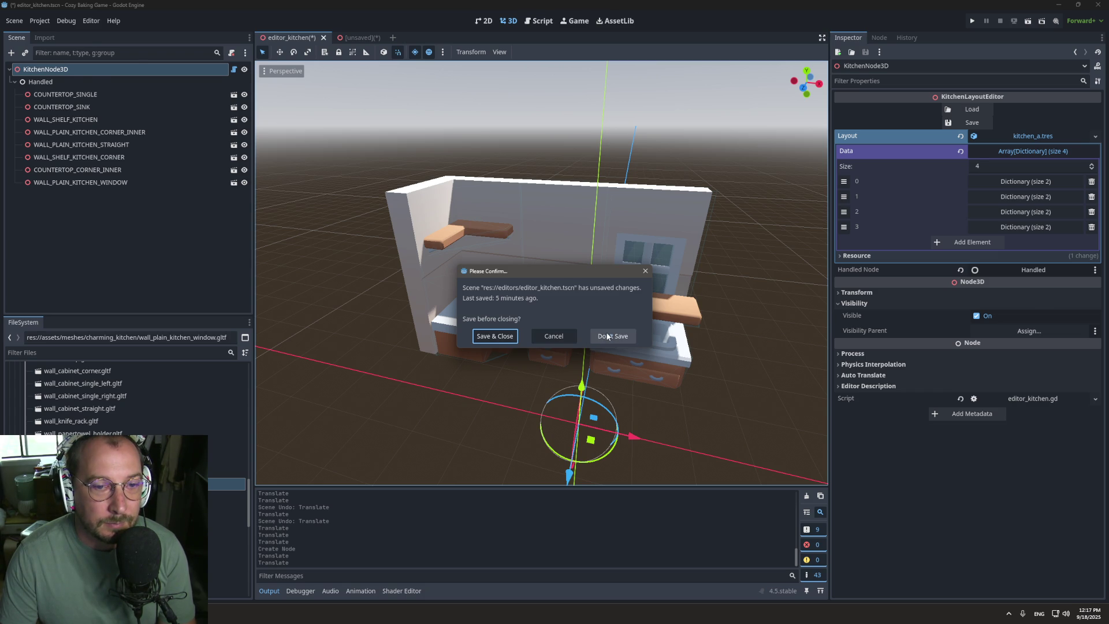
pyautogui.click(625, 334)
# Step: Open kitchen_a.tres from the data folder to inspect its 4 entries
pyautogui.scroll(-2, 242, 449)
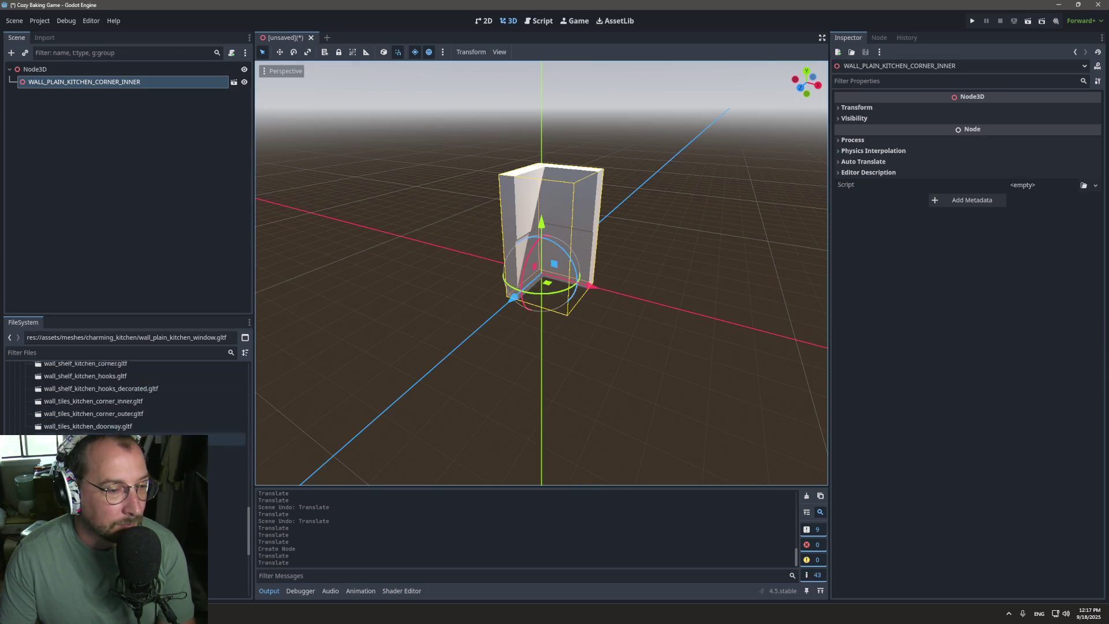
pyautogui.scroll(2, 237, 502)
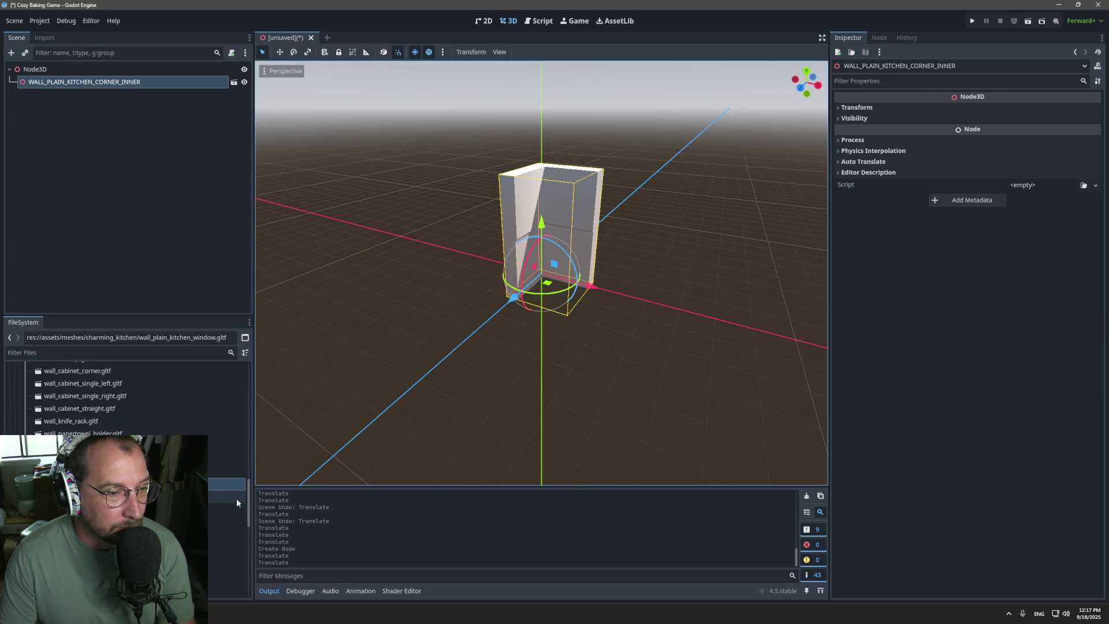
pyautogui.moveTo(250, 502); pyautogui.dragTo(249, 384)
pyautogui.click(39, 382)
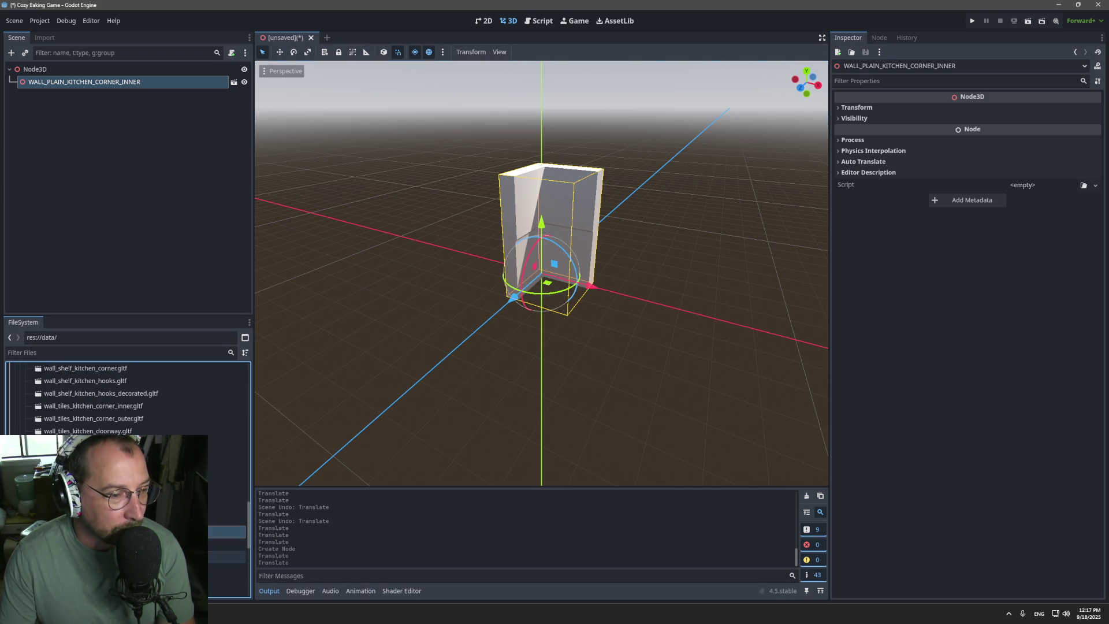
pyautogui.doubleClick(227, 569)
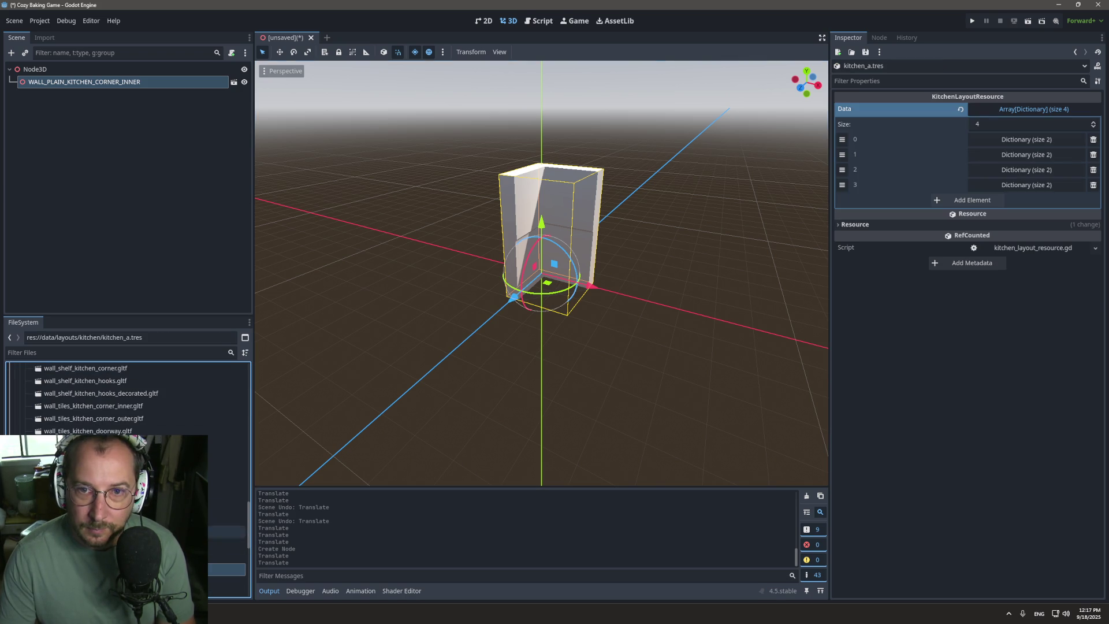
# Step: Run the project, cancel Save As, and discard the scratch scene with Don't Save
pyautogui.click(971, 22)
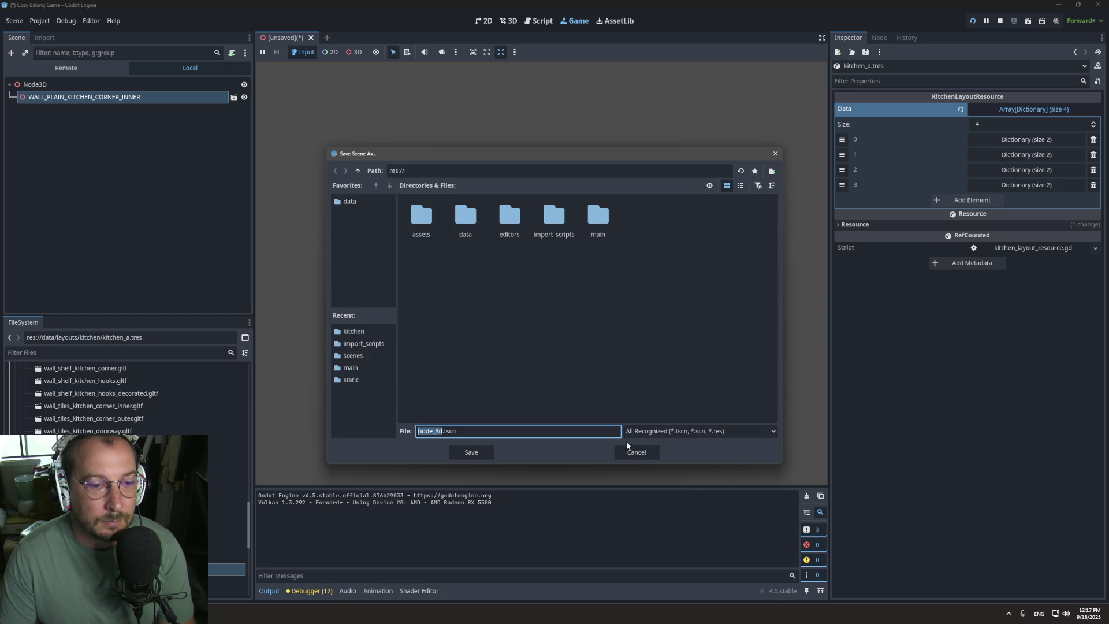
pyautogui.click(629, 452)
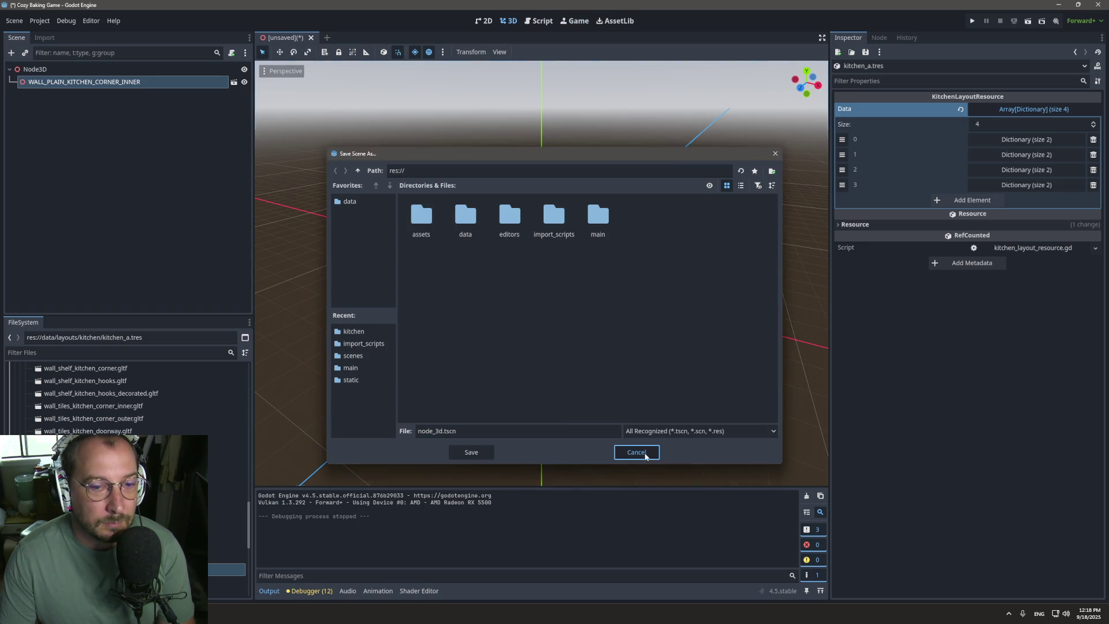
pyautogui.click(629, 452)
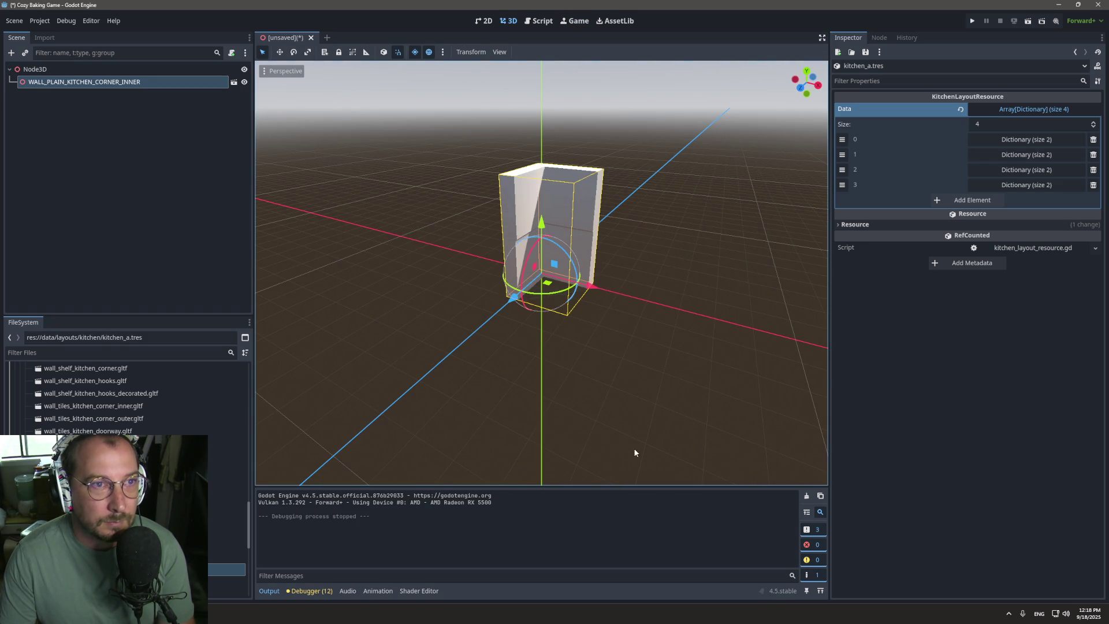
pyautogui.click(311, 38)
pyautogui.click(632, 331)
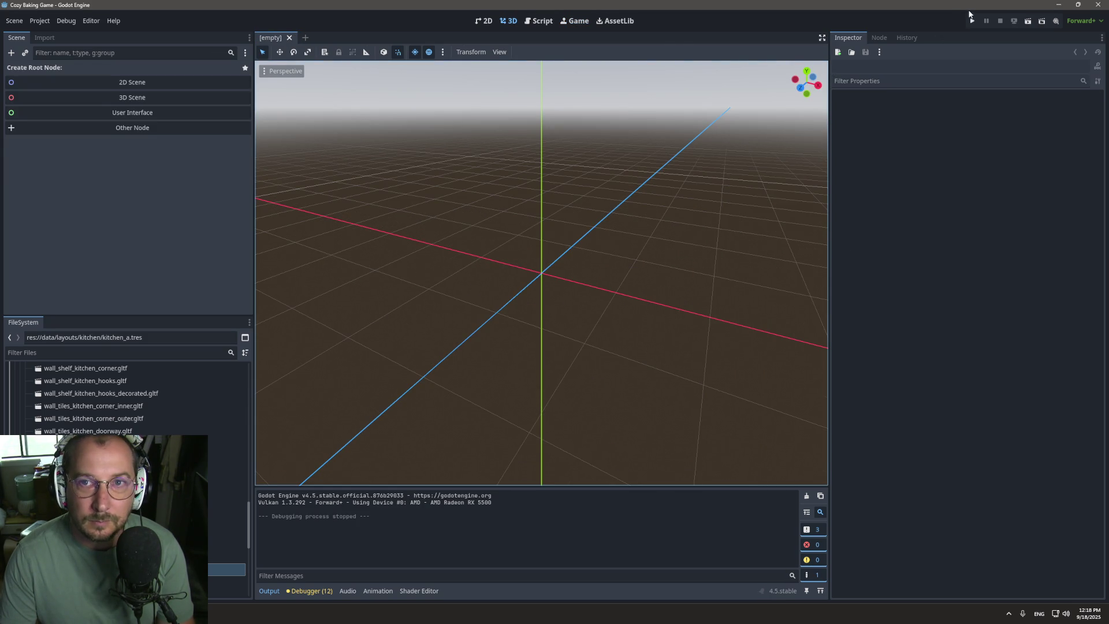
# Step: Run the game again from an empty scene, then stop it
pyautogui.click(972, 20)
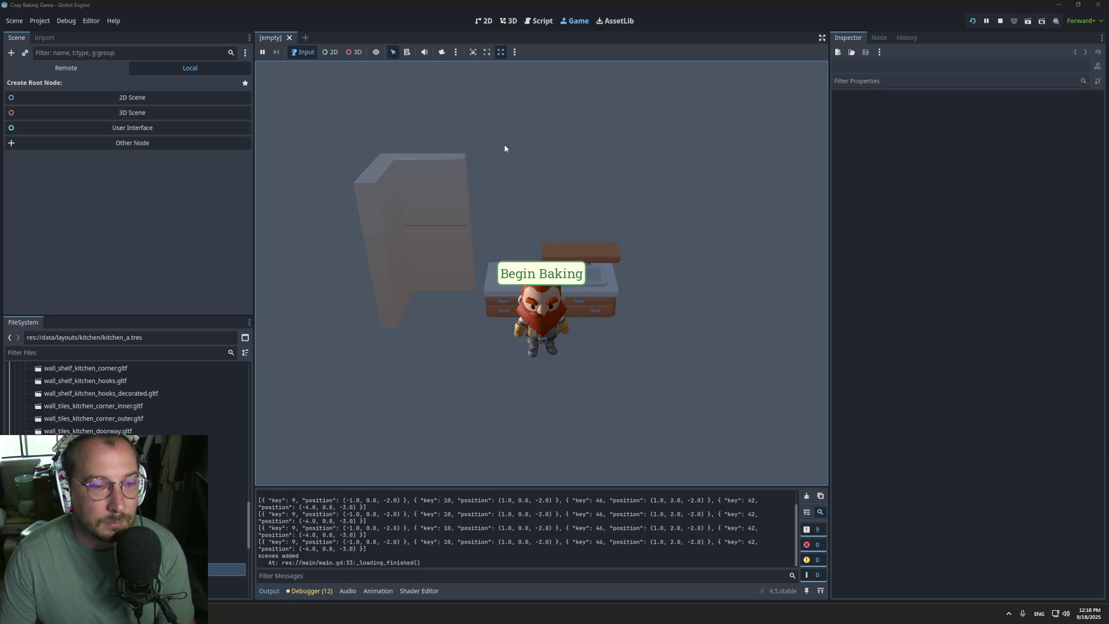
pyautogui.click(541, 21)
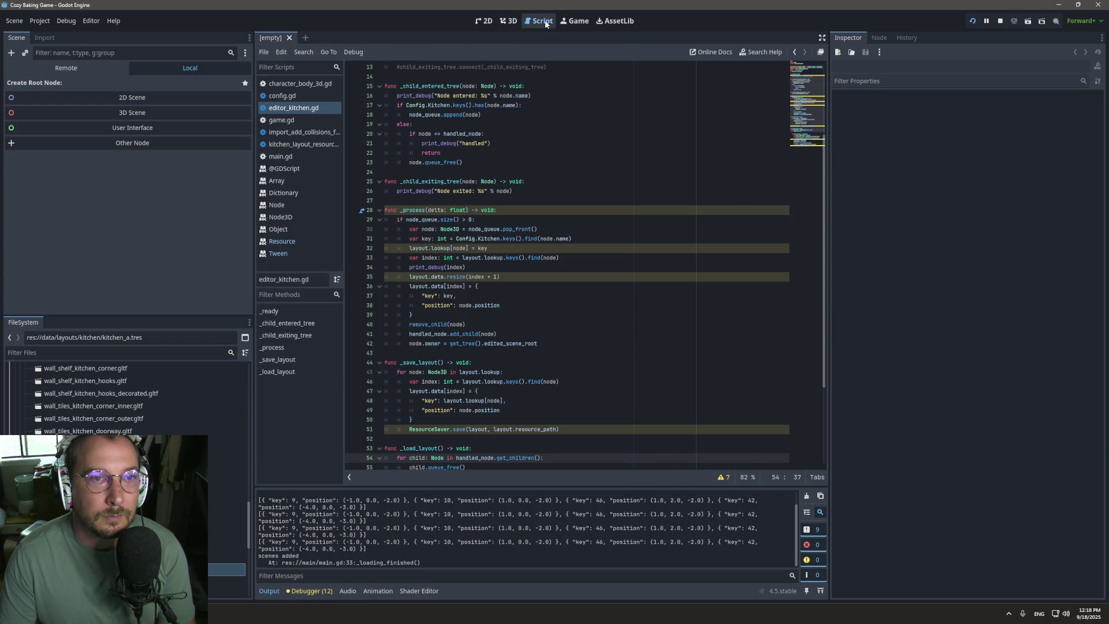
pyautogui.click(571, 22)
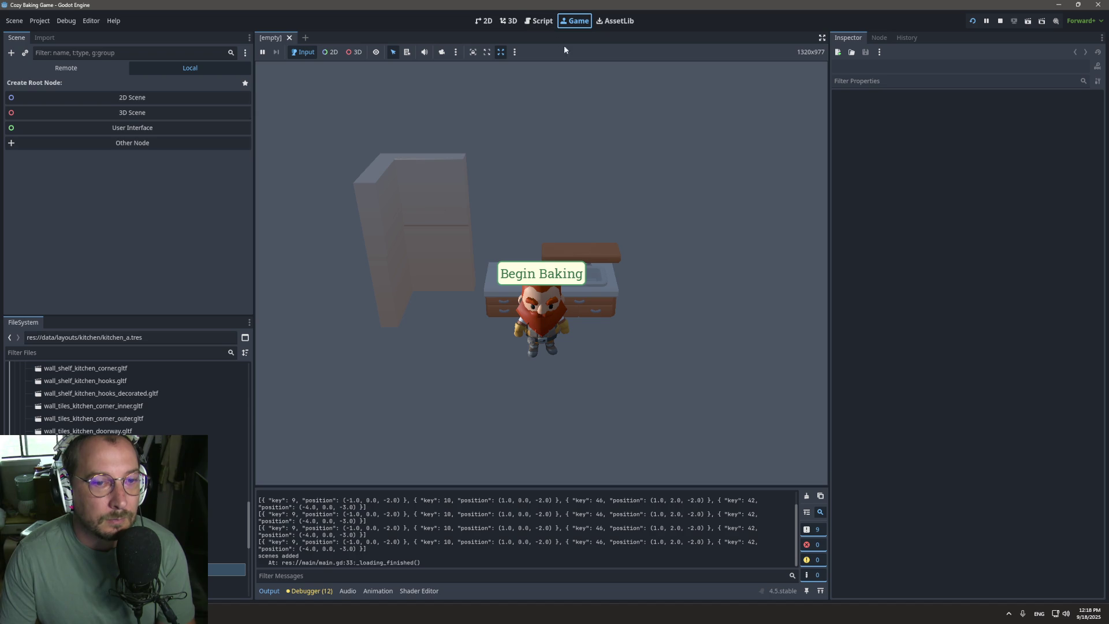
pyautogui.click(1000, 20)
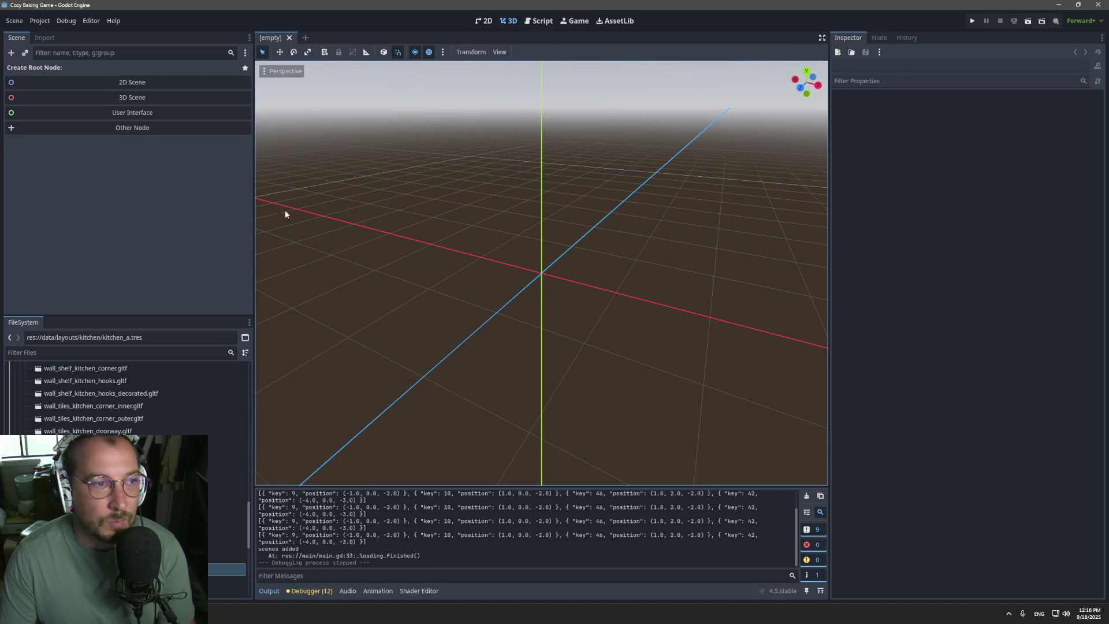
# Step: Open editor_kitchen.tscn, load the four saved layout pieces, and open editor_kitchen.gd
pyautogui.scroll(-2, 144, 408)
pyautogui.scroll(-3, 127, 398)
pyautogui.click(228, 490)
pyautogui.doubleClick(229, 490)
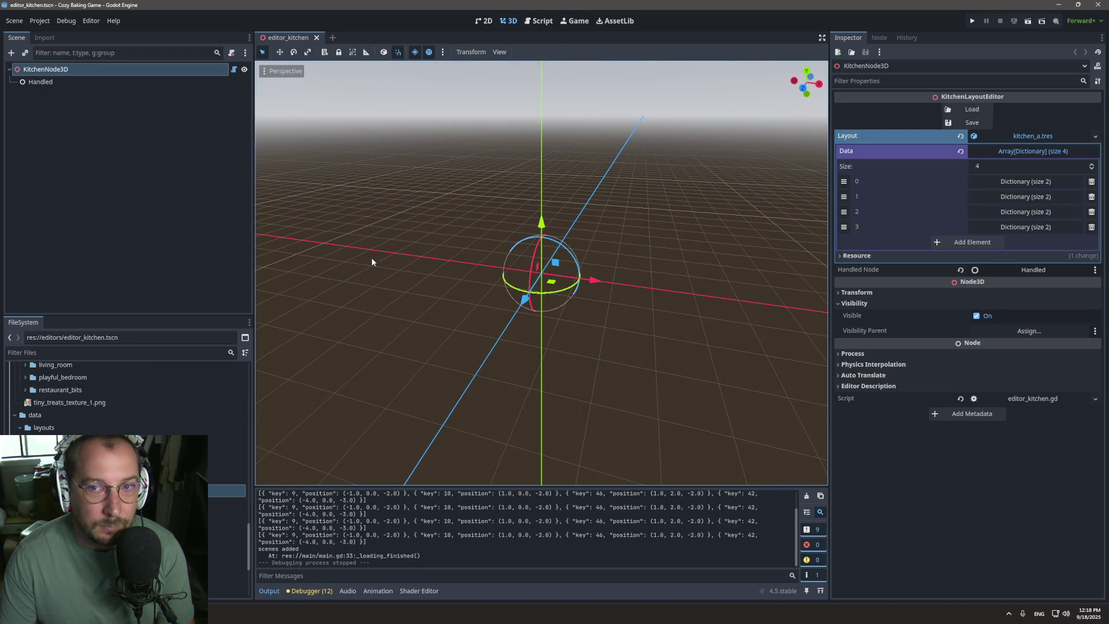
pyautogui.click(972, 109)
pyautogui.moveTo(466, 257)
pyautogui.mouseDown()
pyautogui.moveTo(473, 250)
pyautogui.moveTo(459, 349)
pyautogui.mouseUp()
pyautogui.scroll(3, 464, 301)
pyautogui.scroll(-10, 127, 404)
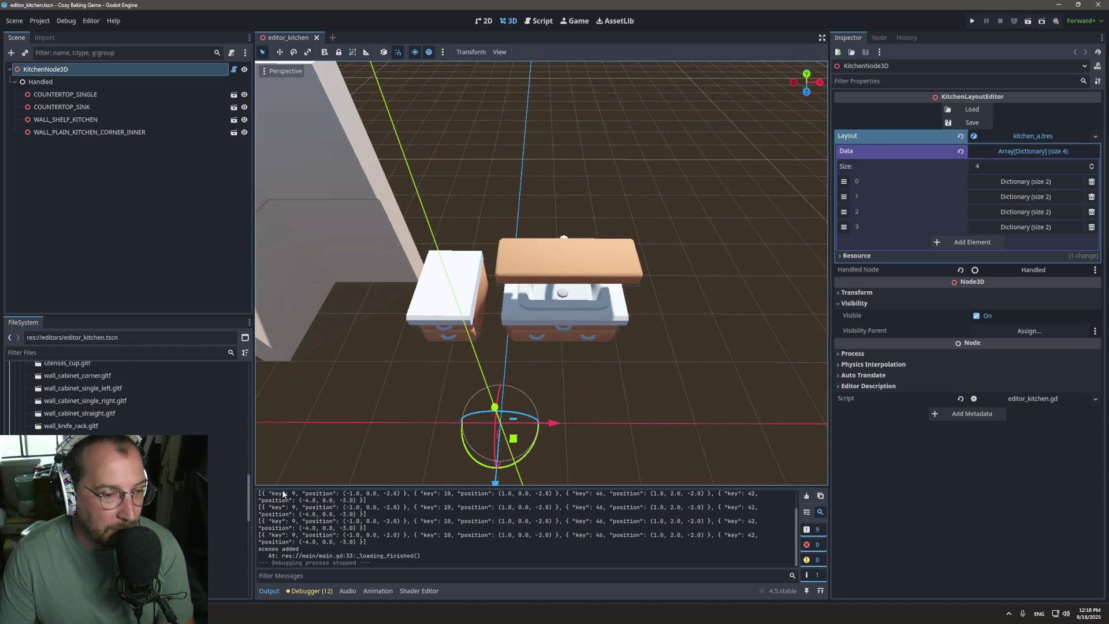
pyautogui.click(538, 21)
pyautogui.scroll(-5, 441, 373)
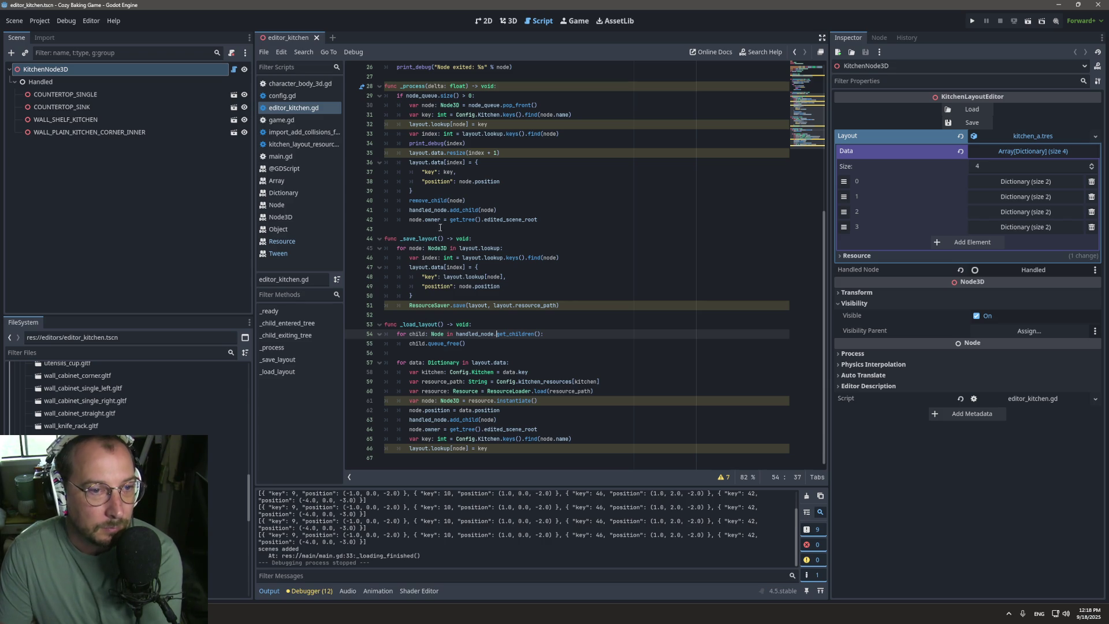
# Step: Delete the index, handled and Node entered print_debug lines from editor_kitchen.gd
pyautogui.moveTo(433, 146); pyautogui.dragTo(430, 138)
pyautogui.doubleClick(426, 144)
pyautogui.hotkey('ctrl', 'shift', 'k')
pyautogui.scroll(3, 431, 151)
pyautogui.doubleClick(427, 162)
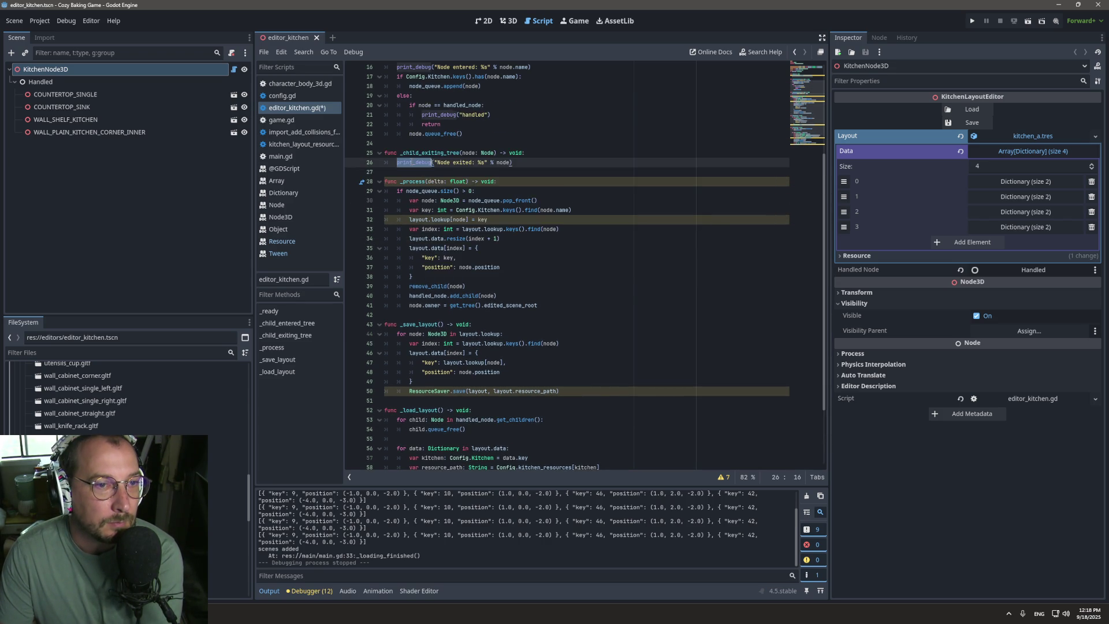
pyautogui.scroll(3, 433, 167)
pyautogui.tripleClick(441, 198)
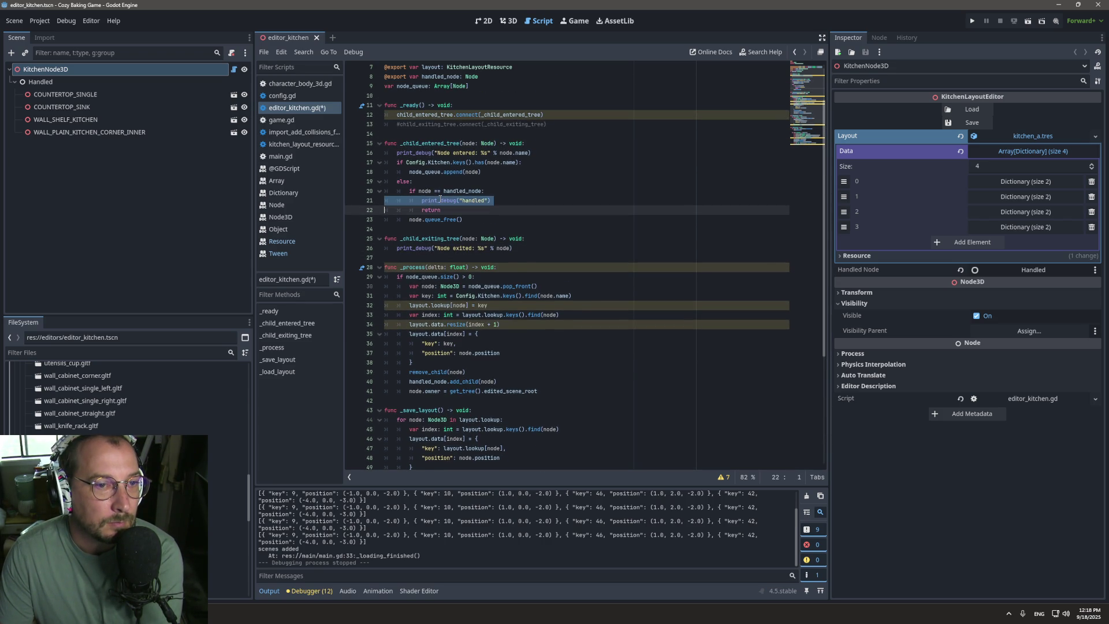
pyautogui.press('BackSpace')
pyautogui.moveTo(418, 167)
pyautogui.mouseDown()
pyautogui.moveTo(422, 154)
pyautogui.moveTo(397, 163)
pyautogui.mouseUp()
pyautogui.press('BackSpace')
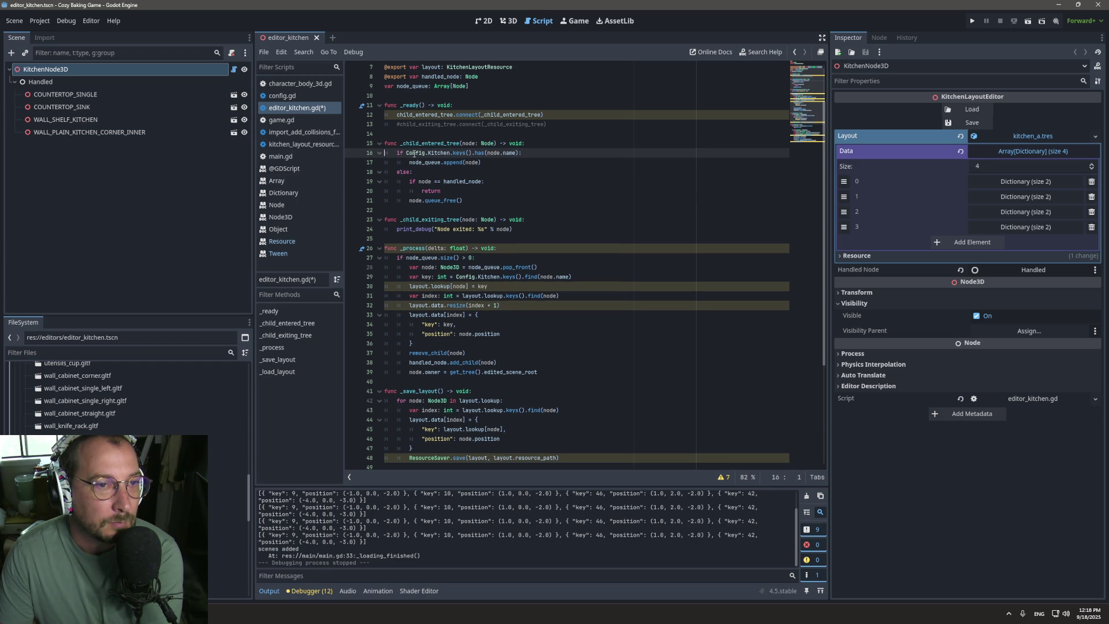
pyautogui.hotkey('ctrl', 's')
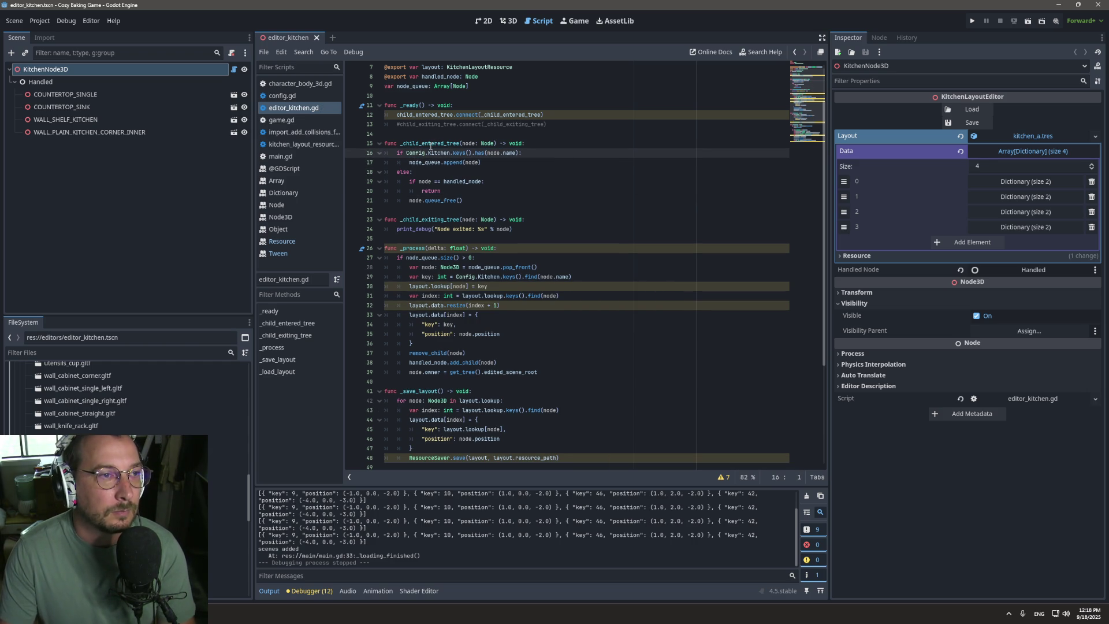
pyautogui.click(973, 110)
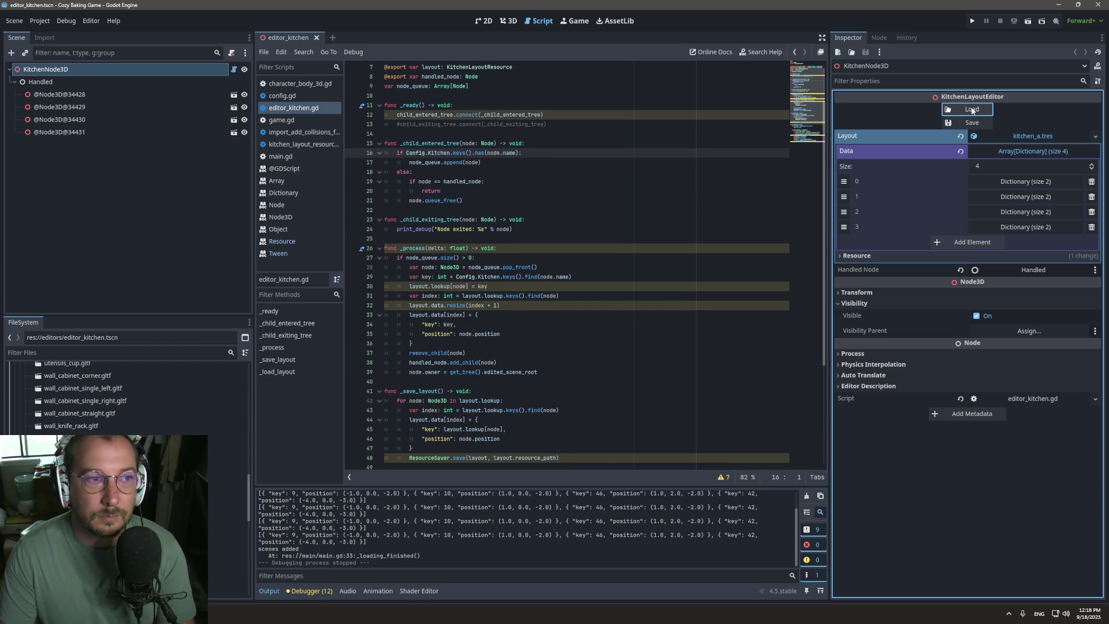
pyautogui.click(514, 23)
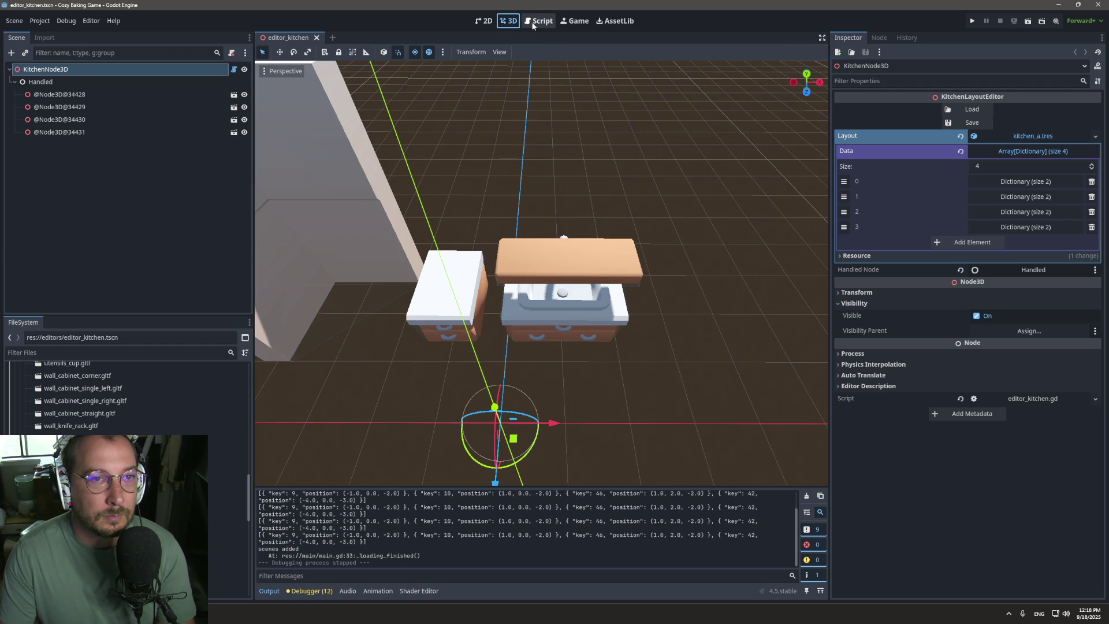
pyautogui.click(533, 23)
pyautogui.scroll(-2, 584, 187)
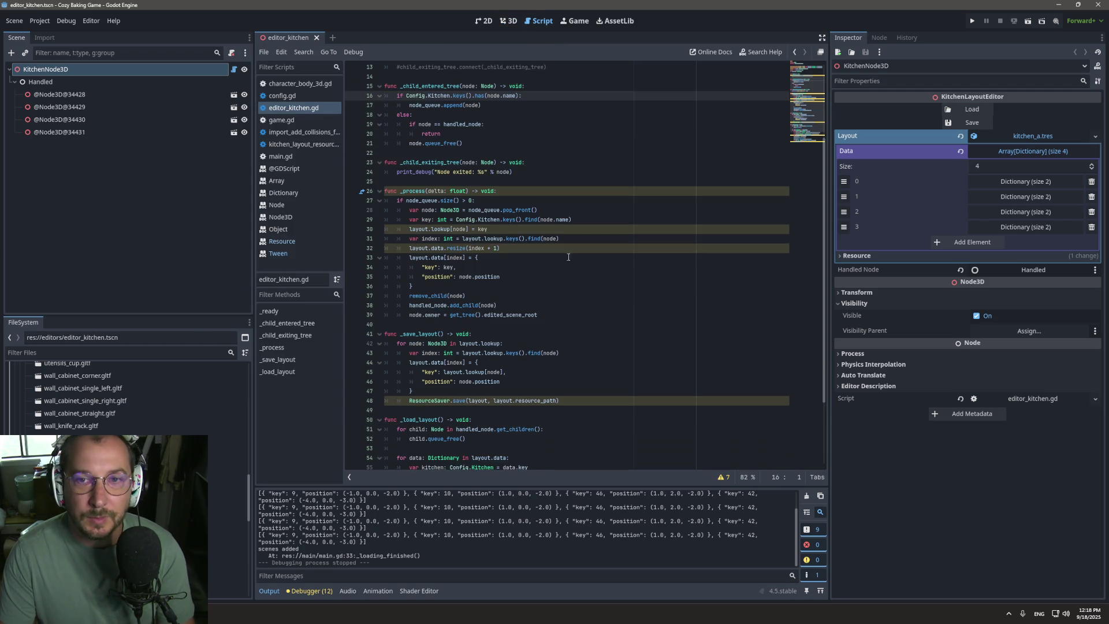
pyautogui.scroll(-4, 467, 229)
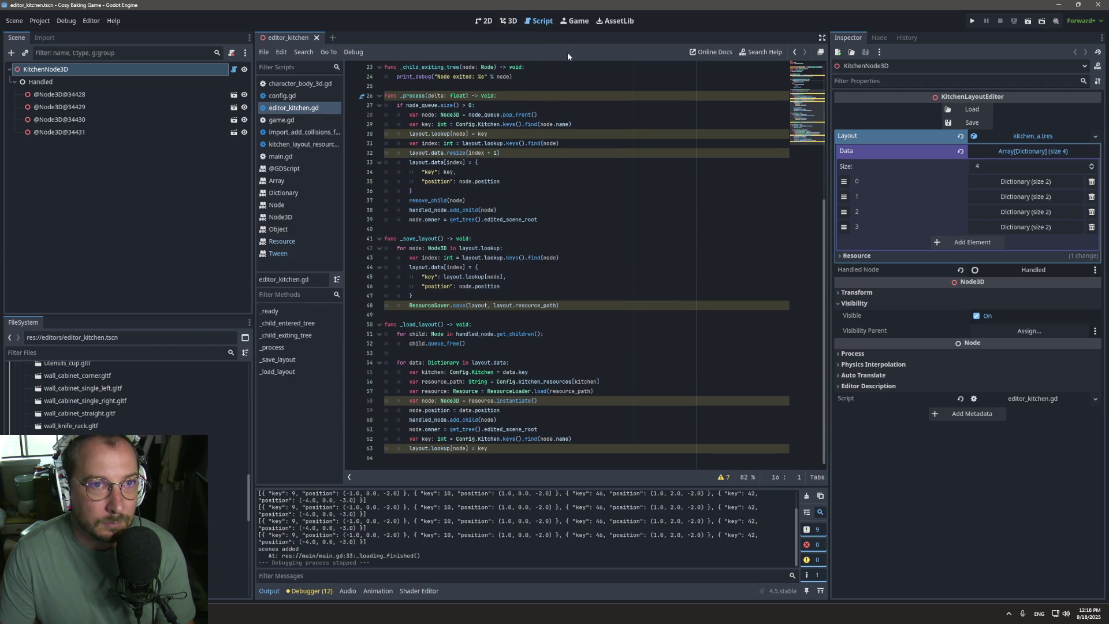
pyautogui.click(511, 21)
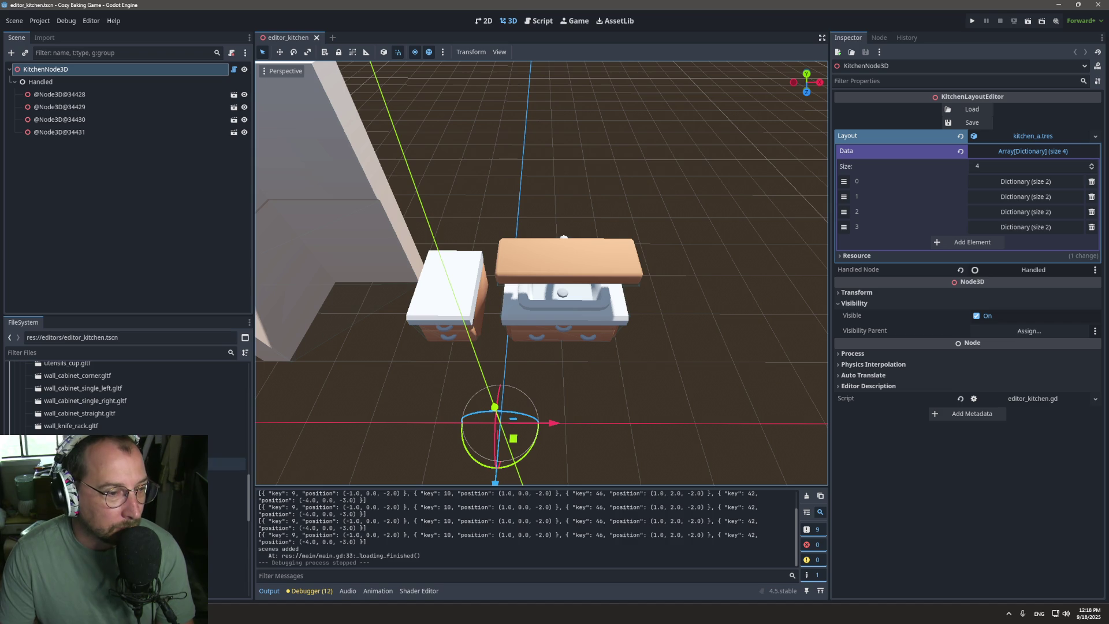
# Step: Place wall_plain_kitchen_window.gltf from FileSystem behind the sink counters
pyautogui.scroll(5, 127, 399)
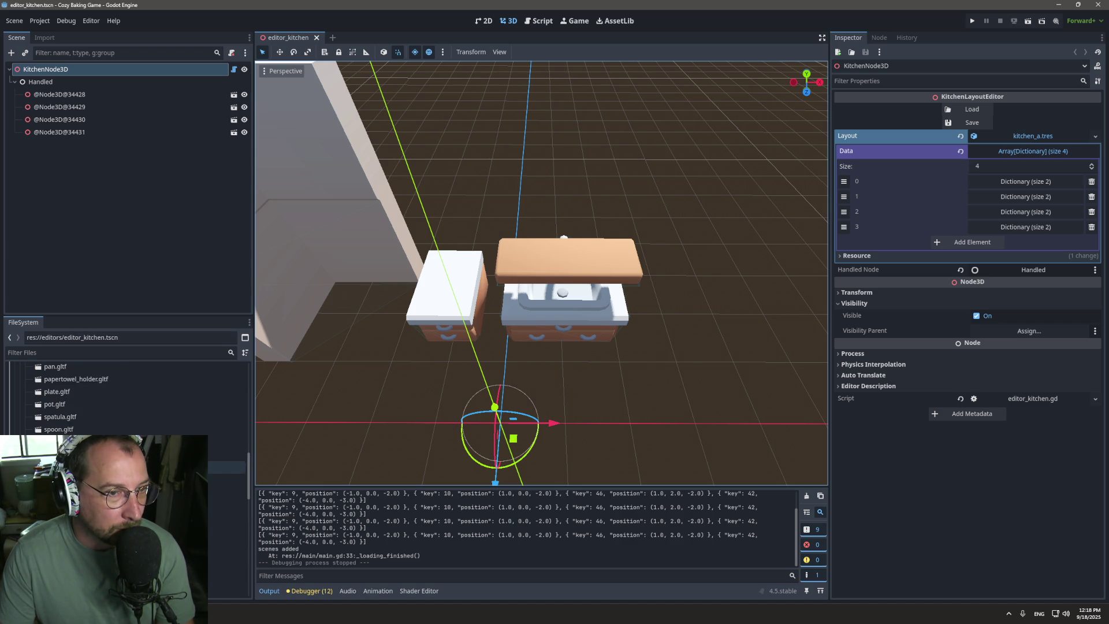
pyautogui.scroll(2, 225, 484)
pyautogui.scroll(4, 223, 405)
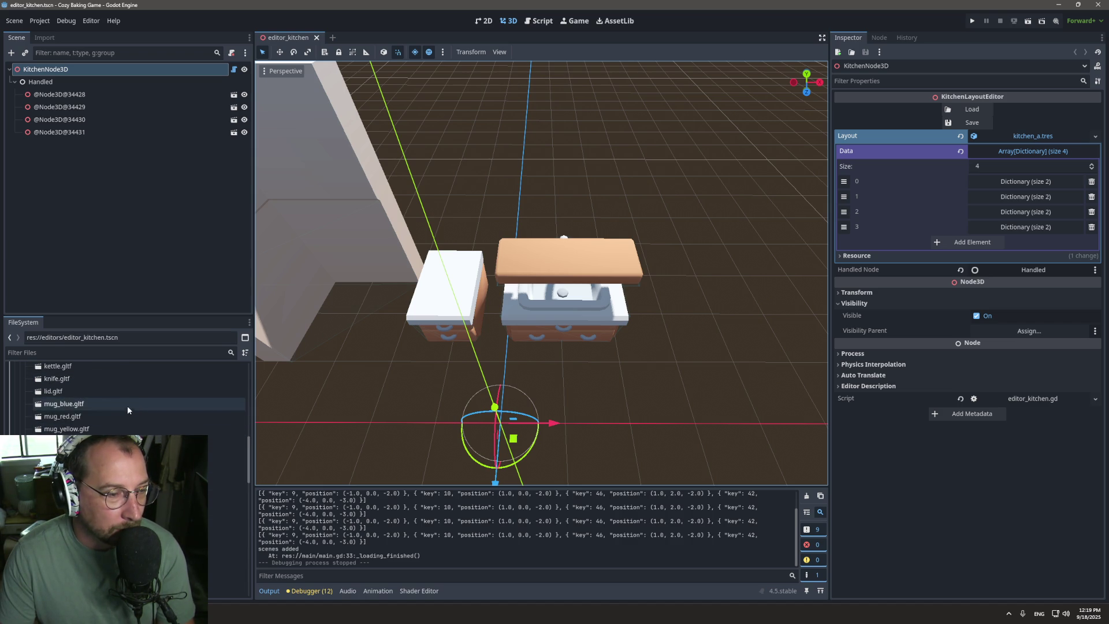
pyautogui.click(101, 353)
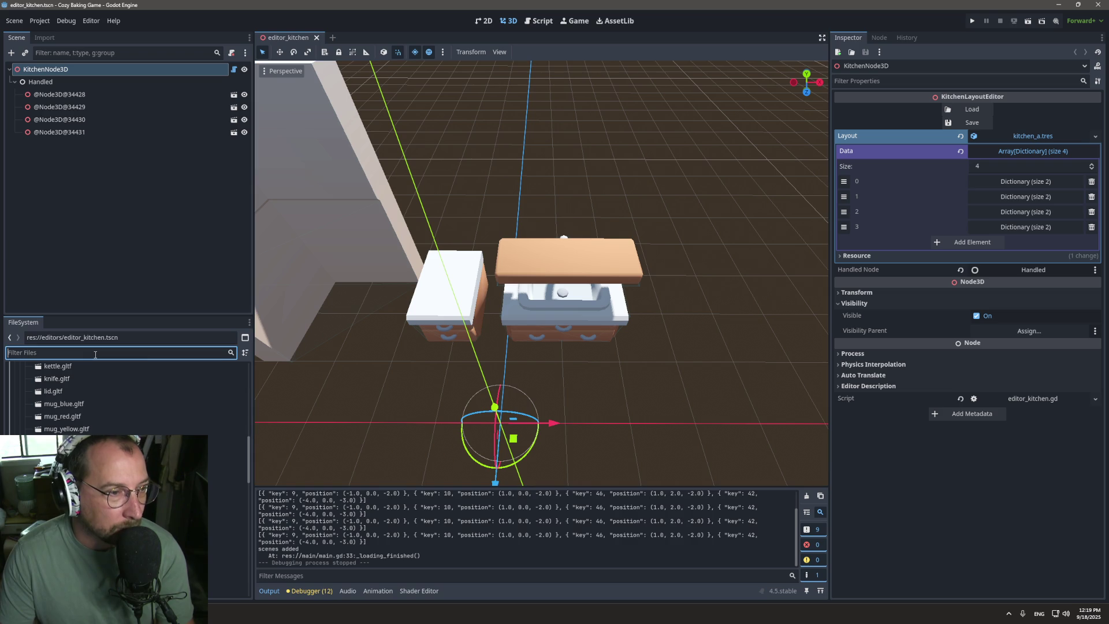
pyautogui.scroll(-5, 112, 376)
pyautogui.scroll(-5, 128, 399)
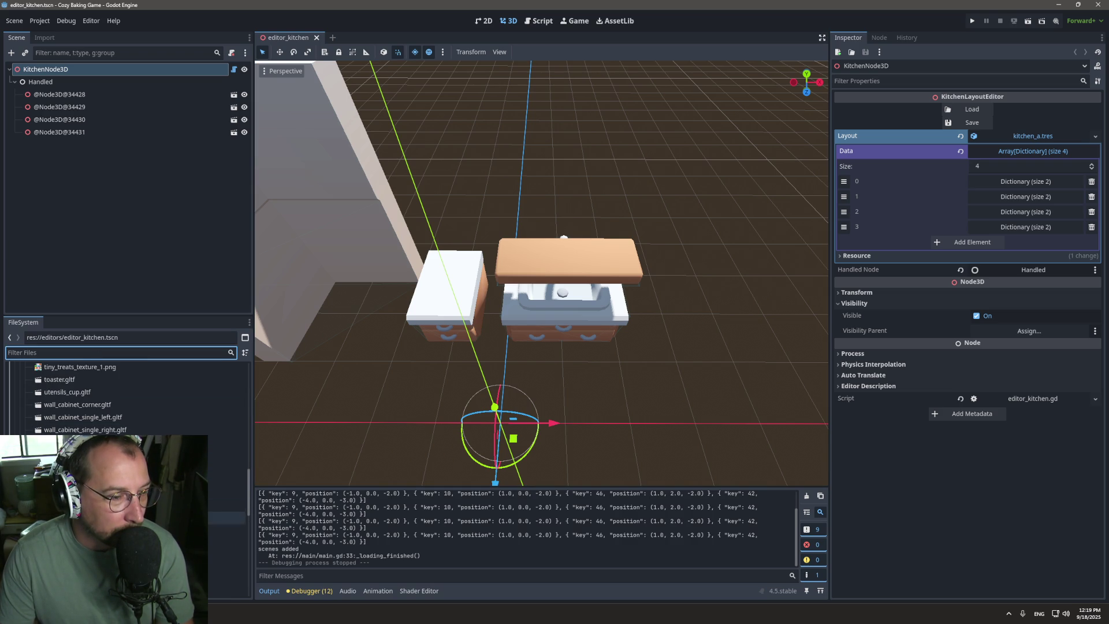
pyautogui.scroll(-2, 127, 399)
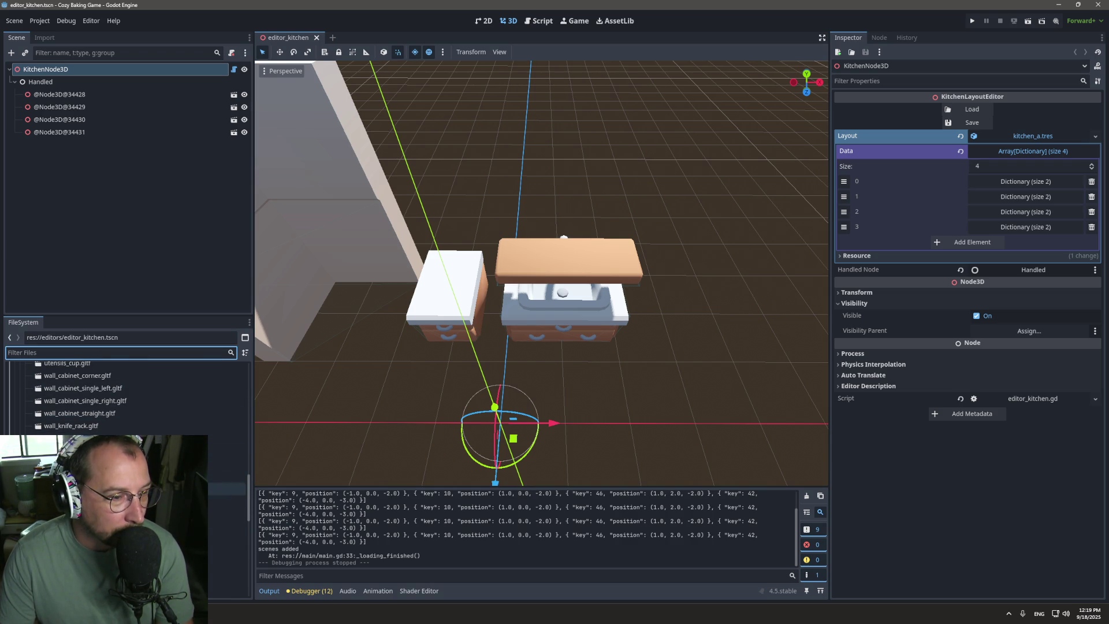
pyautogui.scroll(-2, 127, 488)
pyautogui.scroll(2, 166, 412)
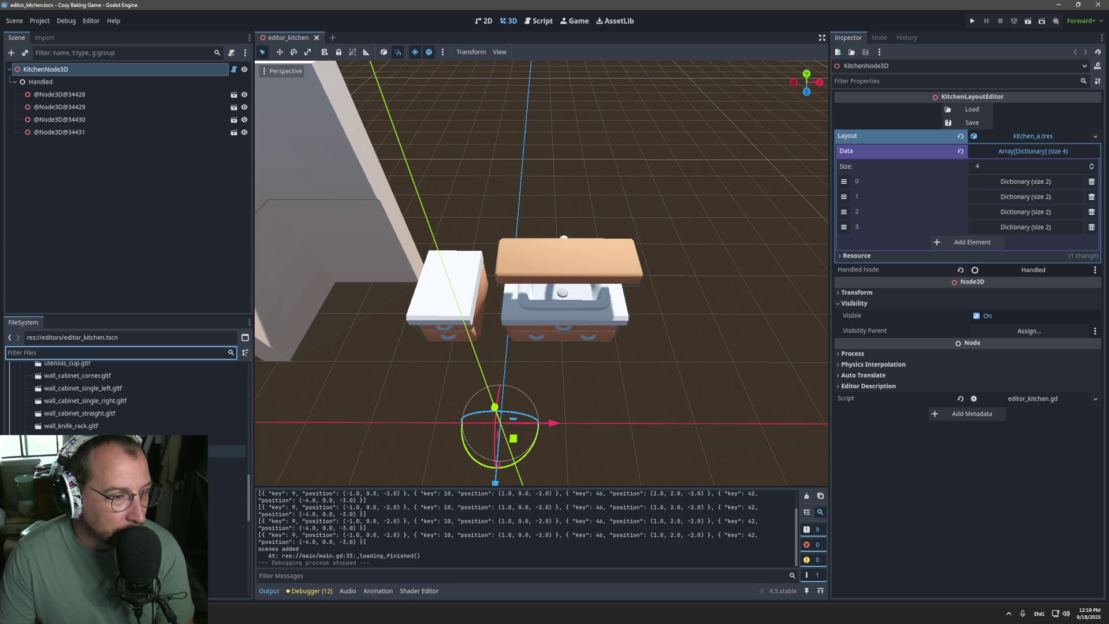
pyautogui.scroll(2, 165, 412)
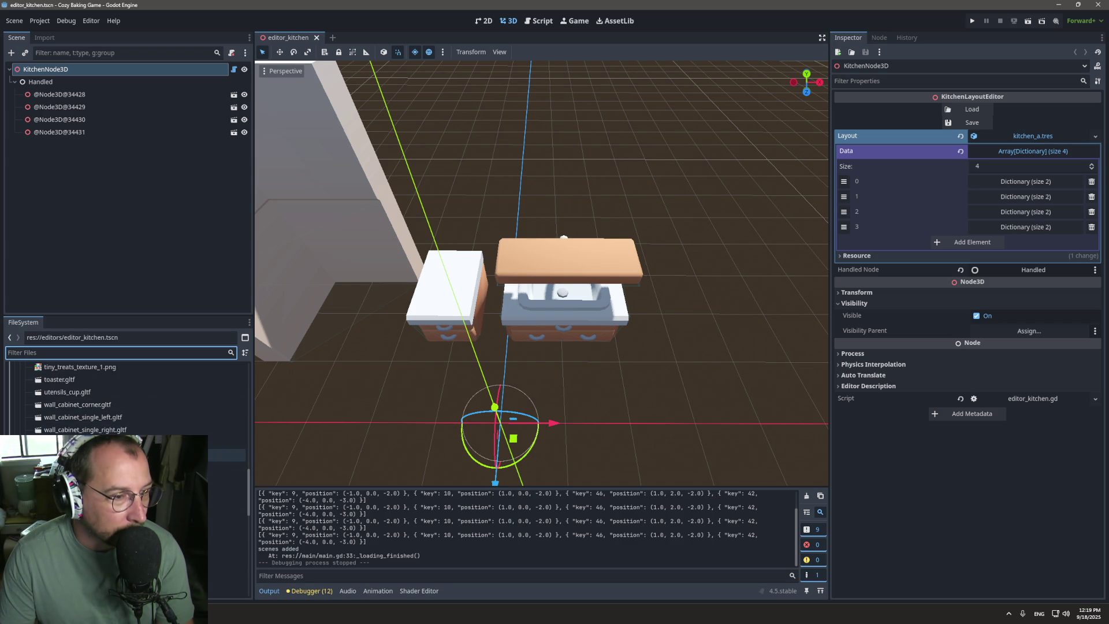
pyautogui.scroll(4, 167, 451)
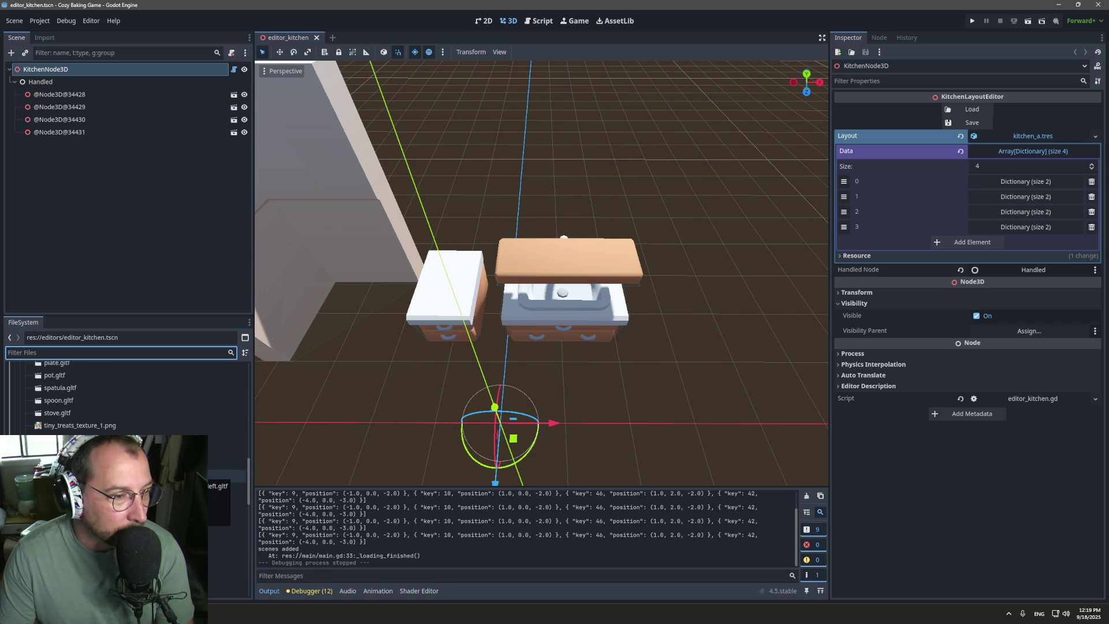
pyautogui.scroll(-4, 127, 399)
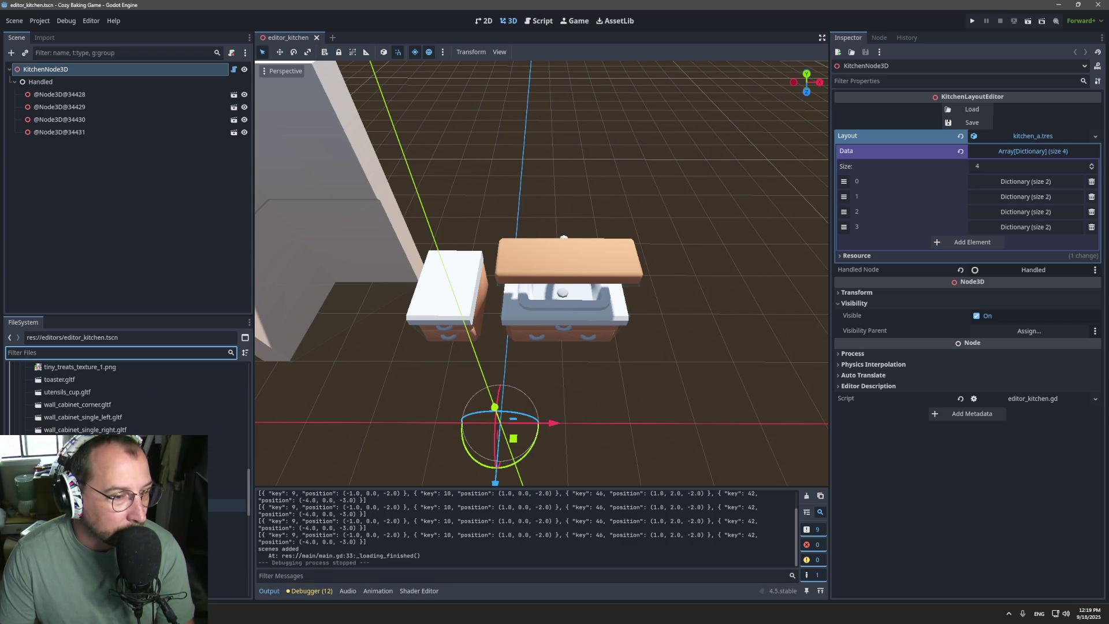
pyautogui.moveTo(116, 518)
pyautogui.mouseDown()
pyautogui.moveTo(513, 268)
pyautogui.moveTo(501, 255)
pyautogui.moveTo(512, 195)
pyautogui.mouseUp()
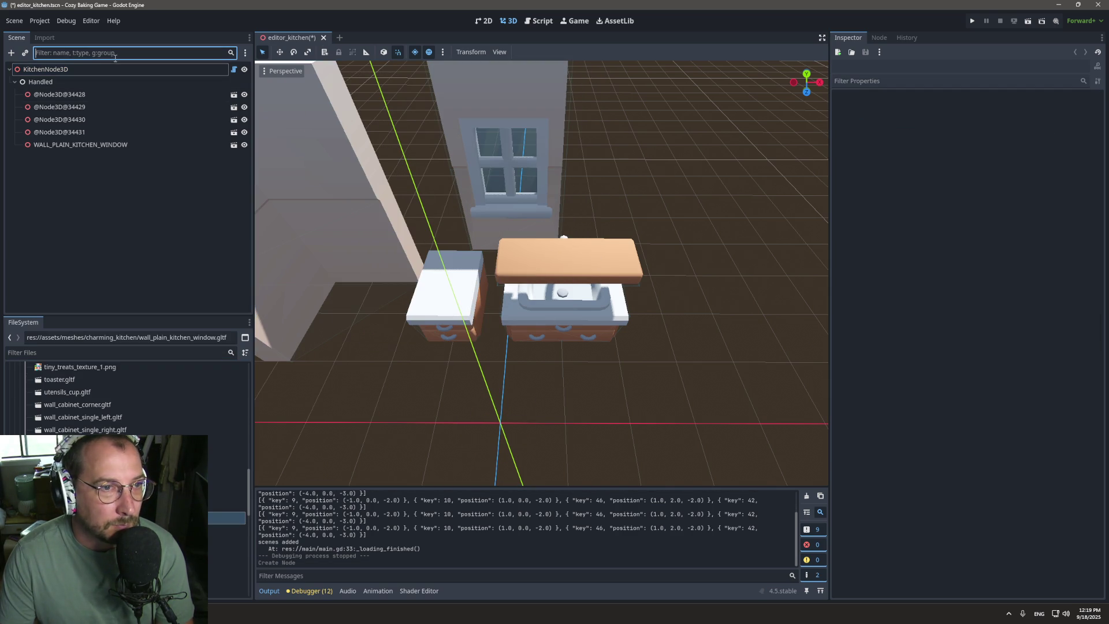
# Step: Select KitchenNode3D, save the layout to kitchen_a, and open editor_kitchen.gd
pyautogui.click(114, 69)
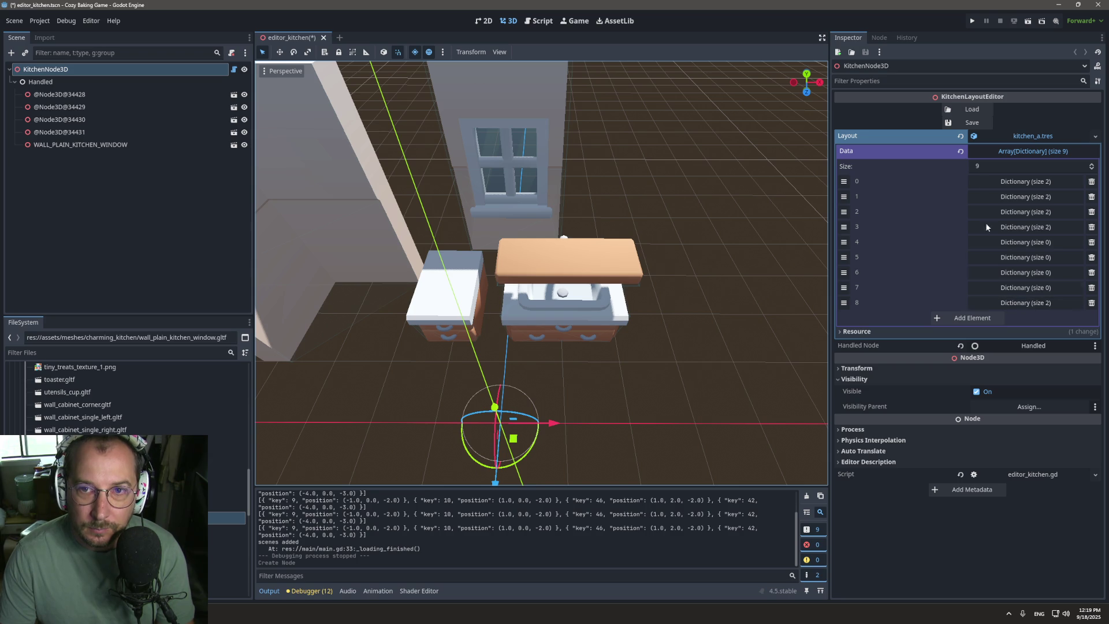
pyautogui.click(973, 123)
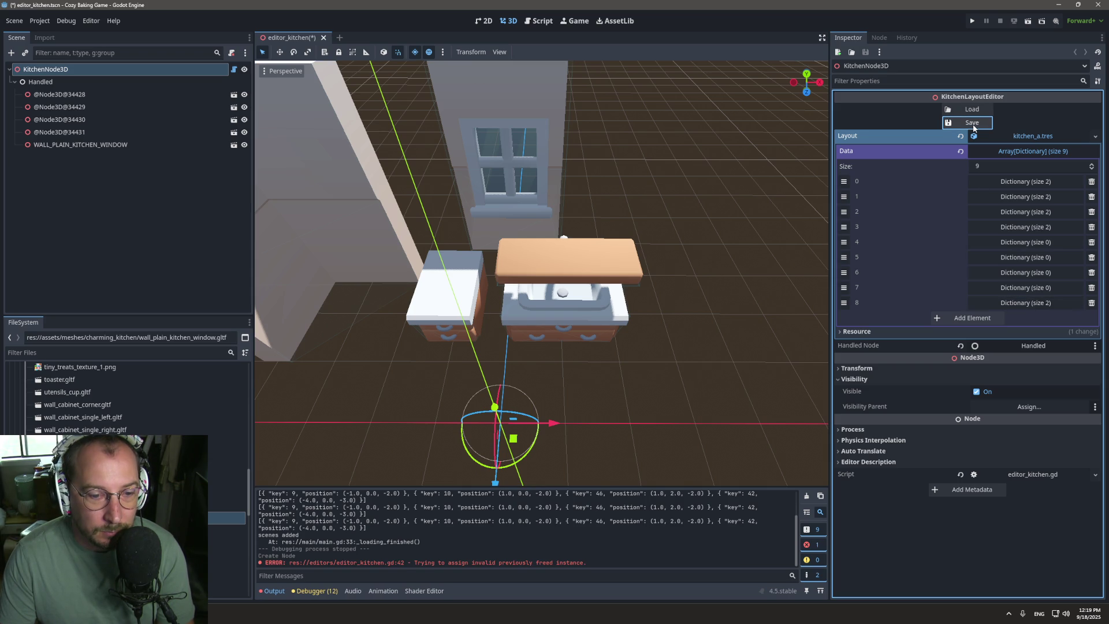
pyautogui.click(539, 21)
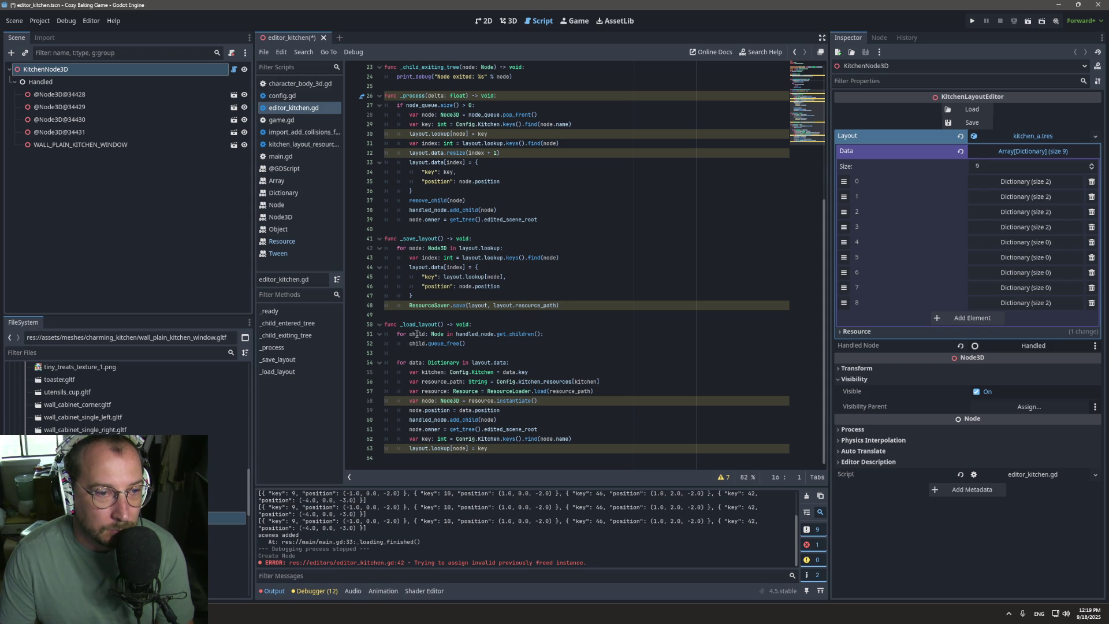
# Step: Delete the empty Dictionary entries from kitchen_a's Data array, leaving 5, and save the layout
pyautogui.doubleClick(414, 248)
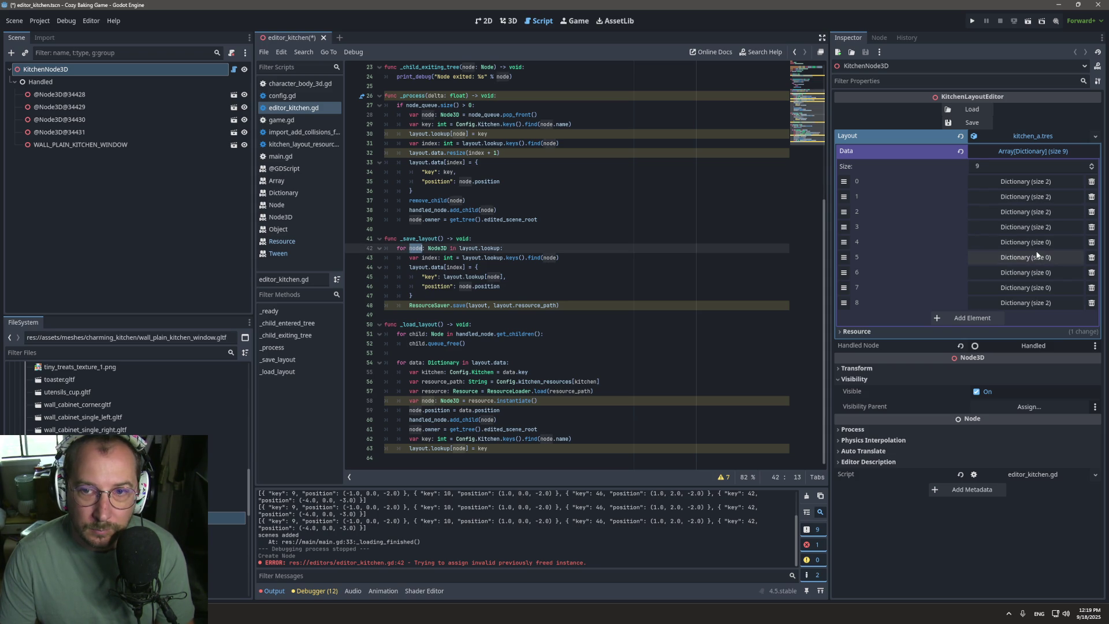
pyautogui.click(1044, 242)
pyautogui.click(1091, 267)
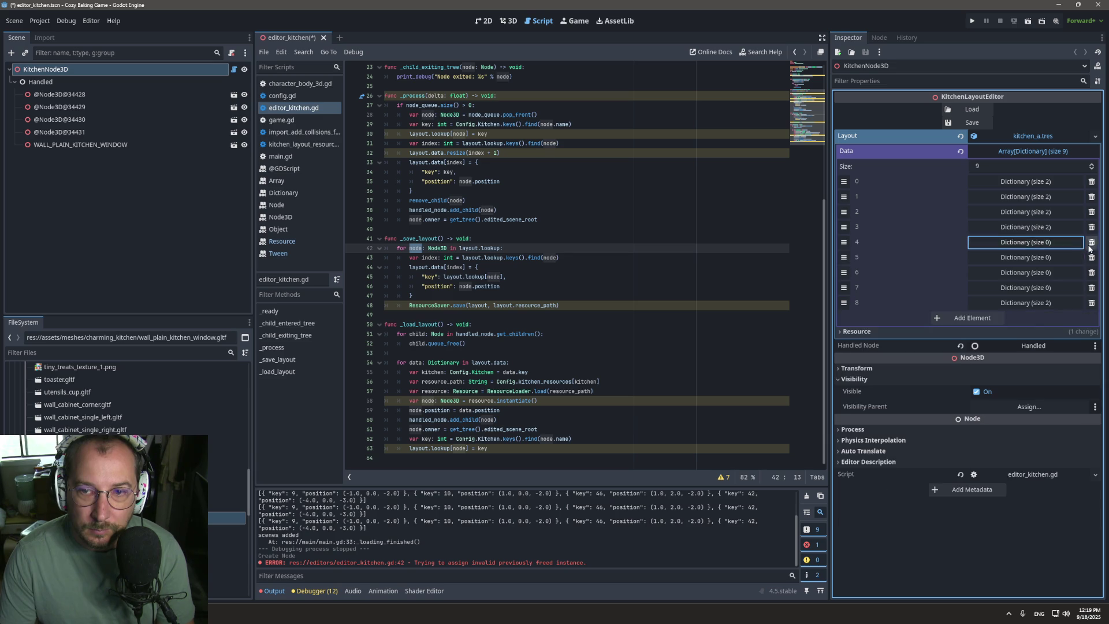
pyautogui.click(1091, 242)
pyautogui.click(1091, 243)
pyautogui.click(1092, 242)
pyautogui.click(1091, 243)
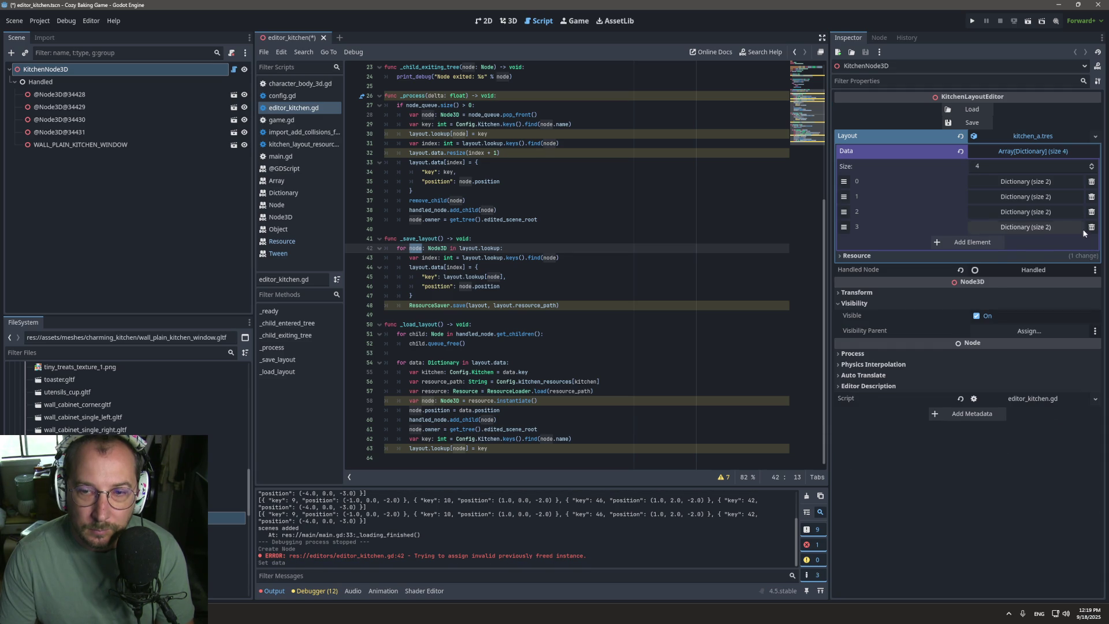
pyautogui.hotkey('ctrl', 'z')
pyautogui.click(1092, 243)
pyautogui.click(1092, 242)
pyautogui.click(1092, 243)
pyautogui.click(961, 123)
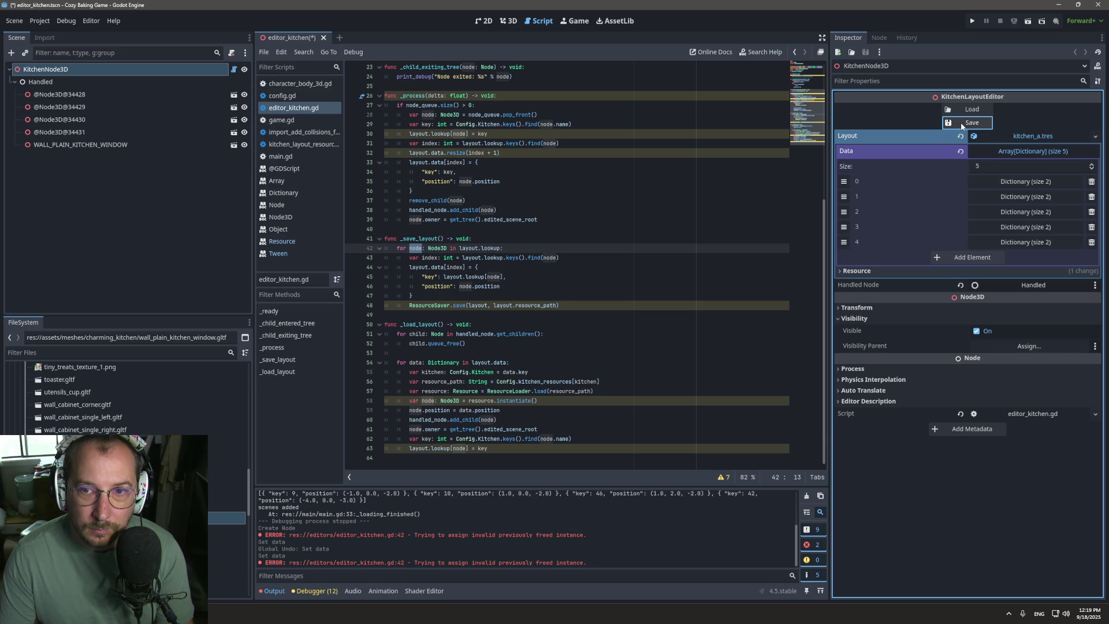
# Step: Add a new first line layout.lookup.size() to _save_layout
pyautogui.click(463, 351)
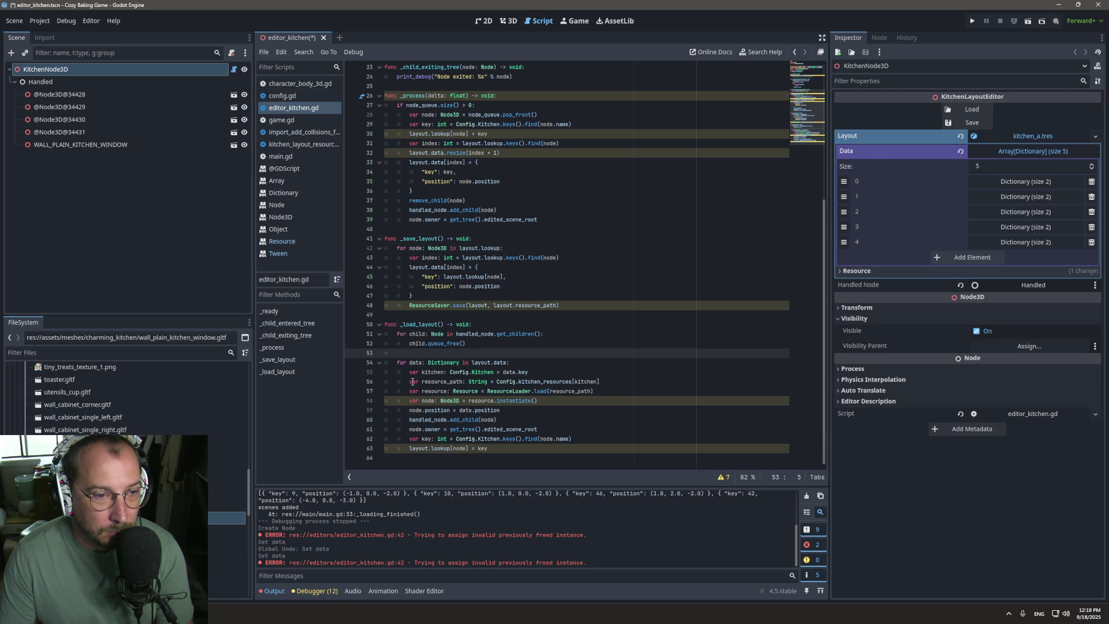
pyautogui.click(404, 290)
pyautogui.doubleClick(401, 249)
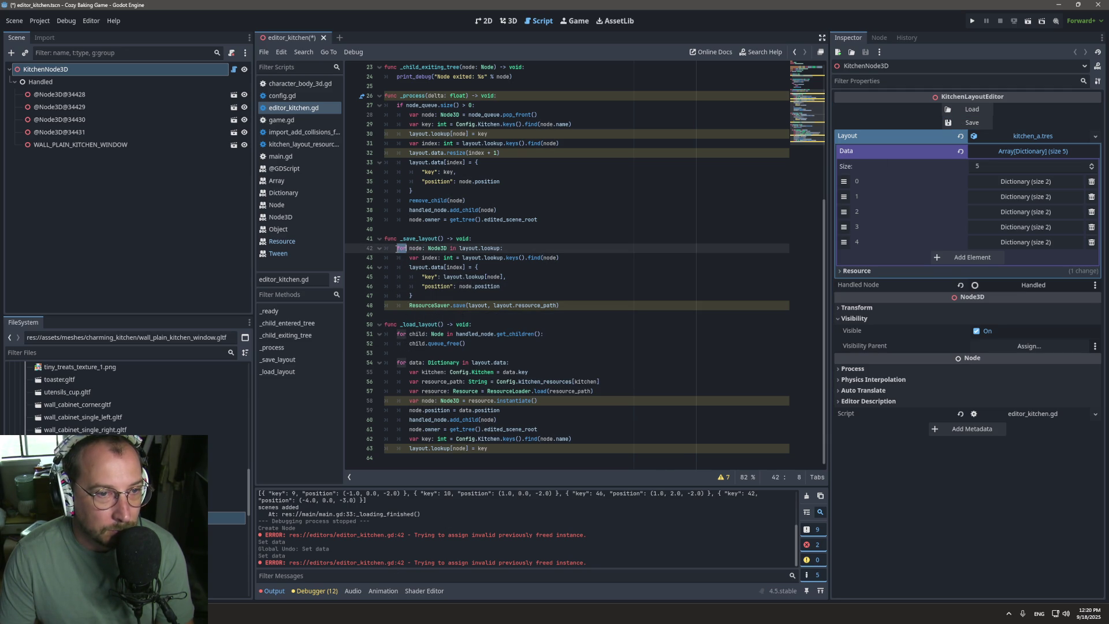
pyautogui.click(495, 242)
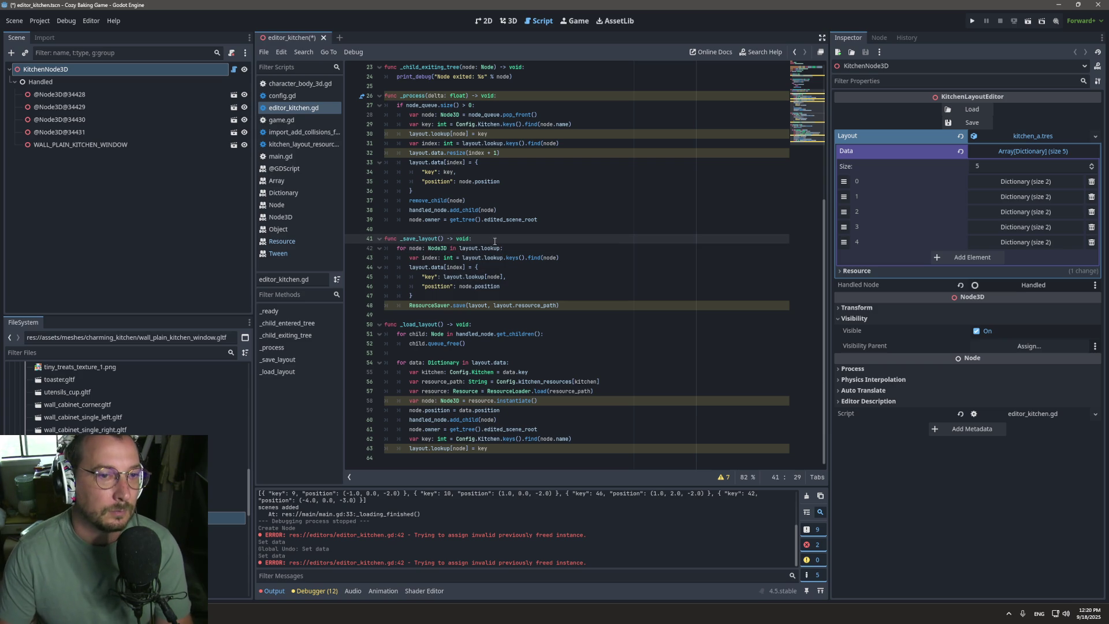
pyautogui.press('Return')
pyautogui.write('layout.lookup.size()')
# Step: Wrap line 42 as print(layout.lookup.size()), save the script, and reload the layout
pyautogui.click(396, 248)
pyautogui.write('prin')
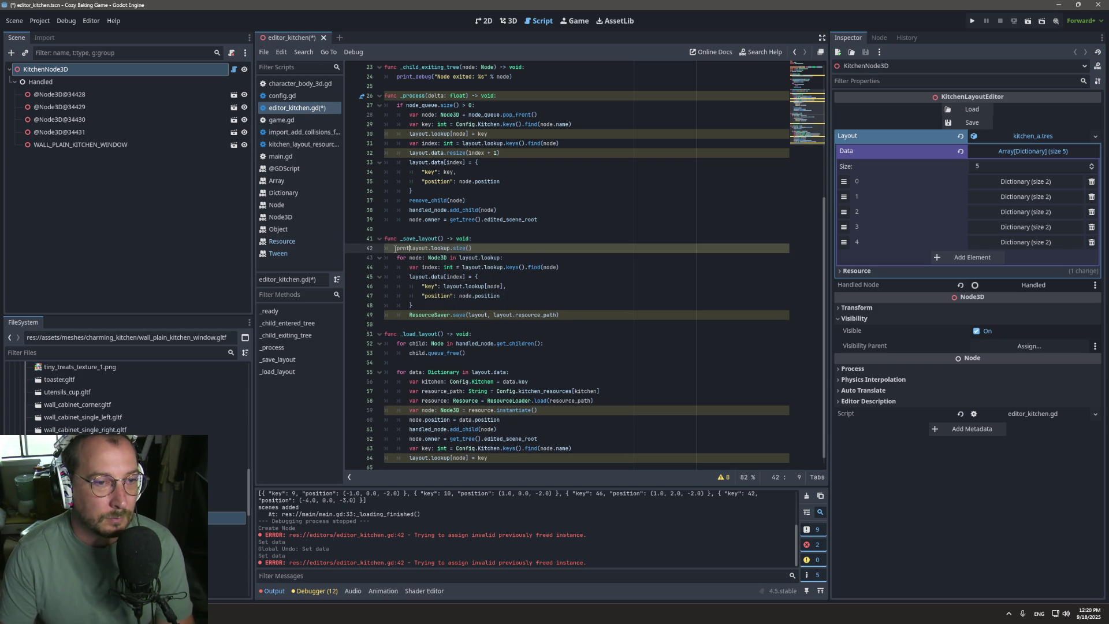
pyautogui.write('t')
pyautogui.press('Return')
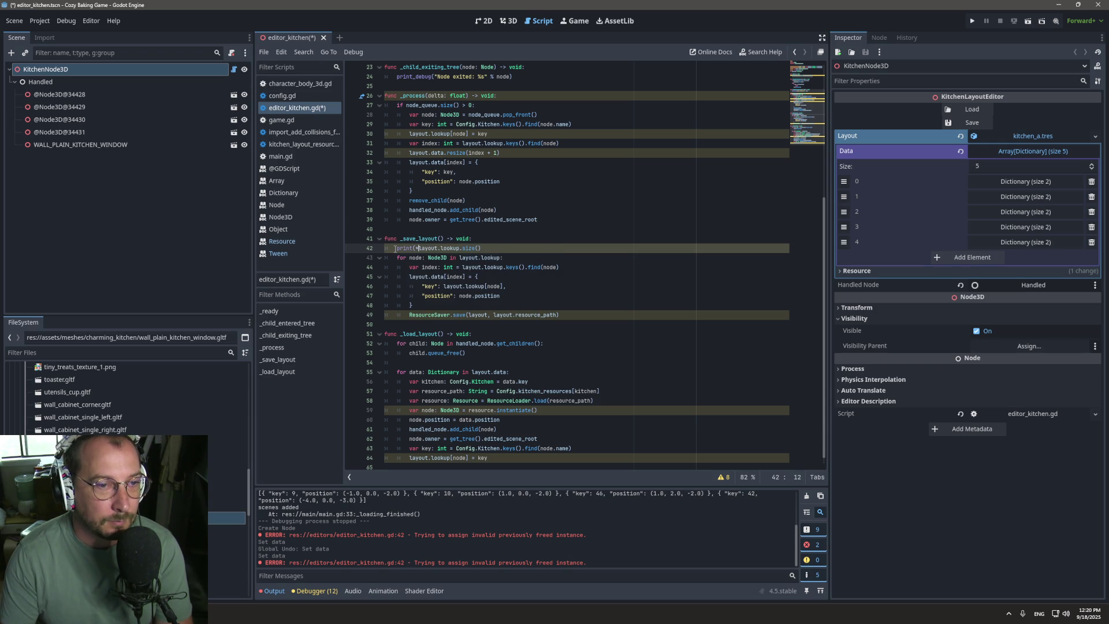
pyautogui.press('BackSpace')
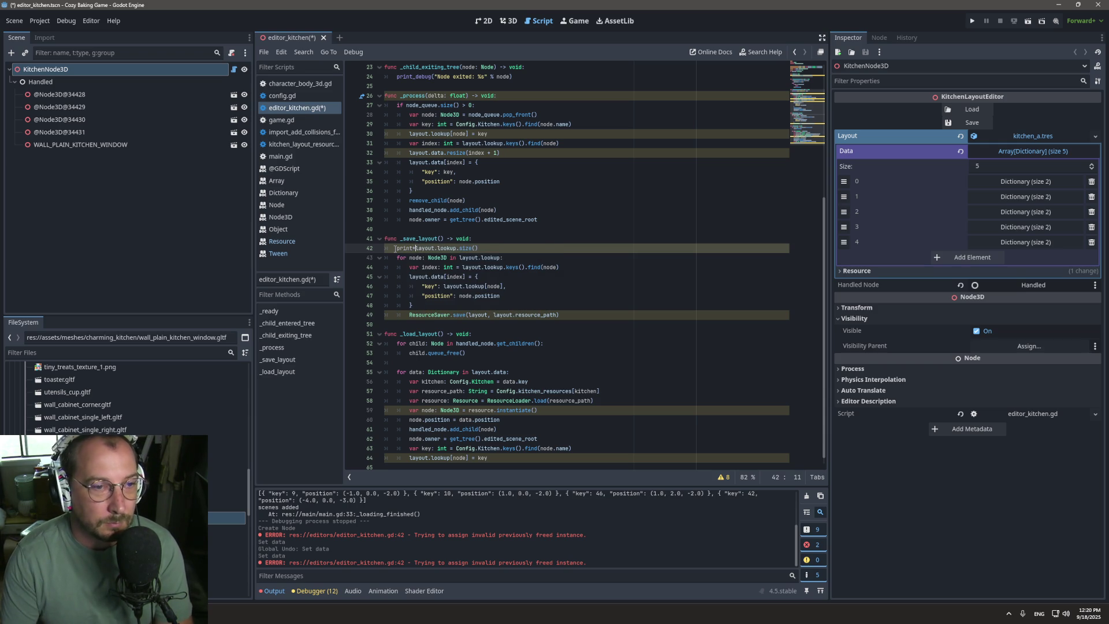
pyautogui.click(496, 248)
pyautogui.write(')')
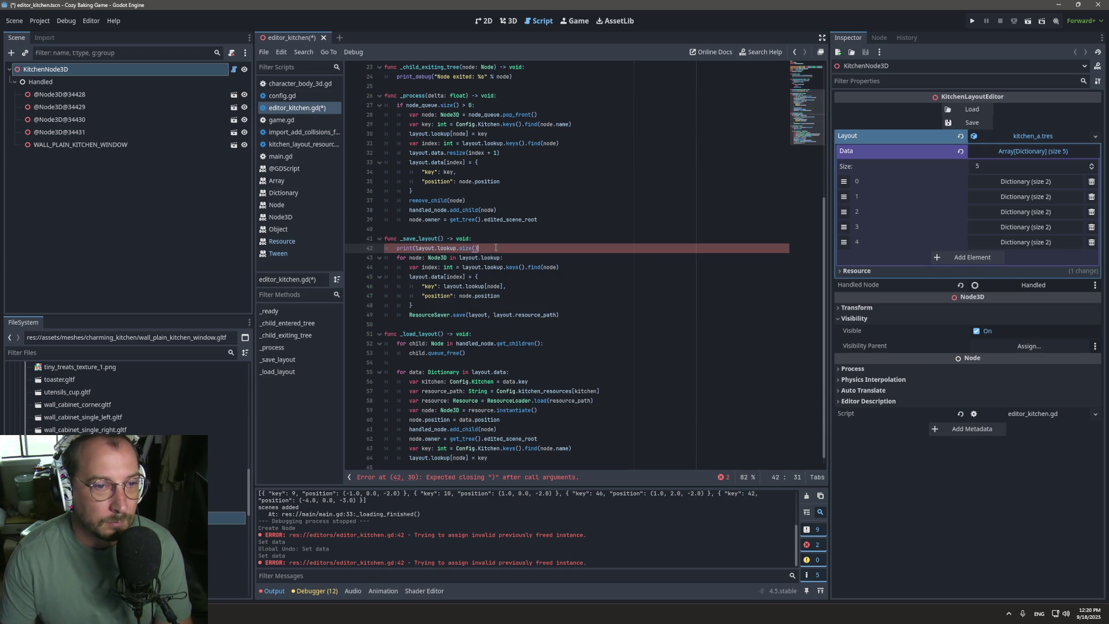
pyautogui.hotkey('ctrl', 's')
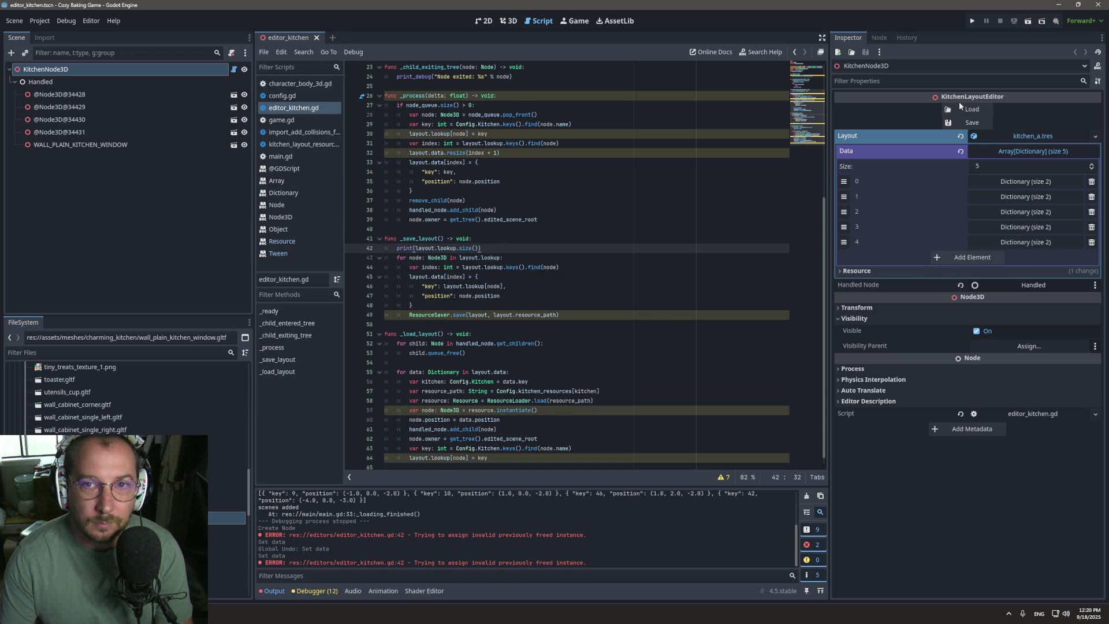
pyautogui.click(978, 110)
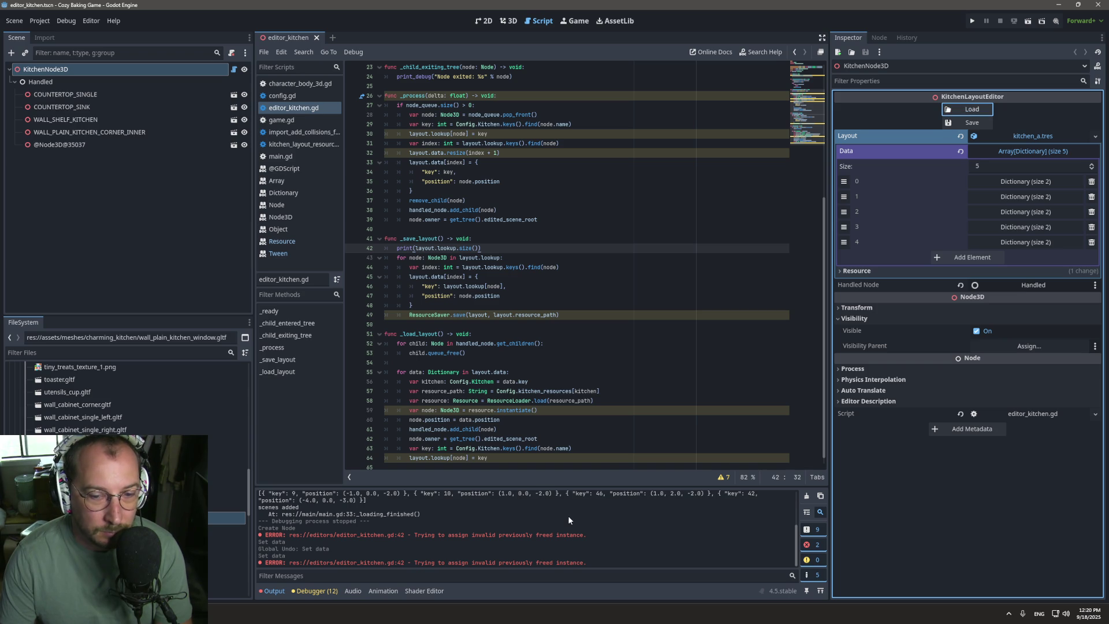
# Step: Reload the layout three times and save it twice, getting lookup size 44 and freed-instance errors
pyautogui.click(503, 25)
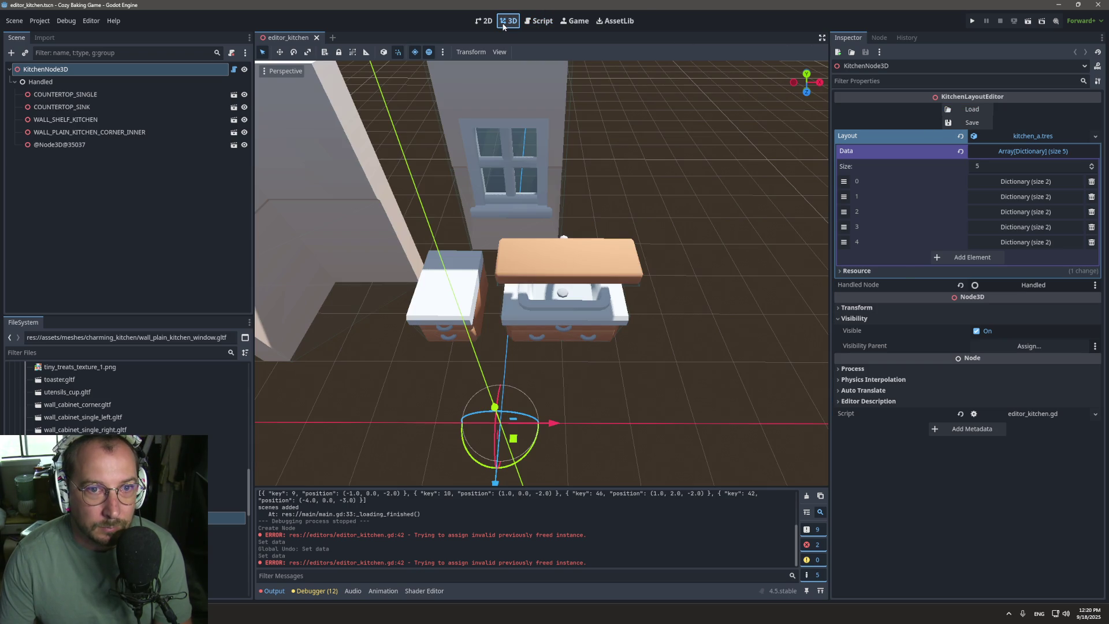
pyautogui.click(964, 110)
pyautogui.click(963, 110)
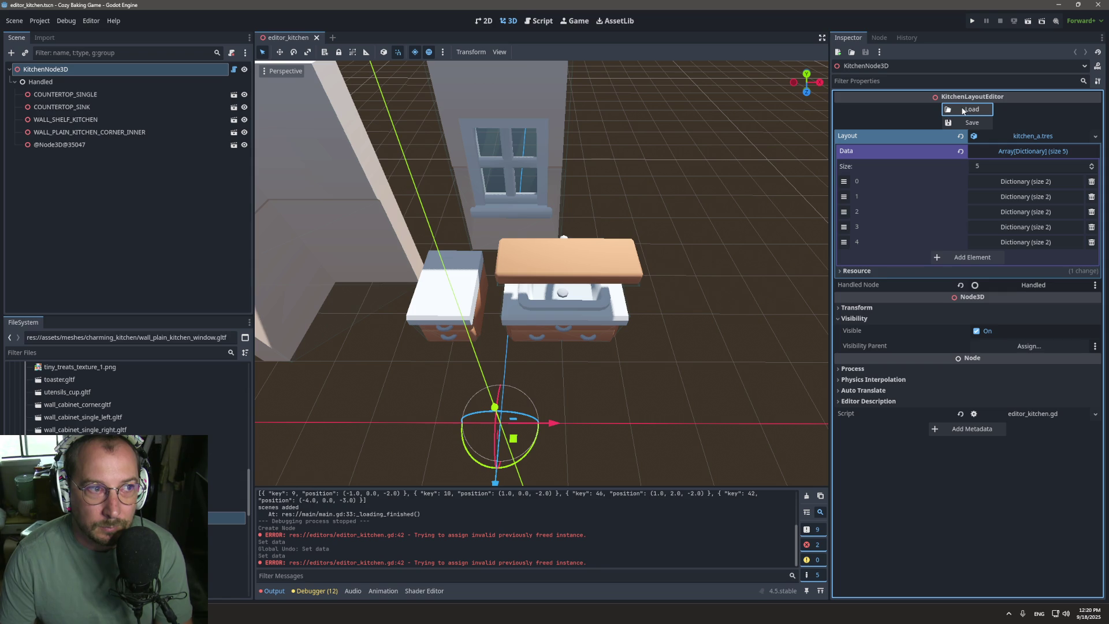
pyautogui.click(963, 111)
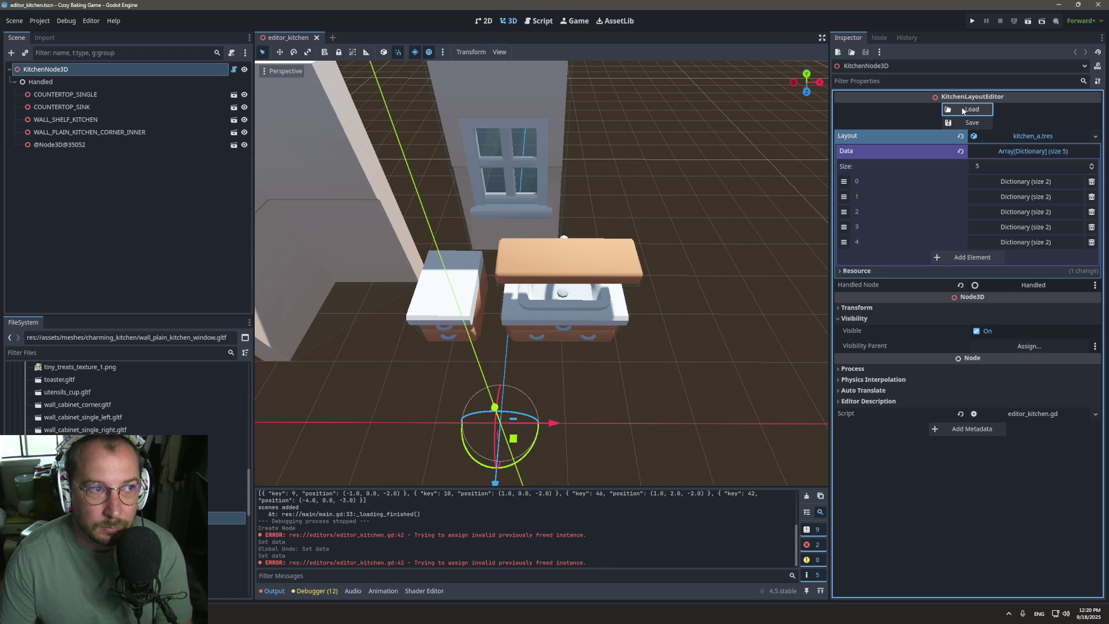
pyautogui.click(971, 124)
pyautogui.click(971, 123)
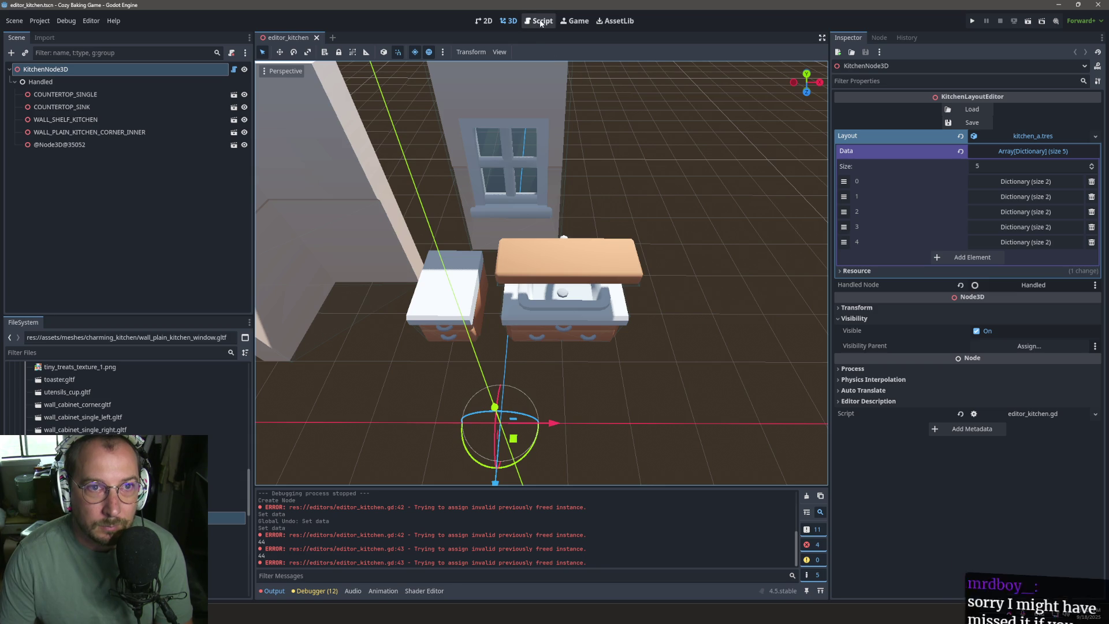
pyautogui.click(538, 21)
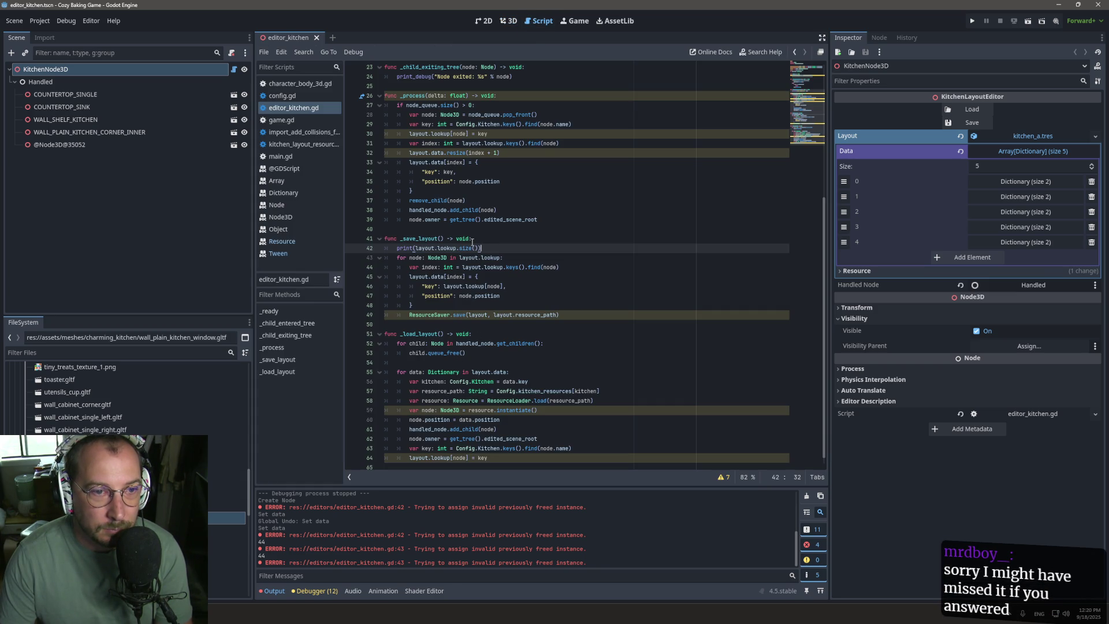
# Step: Delete the debug print line on line 42 of the script
pyautogui.doubleClick(441, 249)
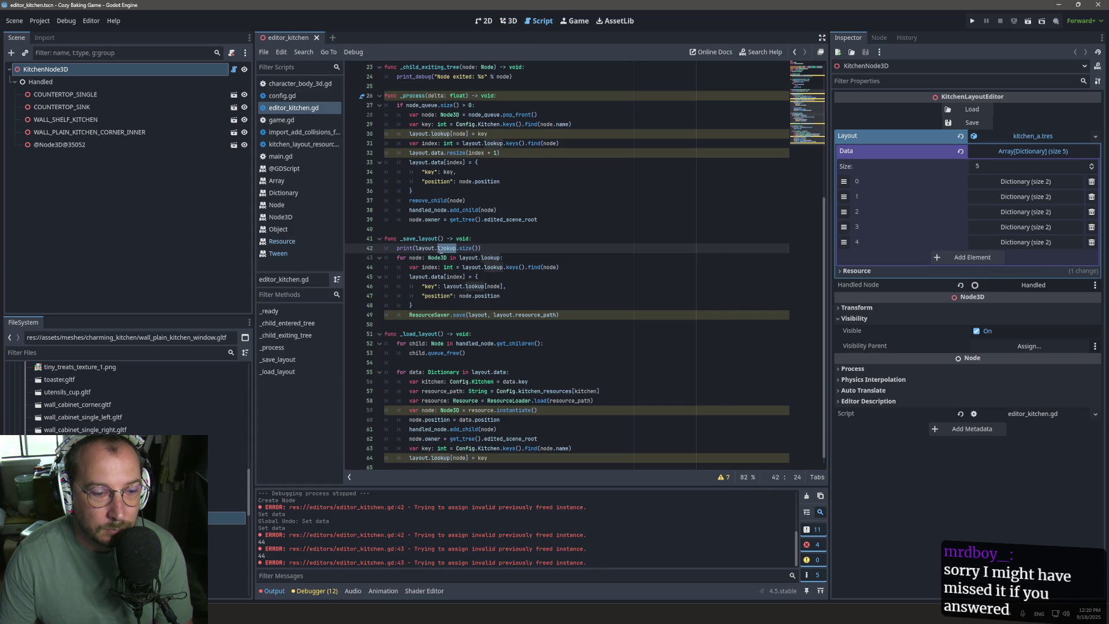
pyautogui.click(468, 239)
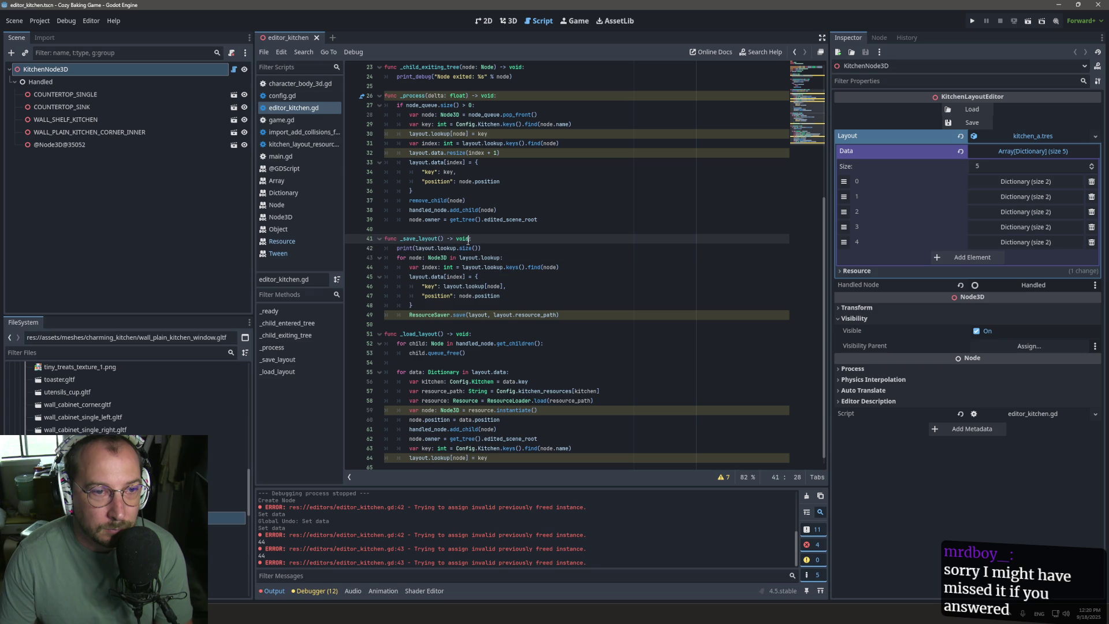
pyautogui.click(469, 260)
pyautogui.click(481, 251)
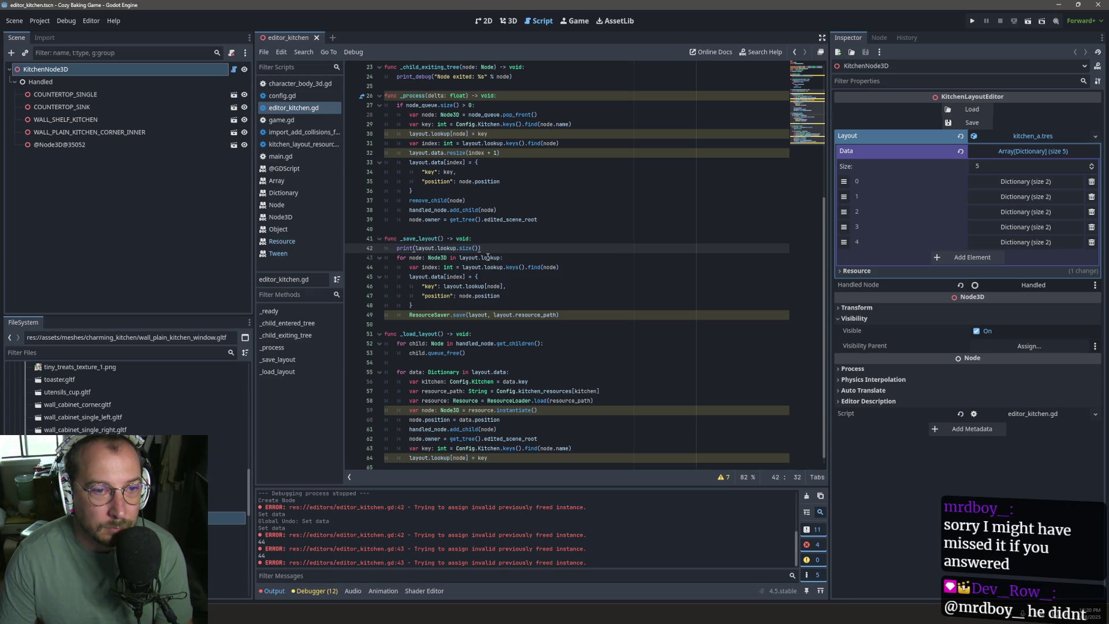
pyautogui.tripleClick(515, 249)
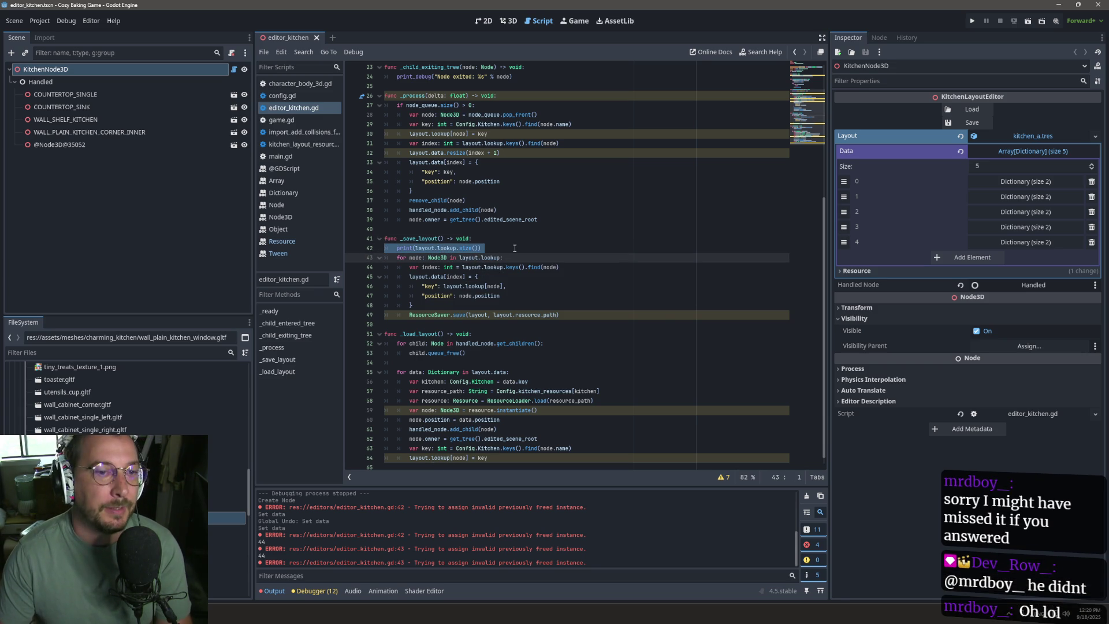
pyautogui.press('BackSpace')
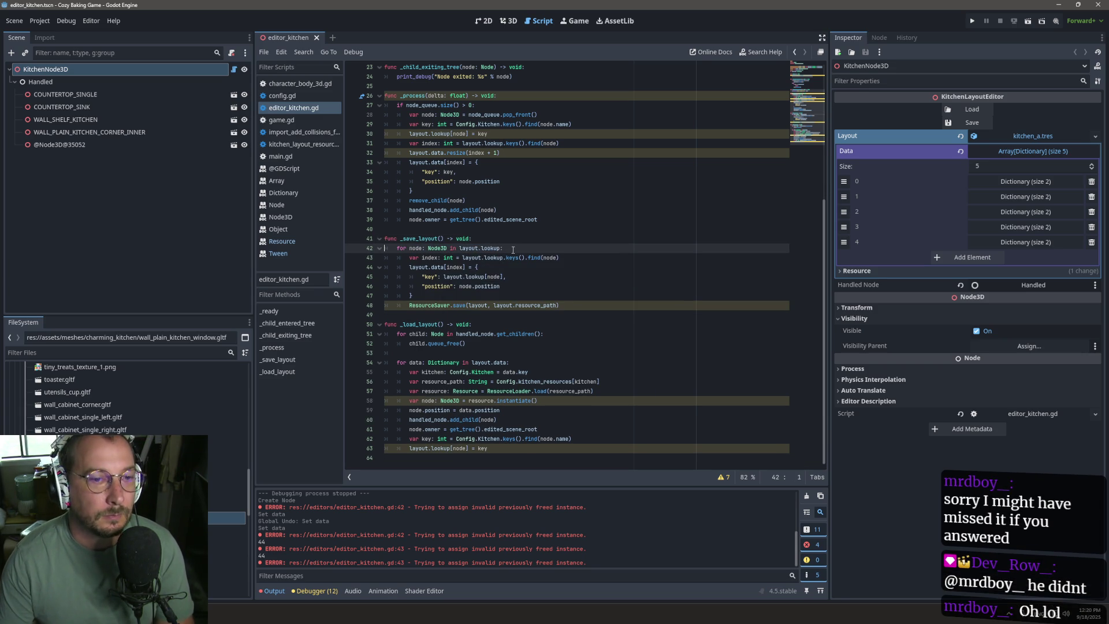
# Step: Add layout.lookup.clear() to _load_layout after the free loop, dedented, and save the layout
pyautogui.moveTo(501, 248); pyautogui.dragTo(460, 254)
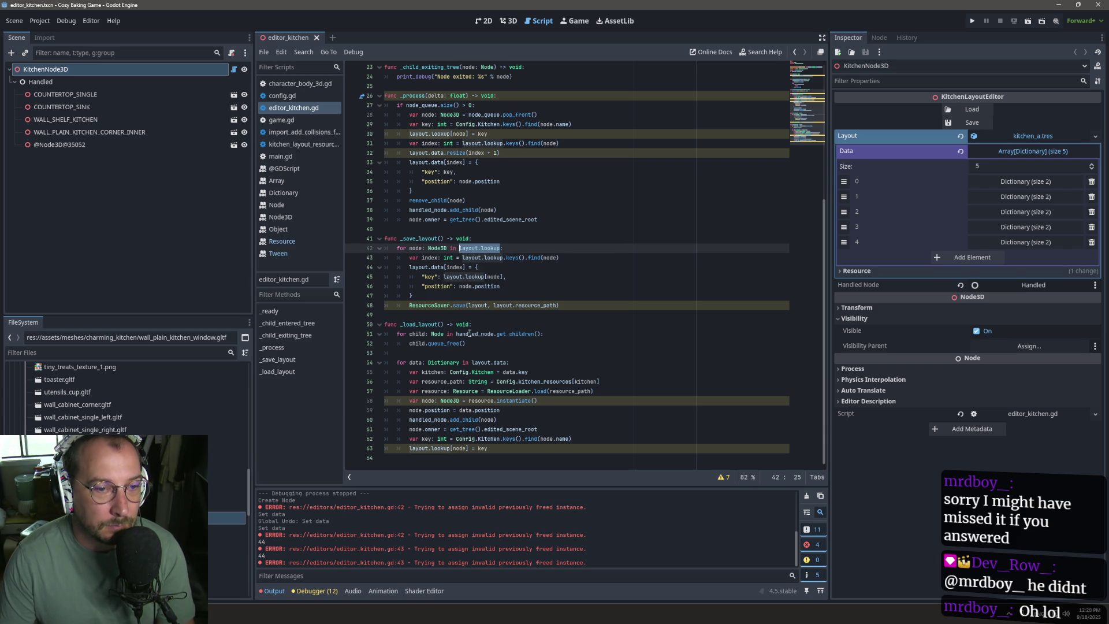
pyautogui.hotkey('ctrl', 'c')
pyautogui.click(554, 324)
pyautogui.press('Return')
pyautogui.hotkey('ctrl', 'v')
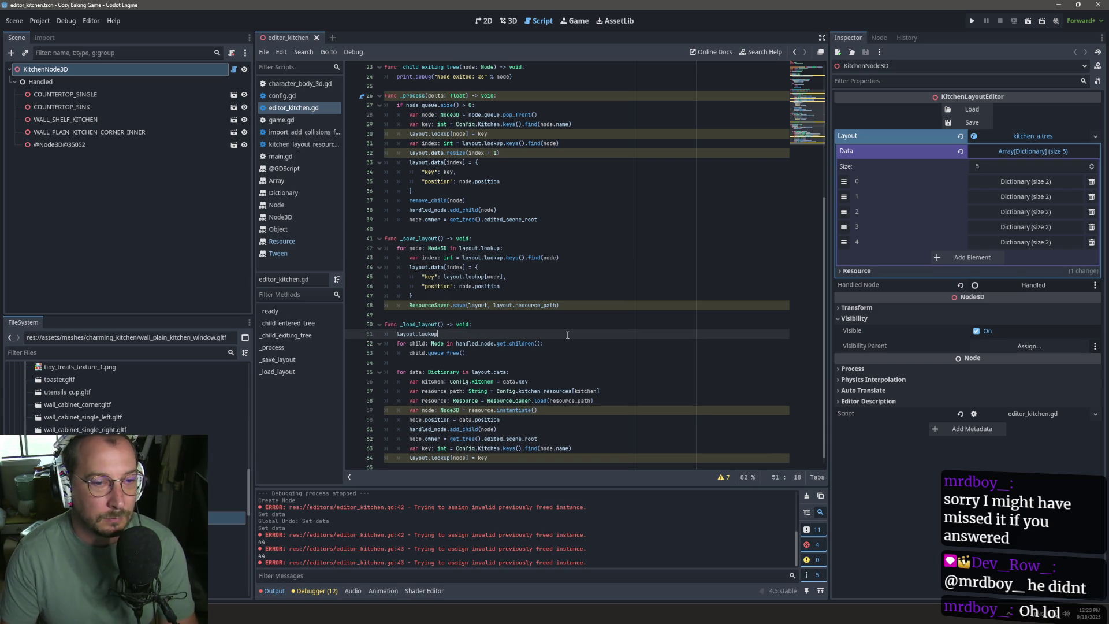
pyautogui.write('.clear()')
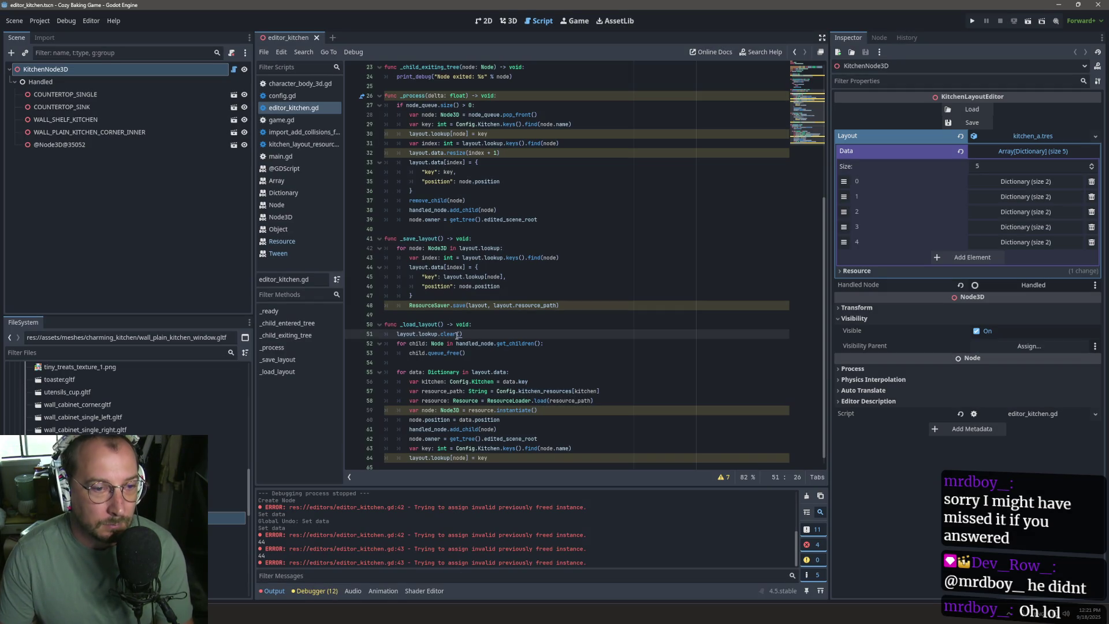
pyautogui.tripleClick(457, 334)
pyautogui.hotkey('alt', 'Down')
pyautogui.hotkey('alt', 'Down')
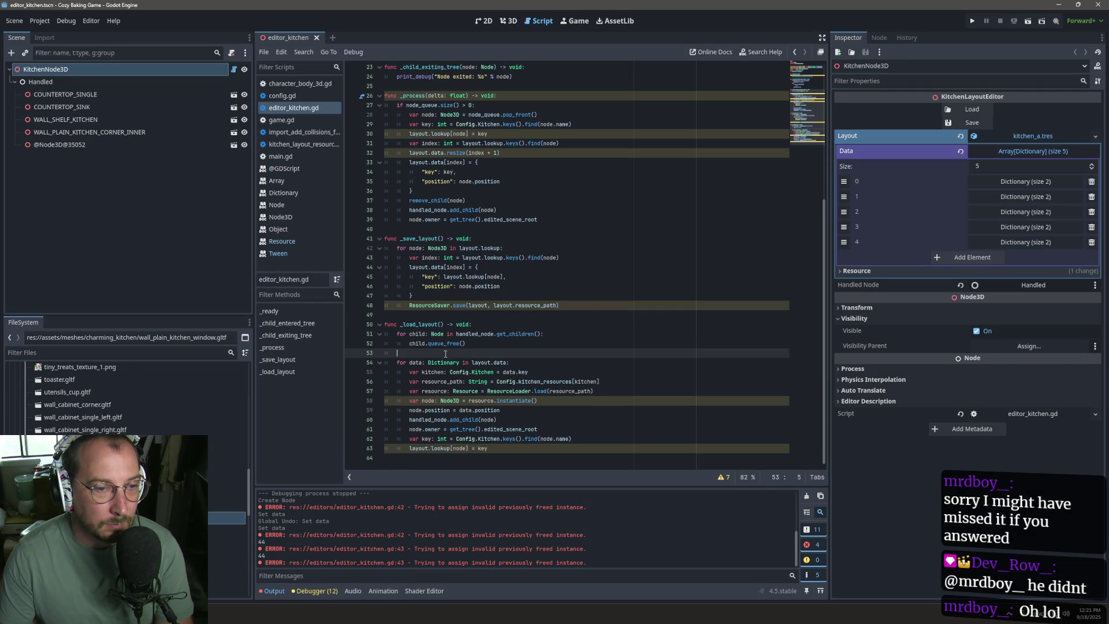
pyautogui.hotkey('shift', 'Tab')
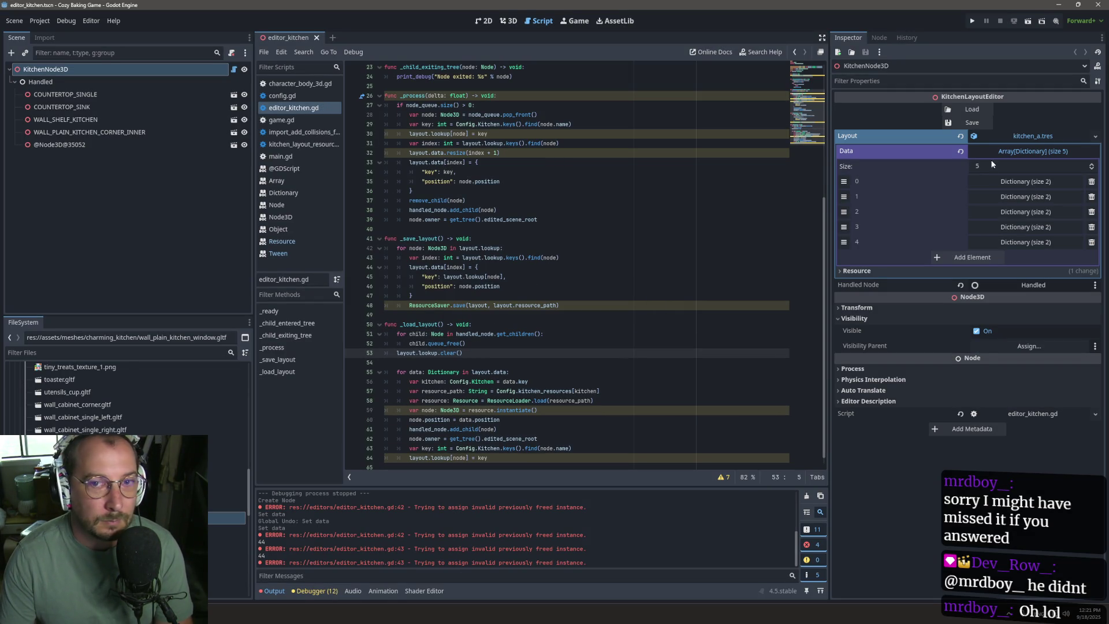
pyautogui.click(974, 122)
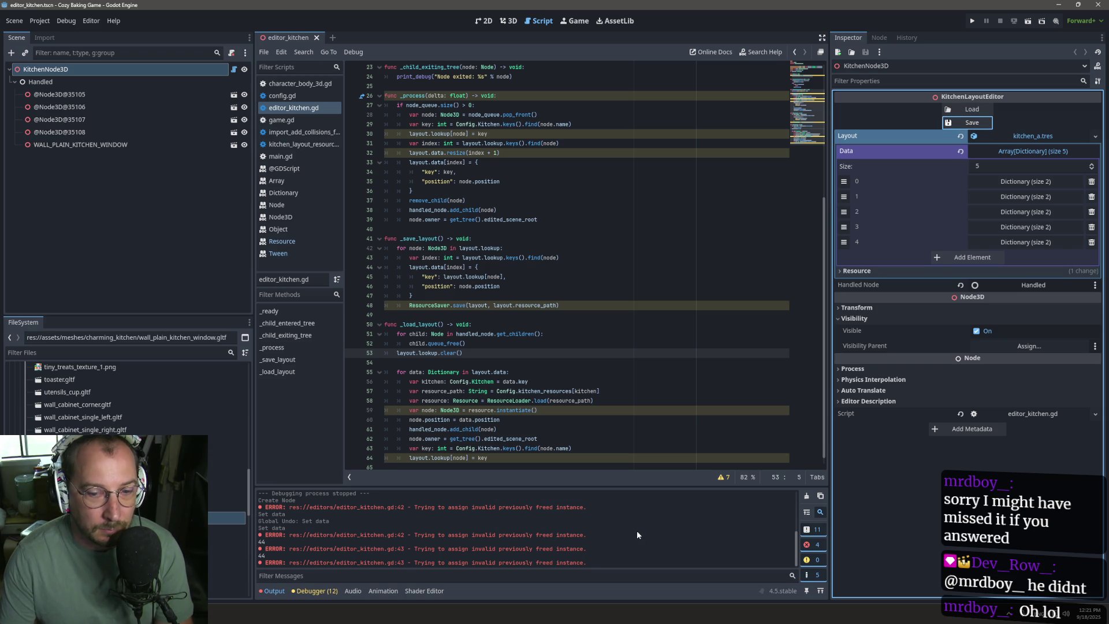
# Step: Save the pieces to the layout, clear the output, and shift the window wall along Z
pyautogui.click(972, 123)
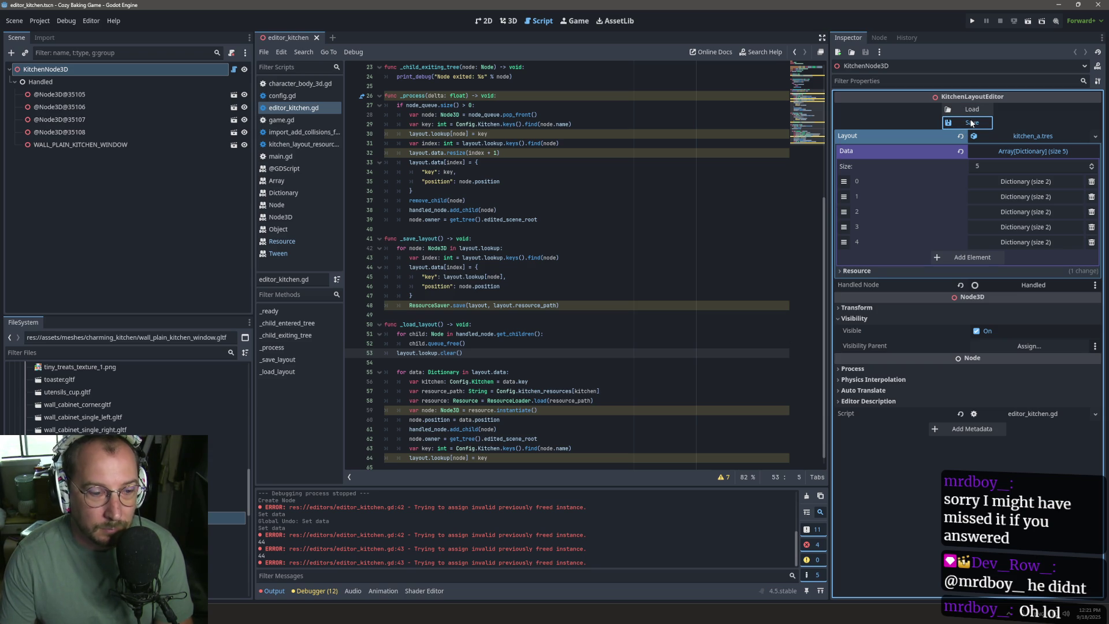
pyautogui.click(807, 496)
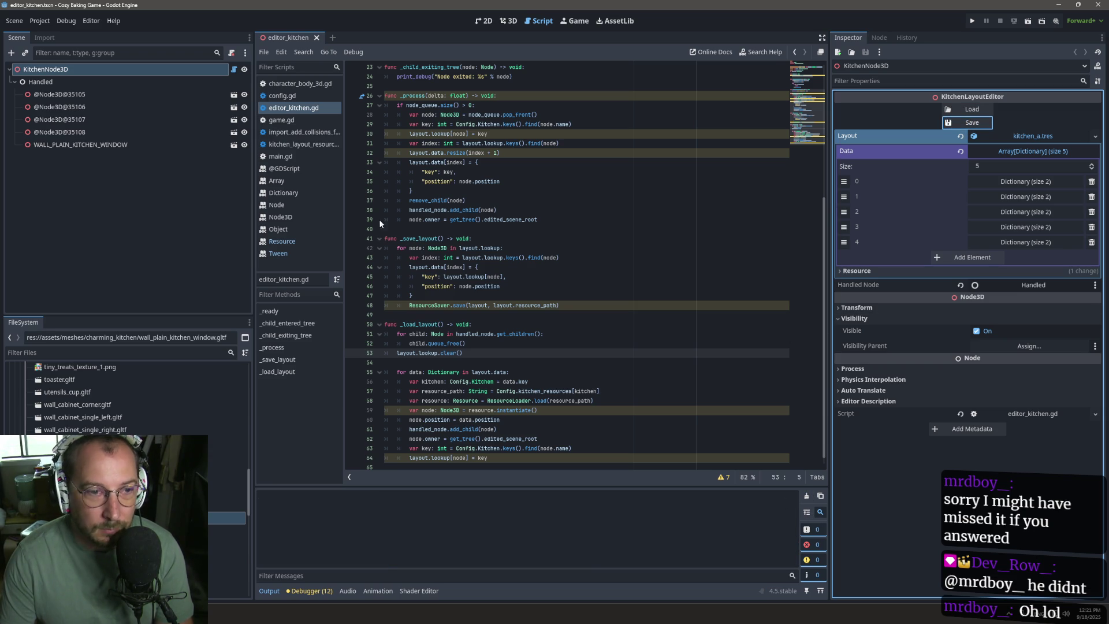
pyautogui.click(509, 20)
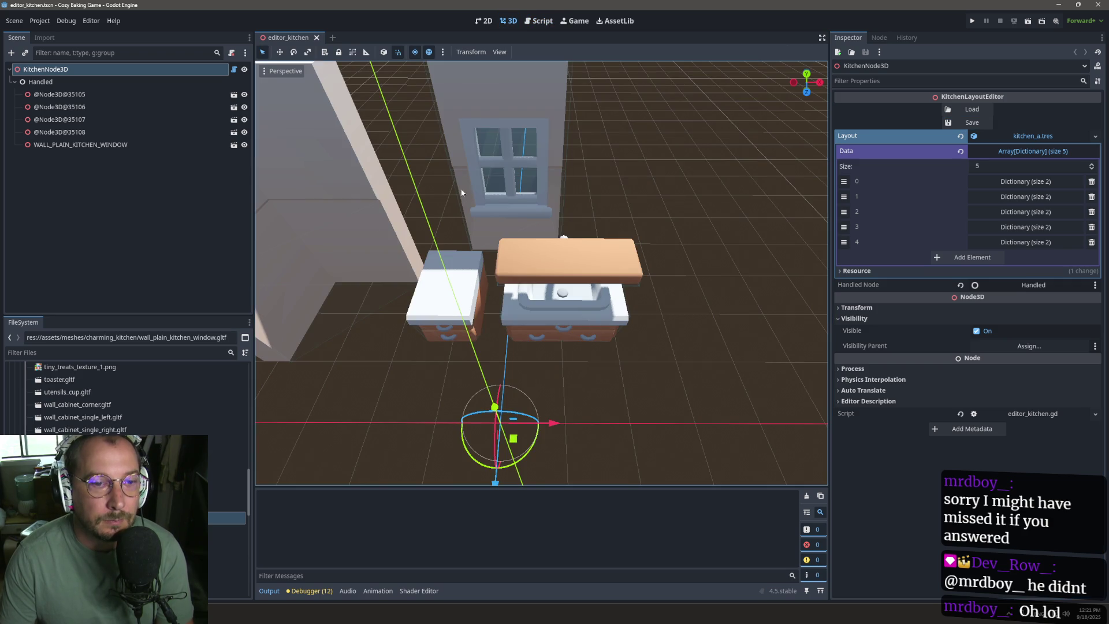
pyautogui.click(535, 184)
pyautogui.moveTo(534, 184)
pyautogui.mouseDown()
pyautogui.moveTo(554, 283)
pyautogui.moveTo(506, 276)
pyautogui.mouseUp()
# Step: Save the pieces from KitchenNode3D into the layout resource and save the scene
pyautogui.click(141, 72)
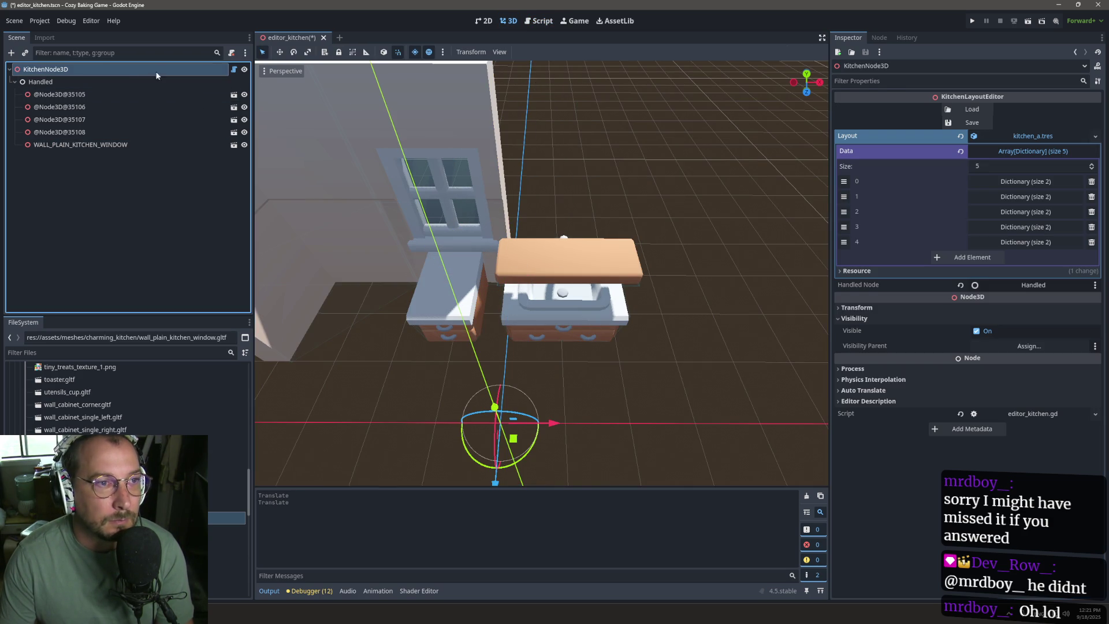
pyautogui.click(962, 123)
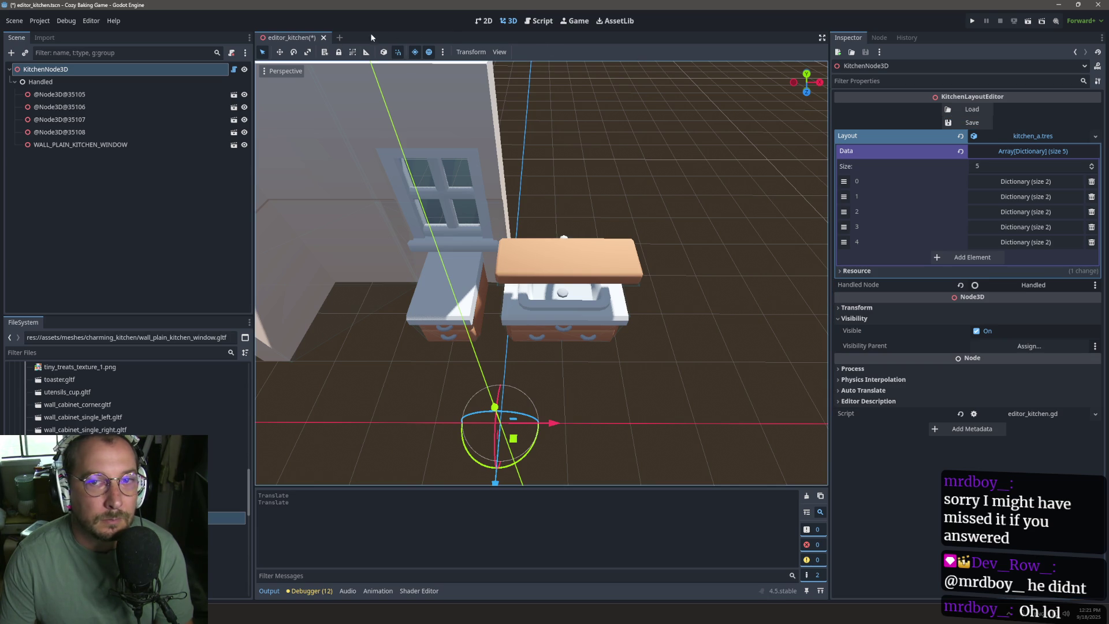
pyautogui.hotkey('ctrl', 's')
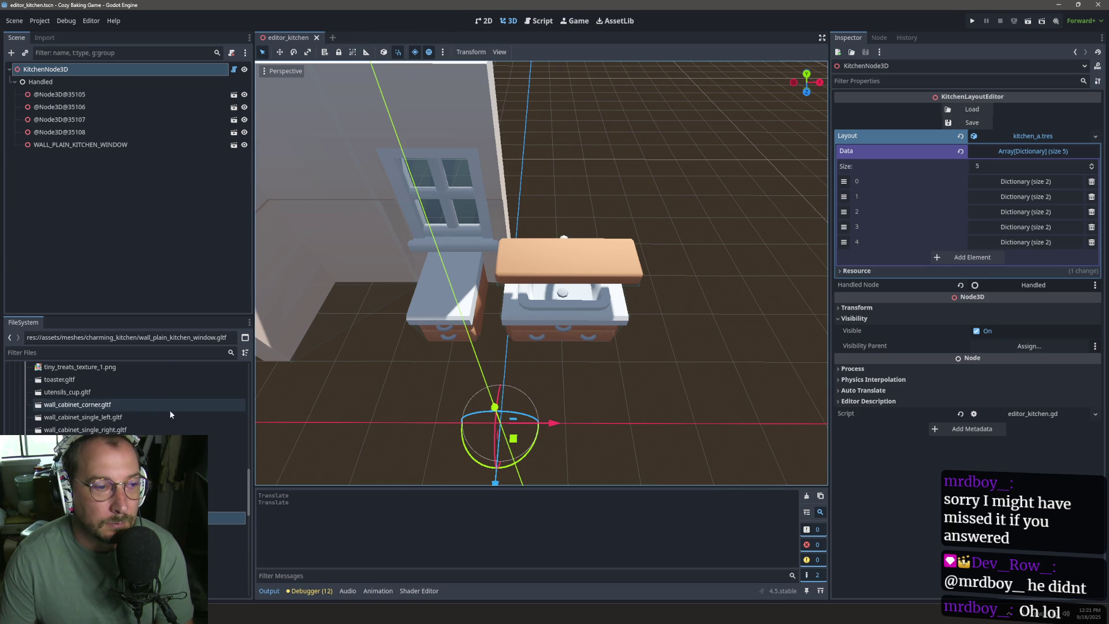
pyautogui.scroll(15, 181, 424)
pyautogui.scroll(1, 181, 425)
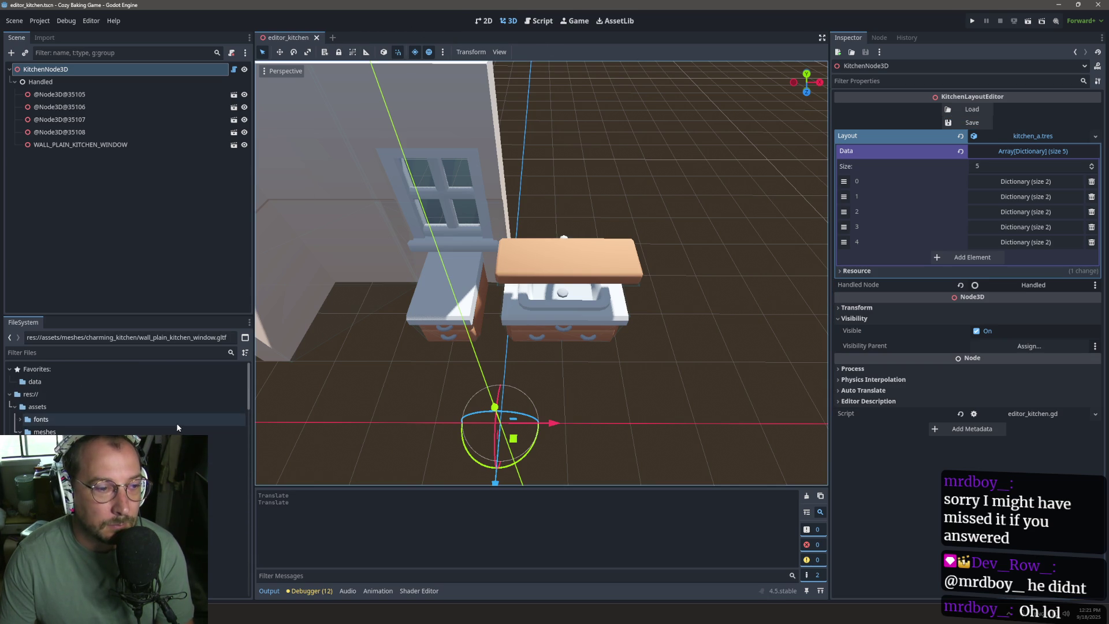
# Step: Reload the layout, find kitchen_a.tres in FileSystem, and load again to examine the index error
pyautogui.click(978, 109)
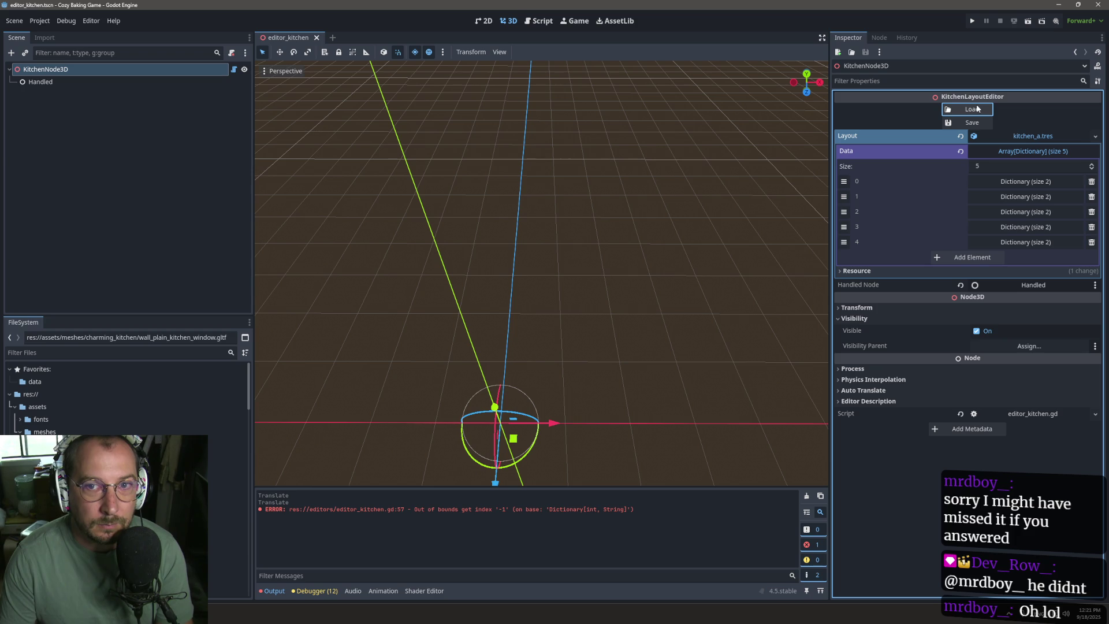
pyautogui.click(1028, 135)
pyautogui.click(1029, 138)
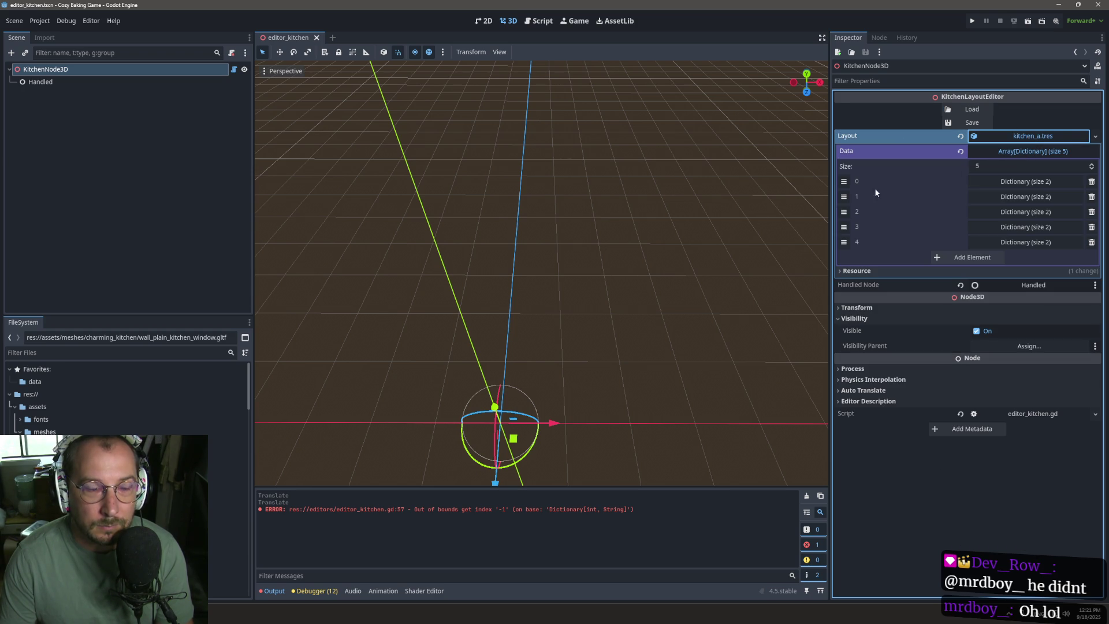
pyautogui.click(65, 384)
pyautogui.scroll(-5, 116, 462)
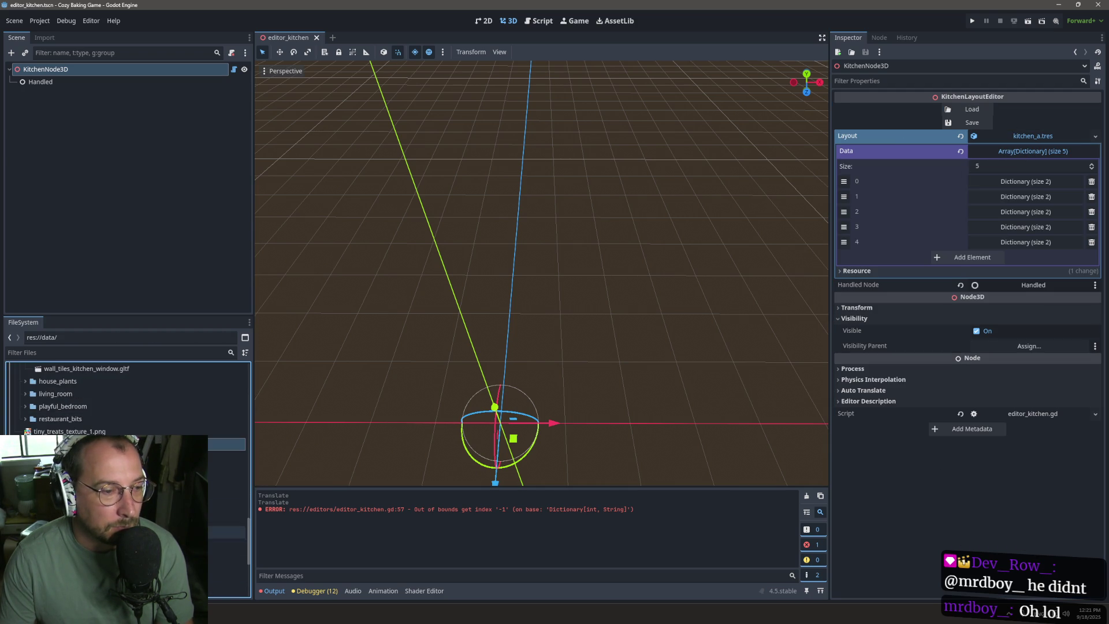
pyautogui.click(116, 482)
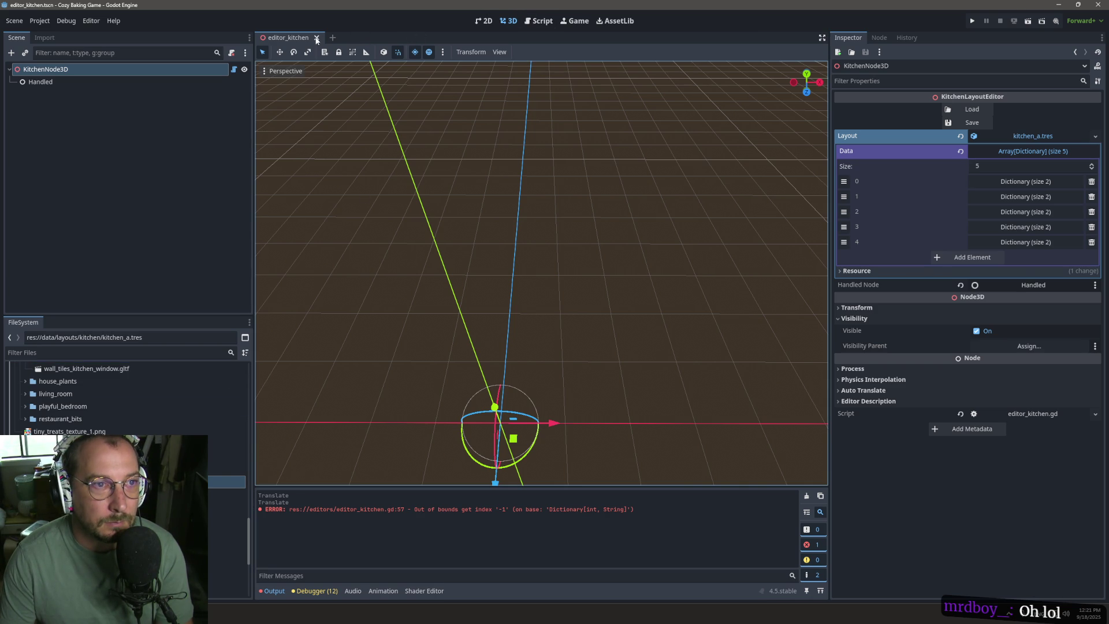
pyautogui.click(970, 109)
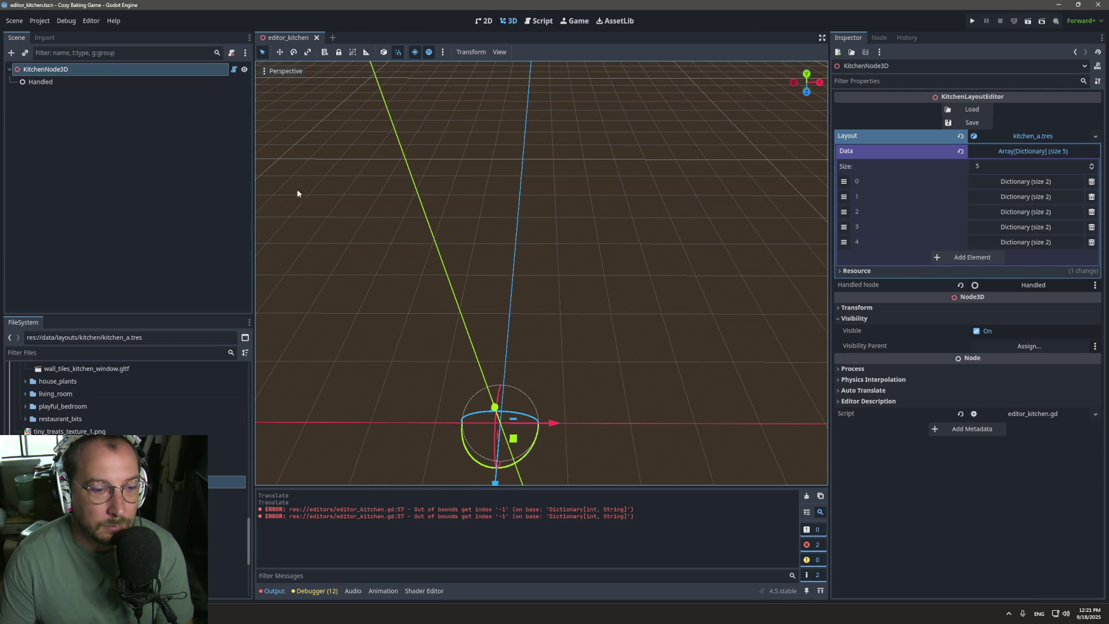
pyautogui.doubleClick(359, 509)
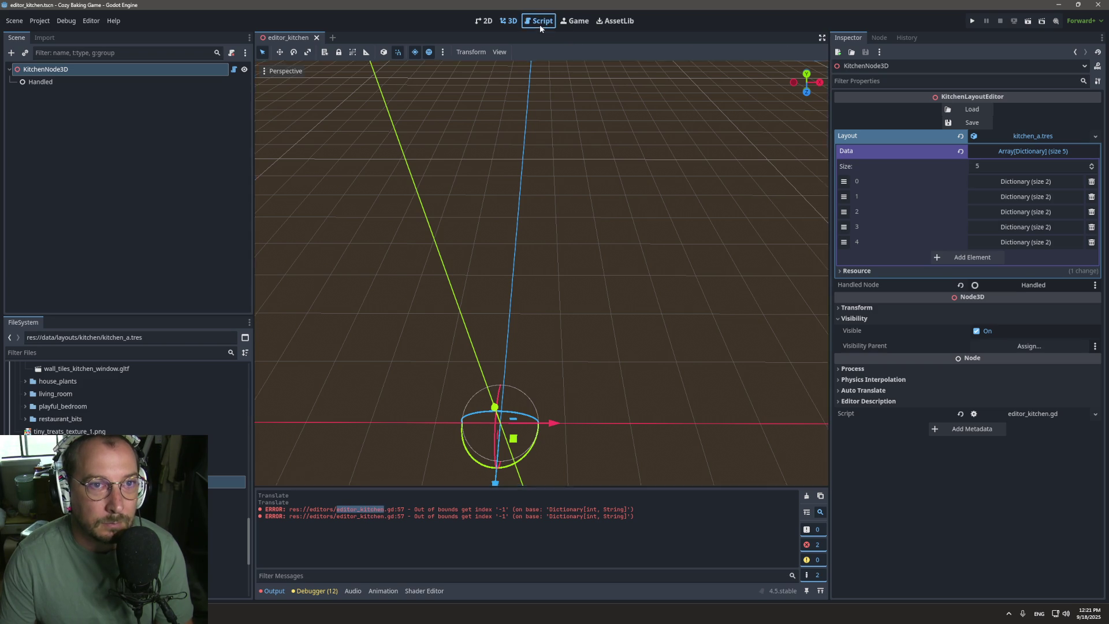
# Step: Inspect resource_path, kitchen_resources and kitchen on lines 56–57 of _load_layout, then close the scene
pyautogui.click(538, 21)
pyautogui.scroll(-1, 449, 313)
pyautogui.doubleClick(425, 382)
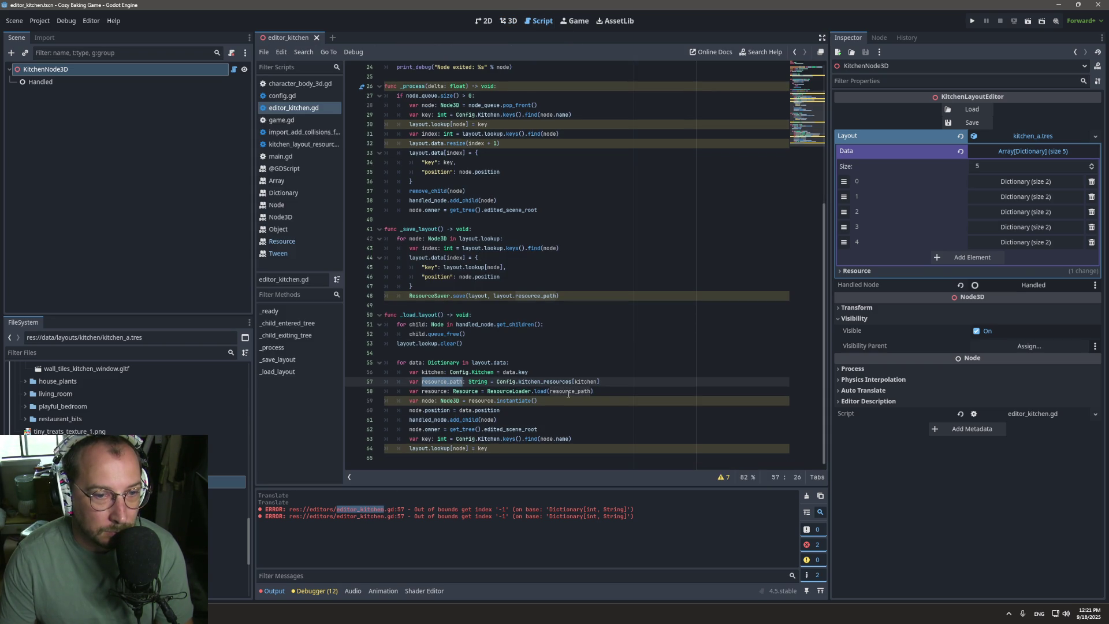
pyautogui.doubleClick(541, 381)
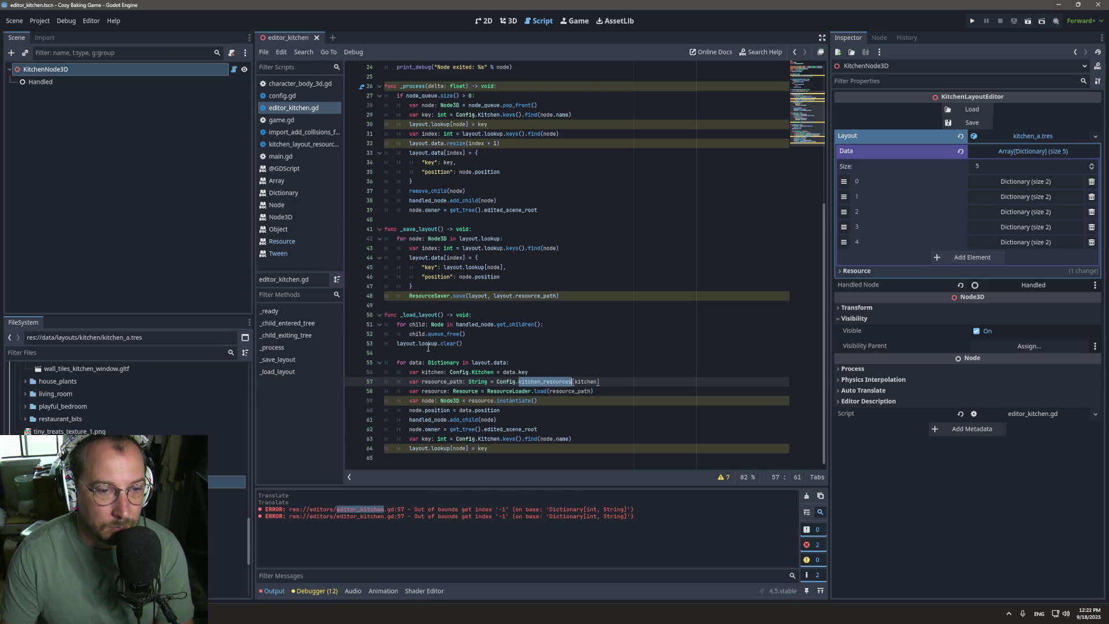
pyautogui.doubleClick(419, 372)
pyautogui.doubleClick(437, 372)
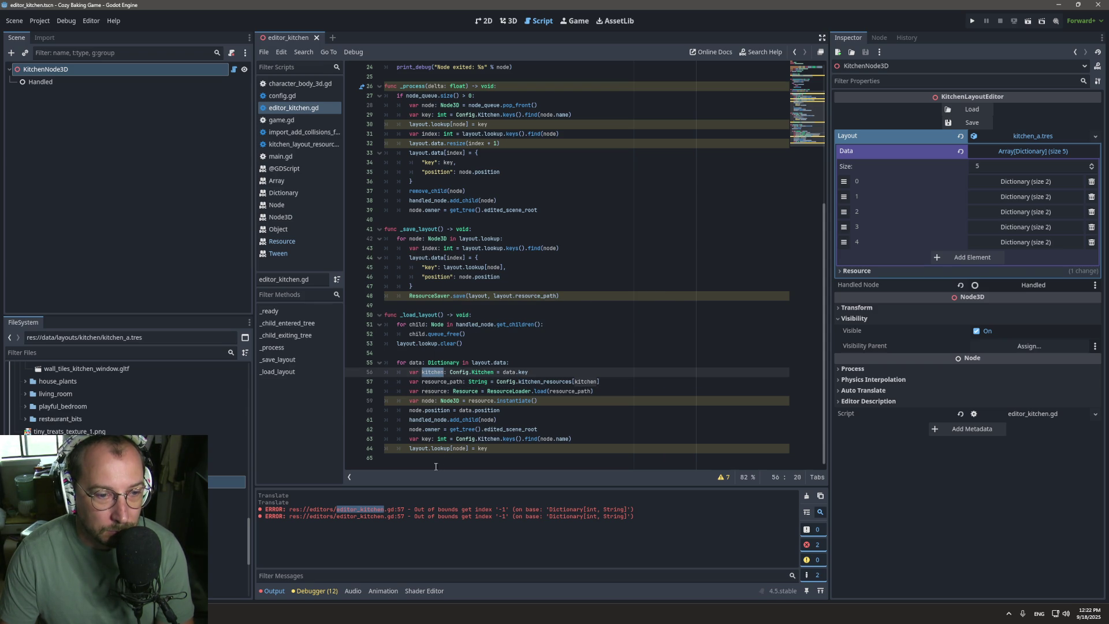
pyautogui.moveTo(498, 433)
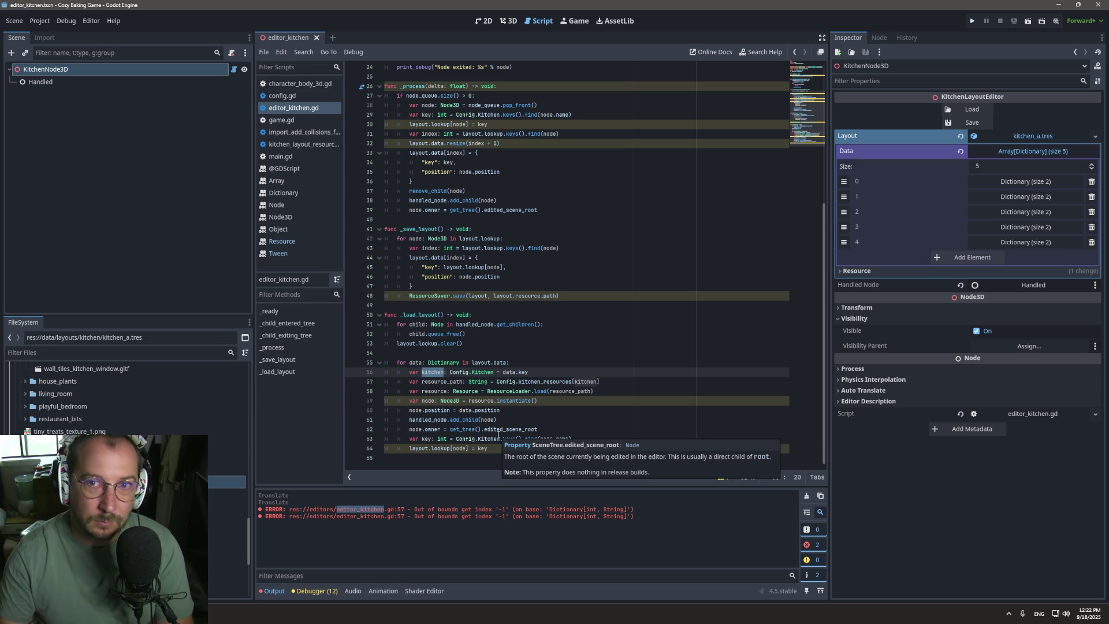
pyautogui.click(316, 37)
# Step: Reopen editor_kitchen.tscn by filtering for 'editor', load the layout in 3D, and return to the script
pyautogui.click(71, 348)
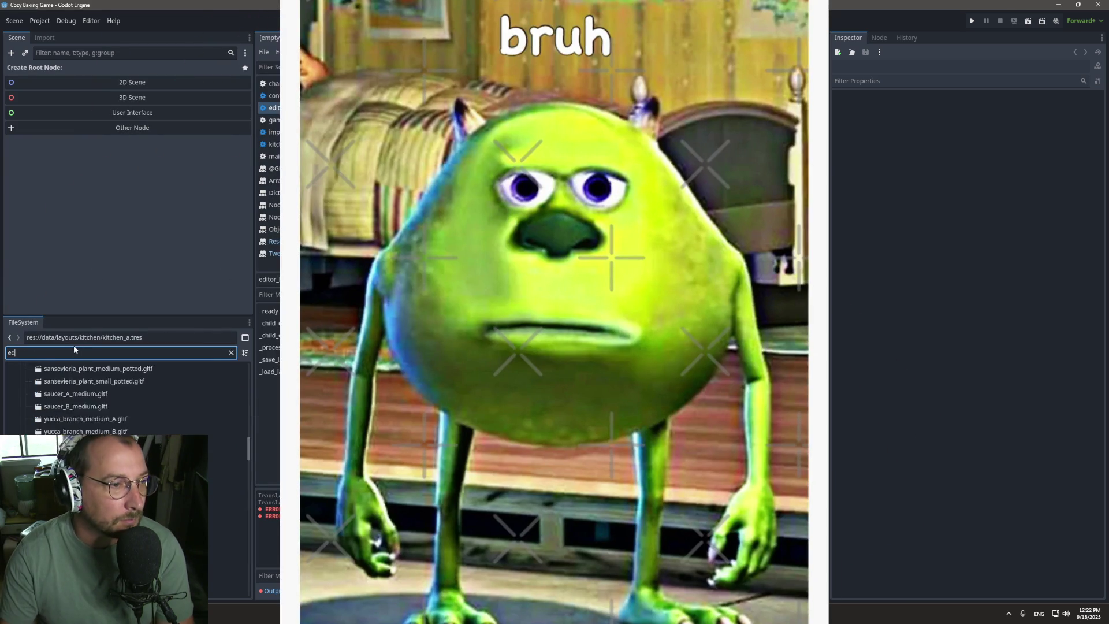
pyautogui.write('editor')
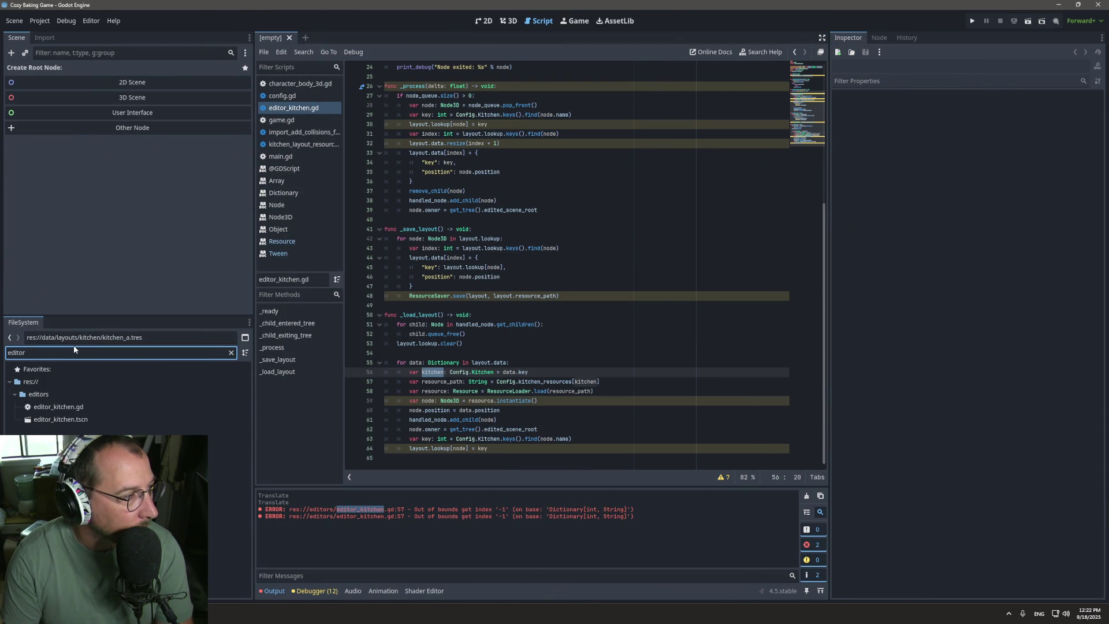
pyautogui.doubleClick(58, 419)
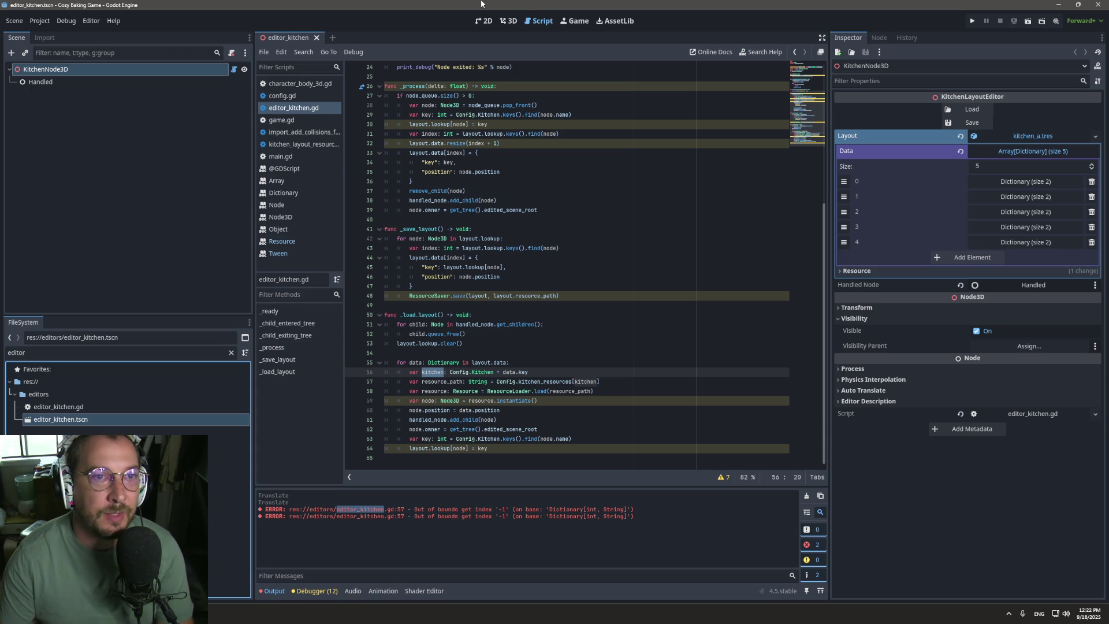
pyautogui.click(508, 20)
pyautogui.click(972, 109)
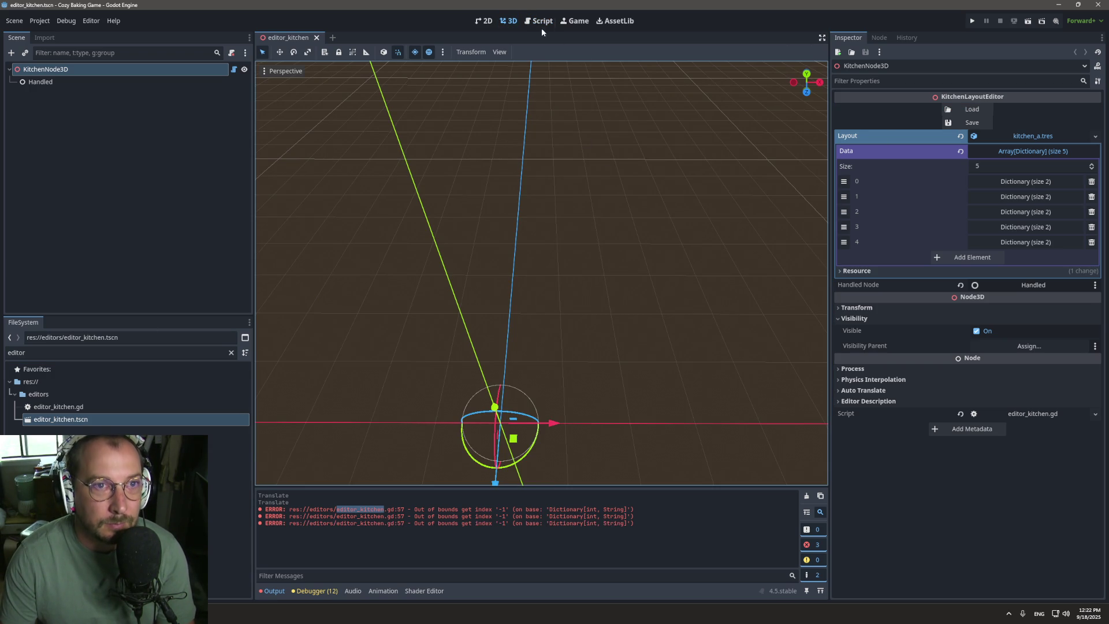
pyautogui.click(538, 22)
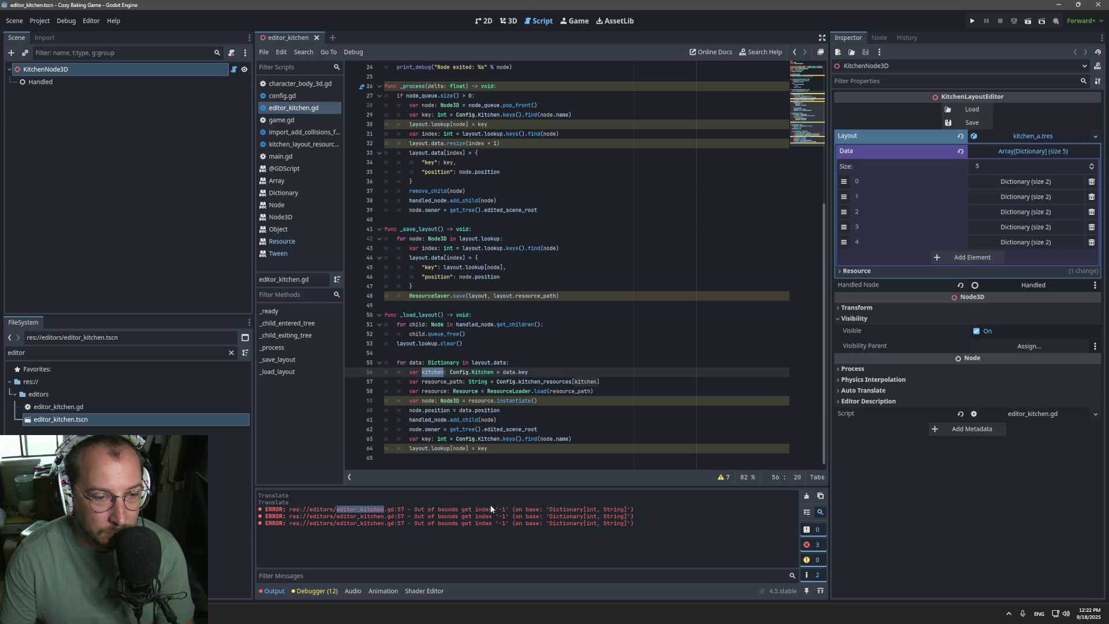
pyautogui.doubleClick(448, 382)
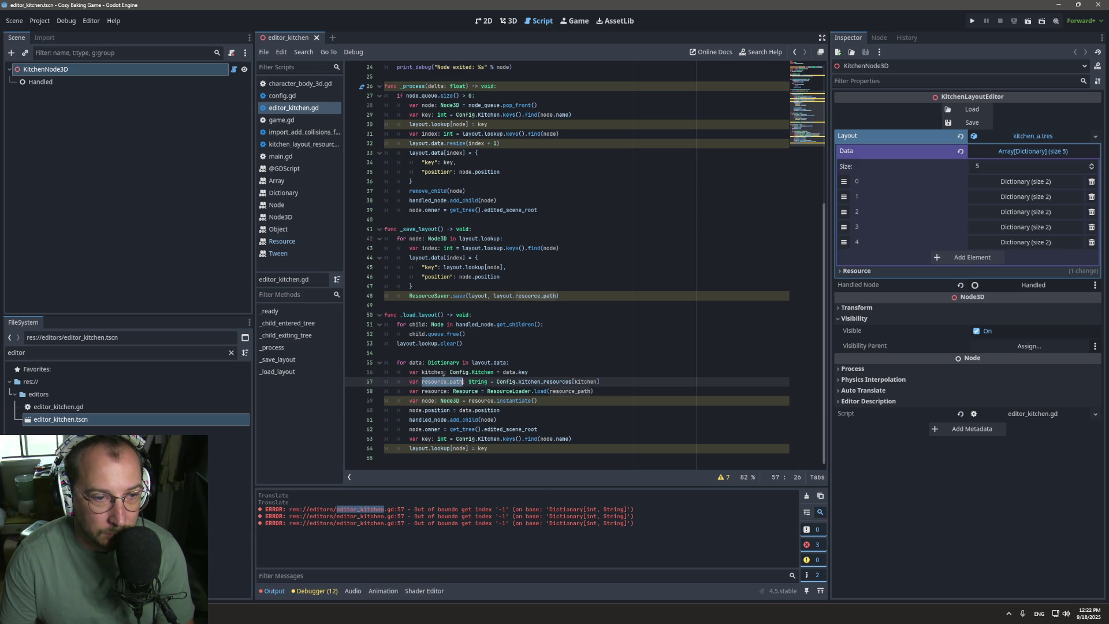
pyautogui.click(530, 373)
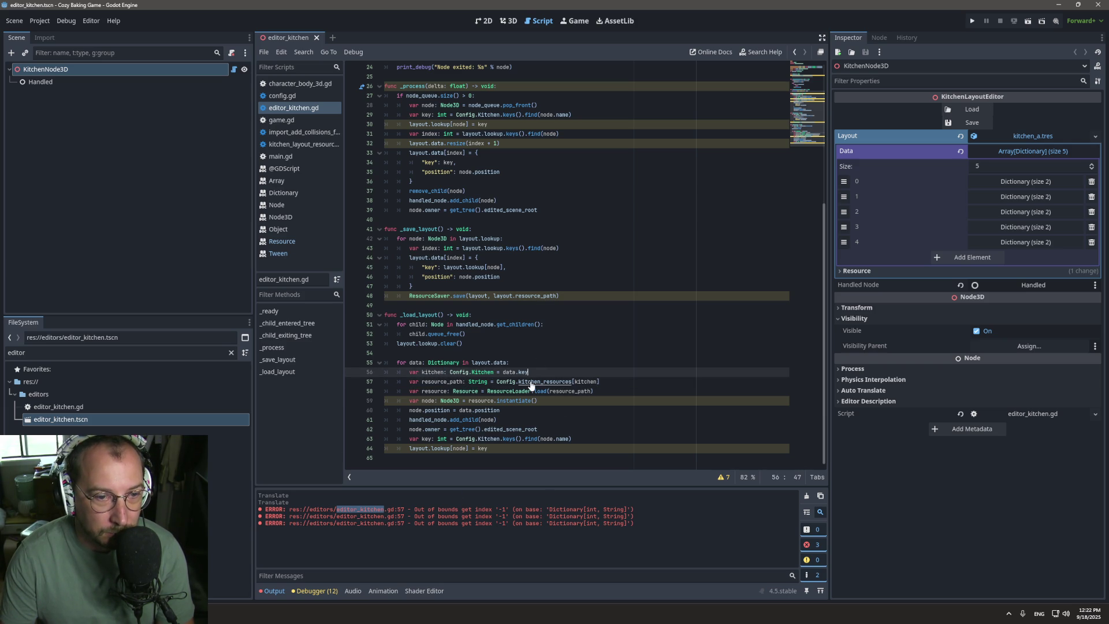
pyautogui.click(525, 382)
pyautogui.keyDown('ctrl'); pyautogui.click(527, 382); pyautogui.keyUp('ctrl')
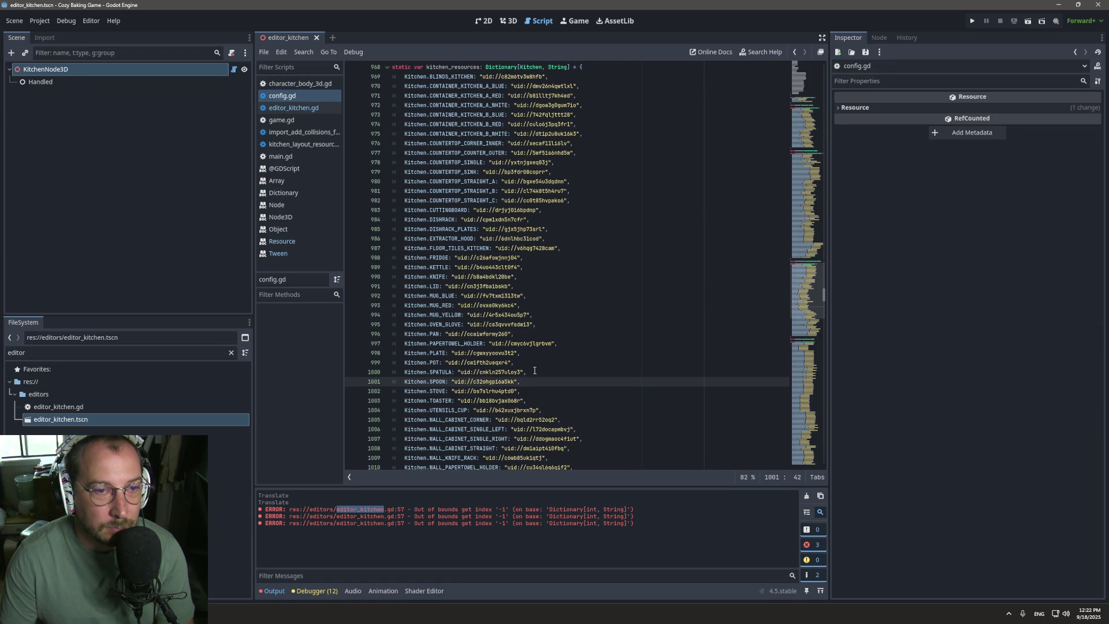
pyautogui.click(796, 52)
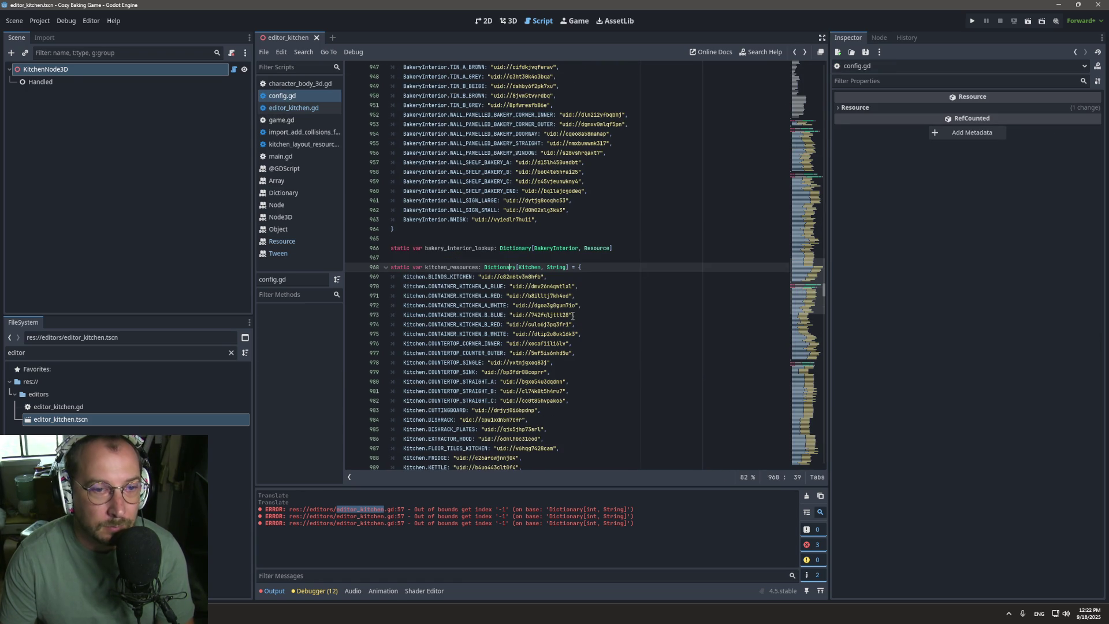
pyautogui.click(796, 53)
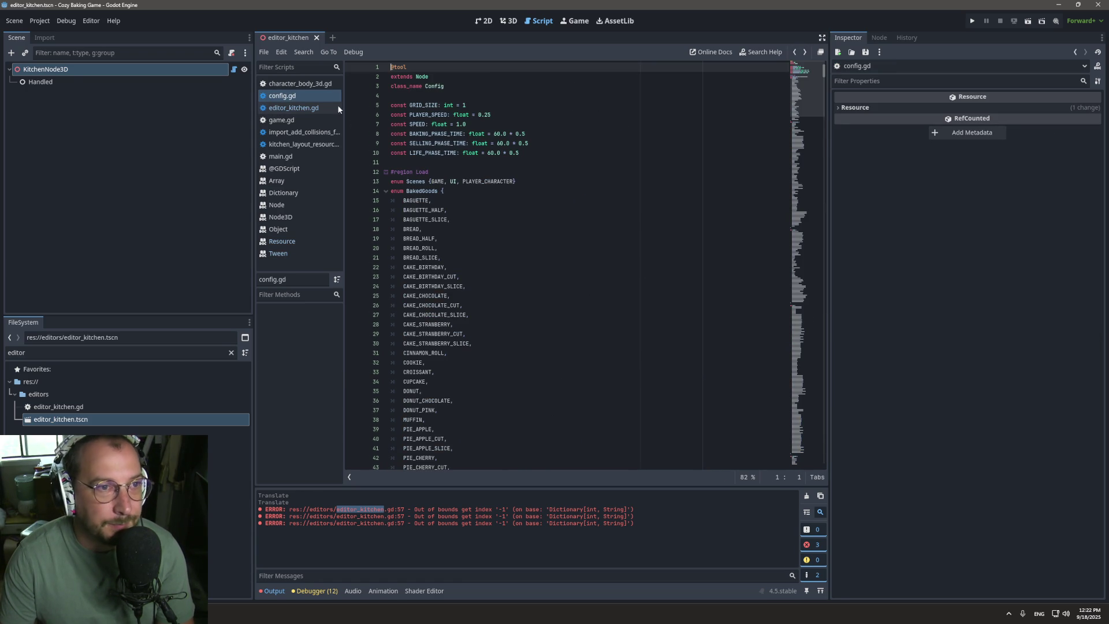
pyautogui.click(291, 109)
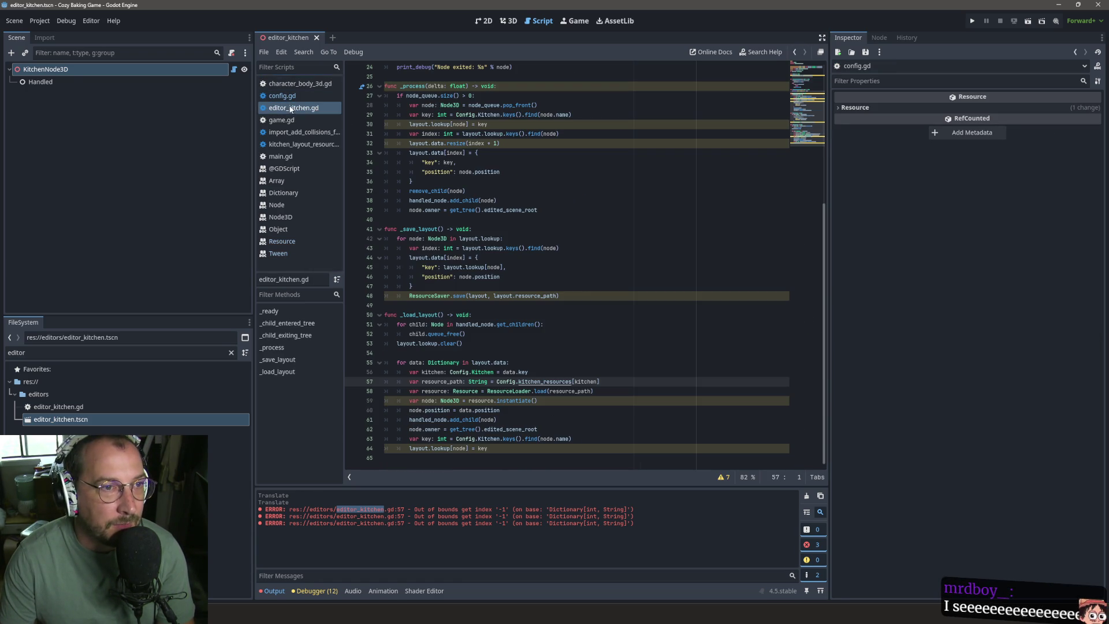
# Step: Add a print(kitchen debug line below line 56 and reload the layout from the kitchen root
pyautogui.click(540, 370)
pyautogui.press('Return')
pyautogui.write('print(kitchen')
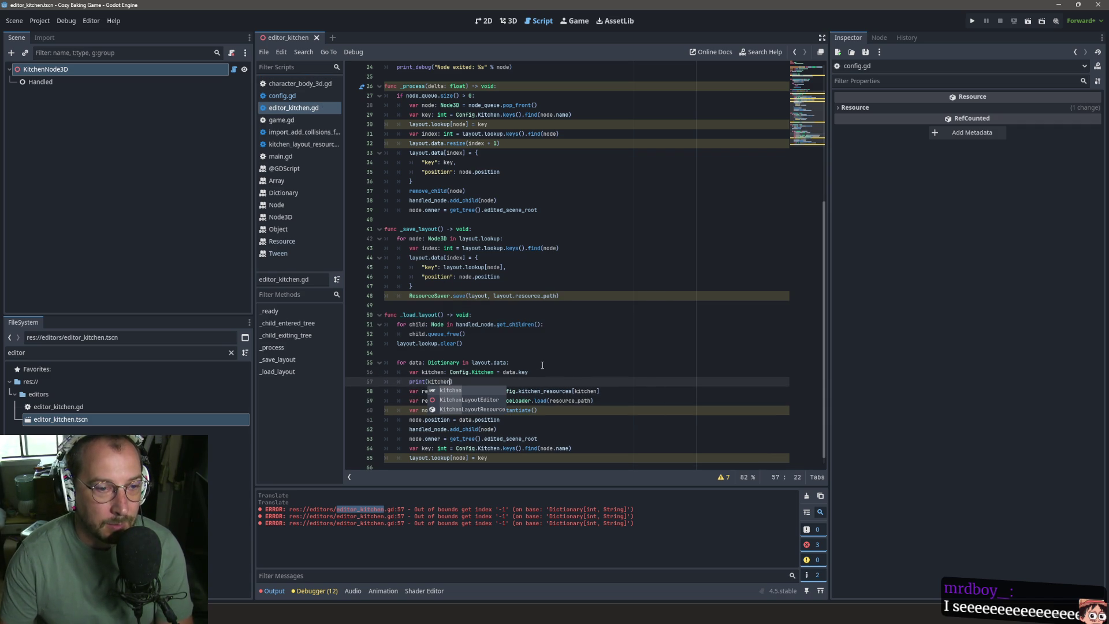
pyautogui.click(542, 373)
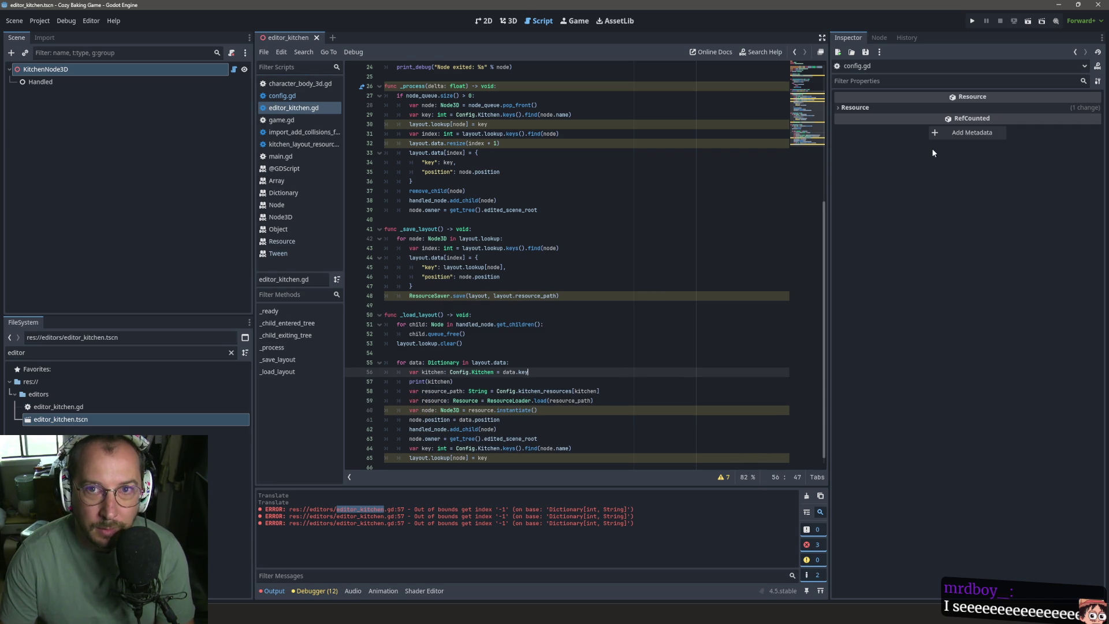
pyautogui.click(45, 68)
pyautogui.click(971, 109)
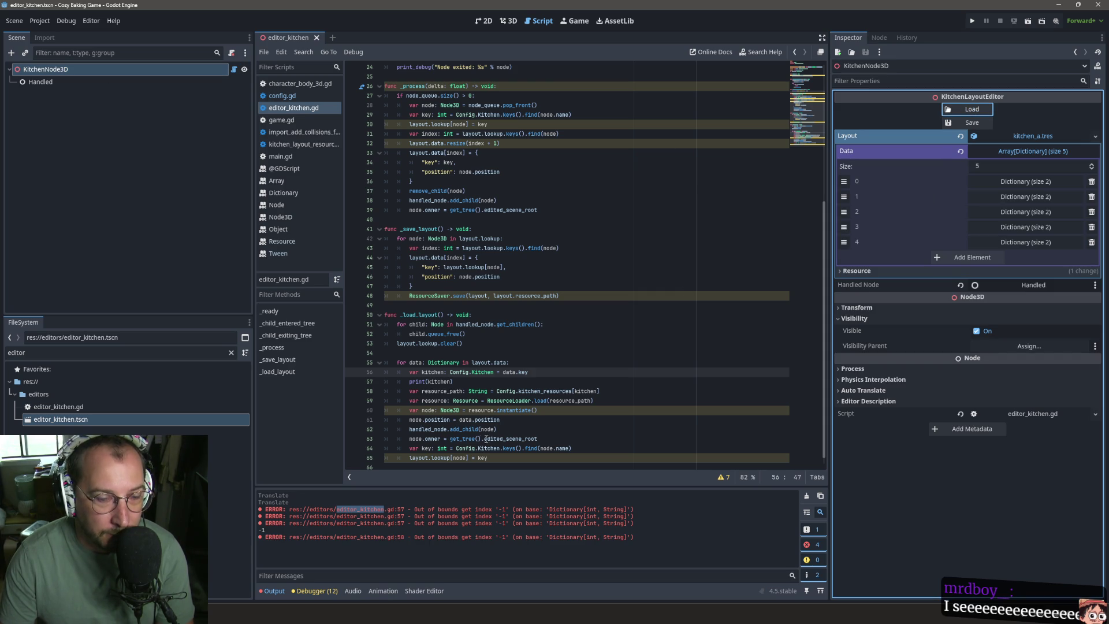
# Step: Add a print of layout.data's size above the for loop and load the layout to test it
pyautogui.click(519, 373)
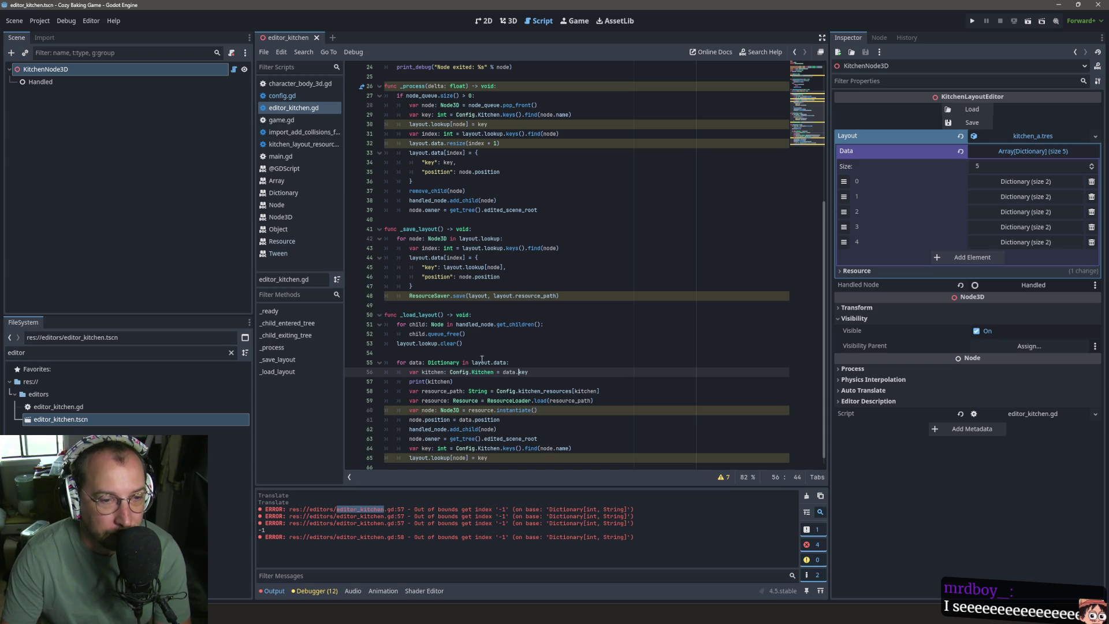
pyautogui.moveTo(470, 362); pyautogui.dragTo(513, 359)
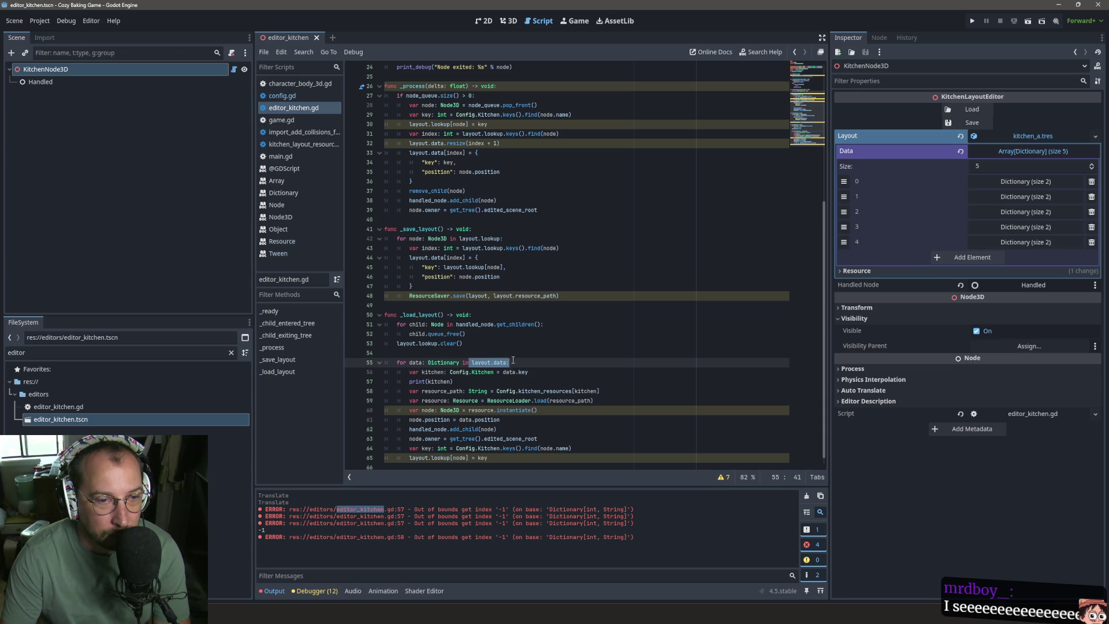
pyautogui.click(492, 355)
pyautogui.press('Return')
pyautogui.write('print( layout.data.is')
pyautogui.write('ze(')
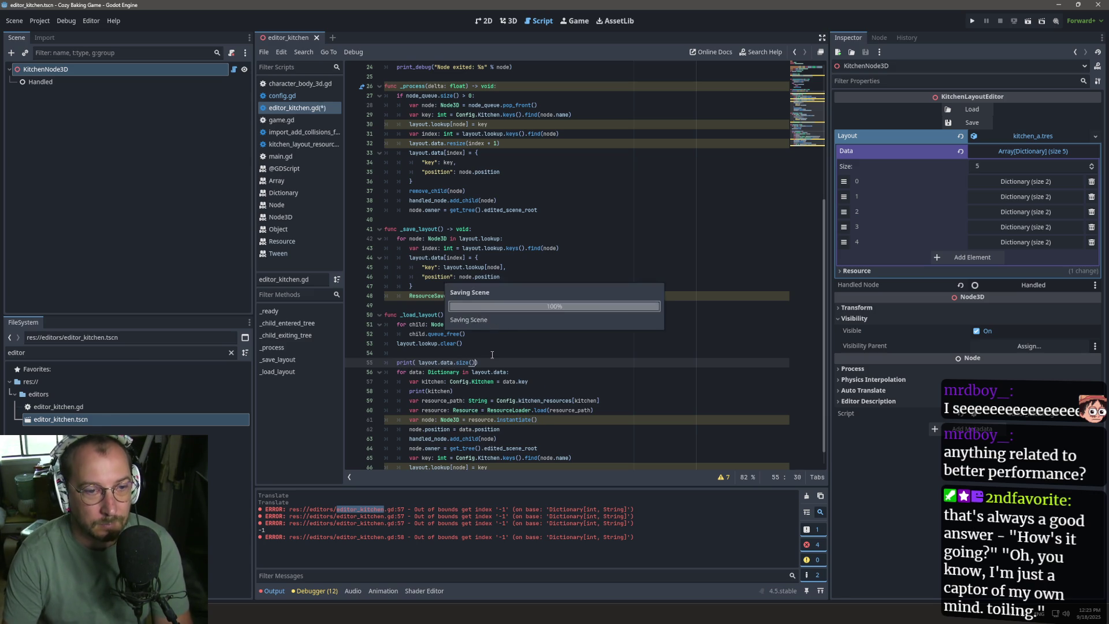
pyautogui.click(963, 110)
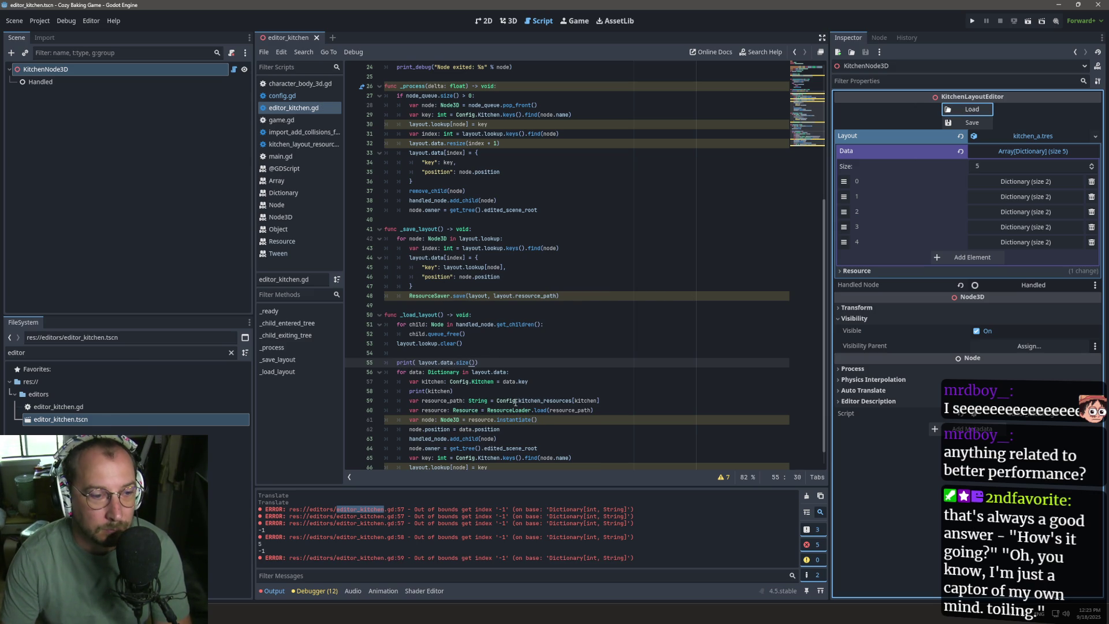
# Step: Inspect the key lookup on line 57 and expand layout Data entry 0
pyautogui.click(526, 381)
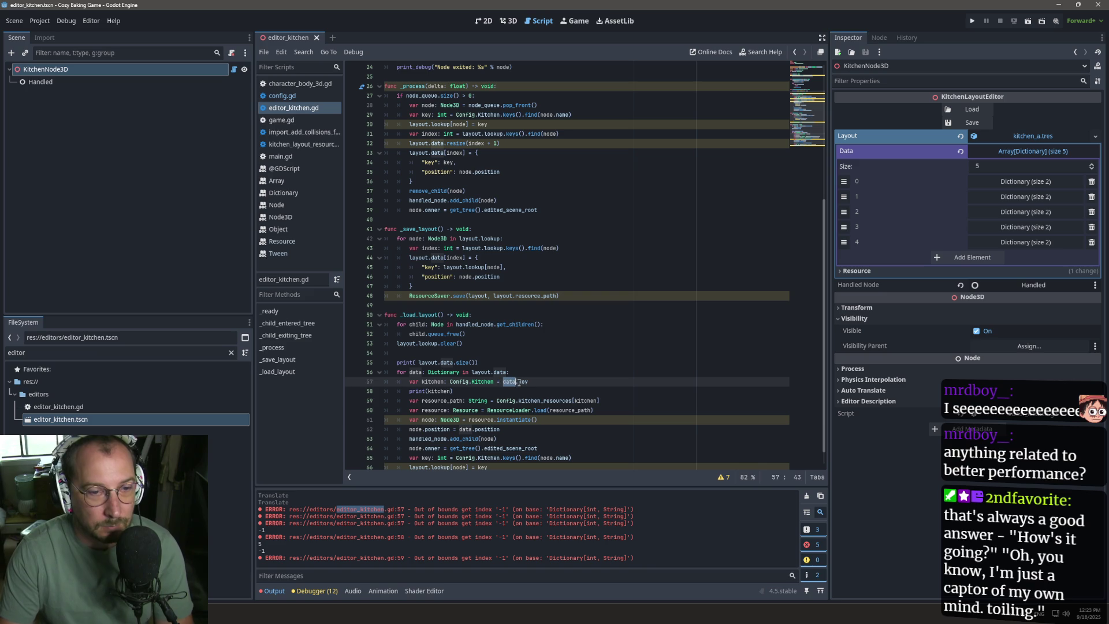
pyautogui.doubleClick(523, 381)
pyautogui.scroll(-1, 548, 365)
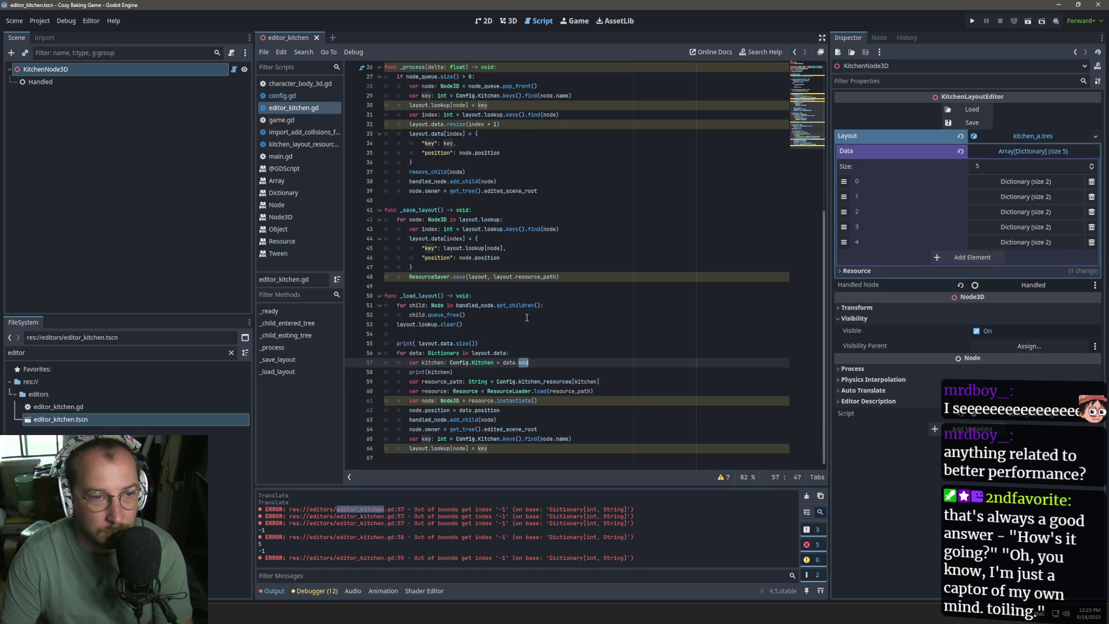
pyautogui.scroll(2, 525, 319)
pyautogui.scroll(-2, 514, 306)
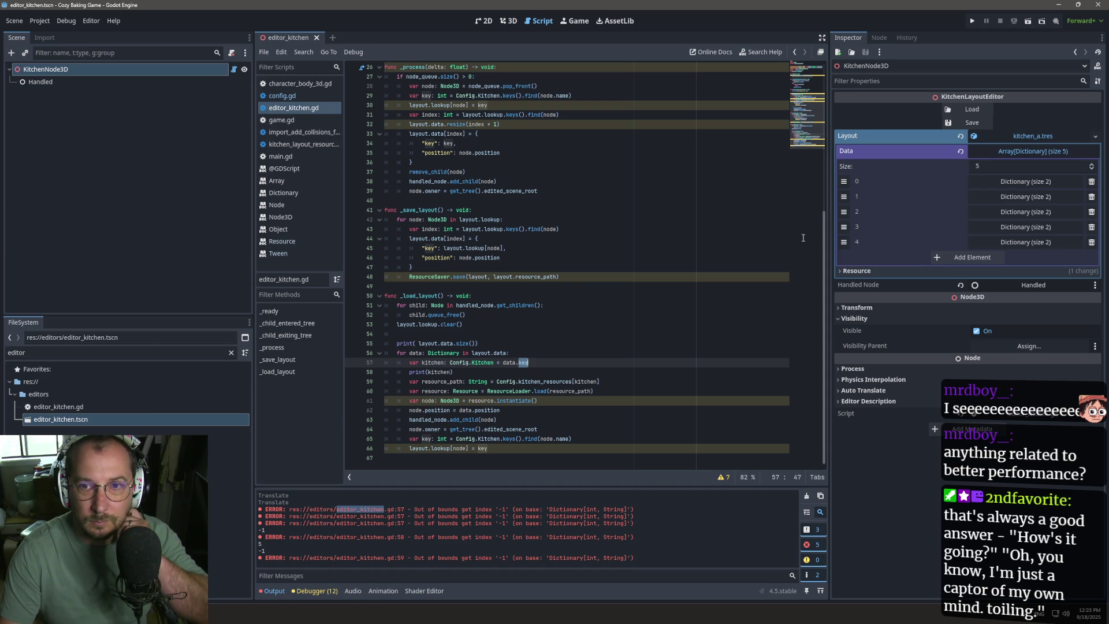
pyautogui.click(1025, 181)
# Step: Expand layout Data entries 1 through 4 to check their keys
pyautogui.click(1034, 276)
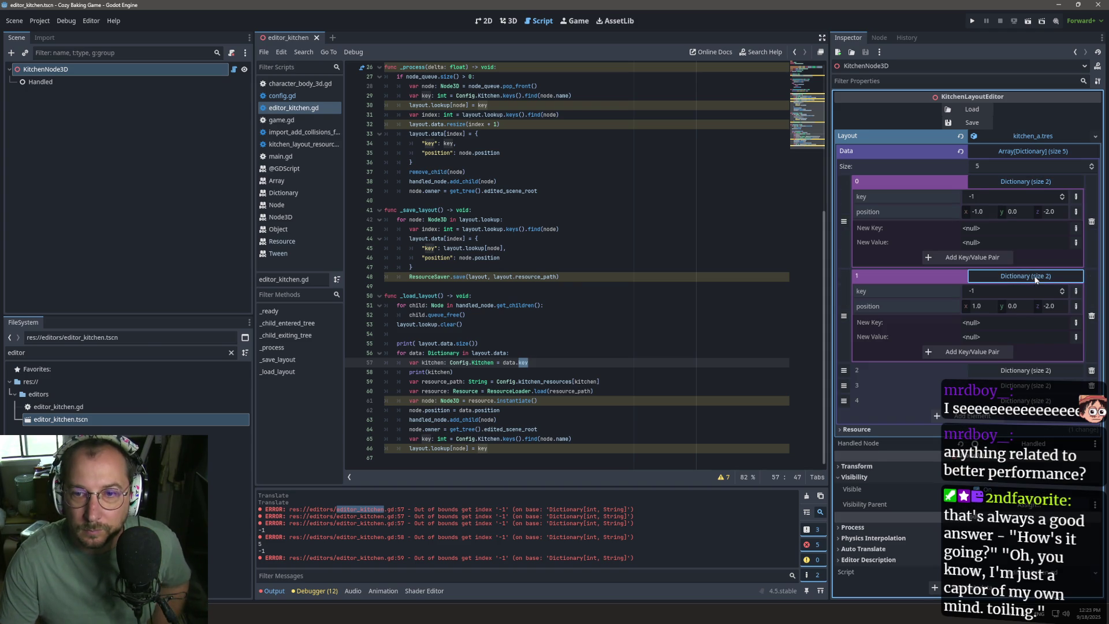
pyautogui.click(1032, 370)
pyautogui.click(1011, 464)
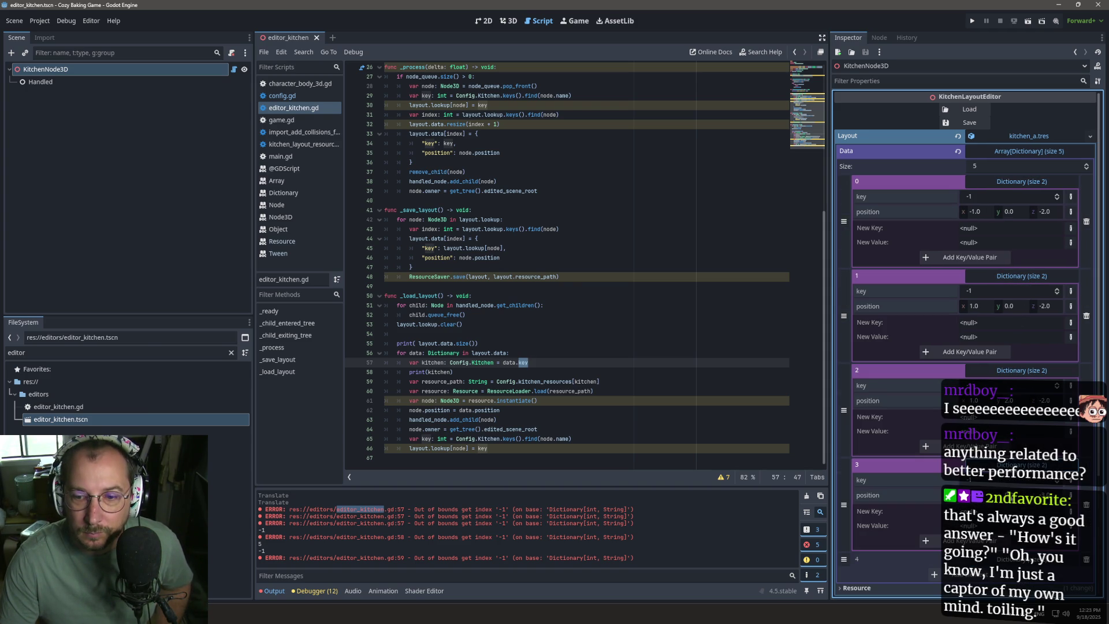
pyautogui.click(1022, 558)
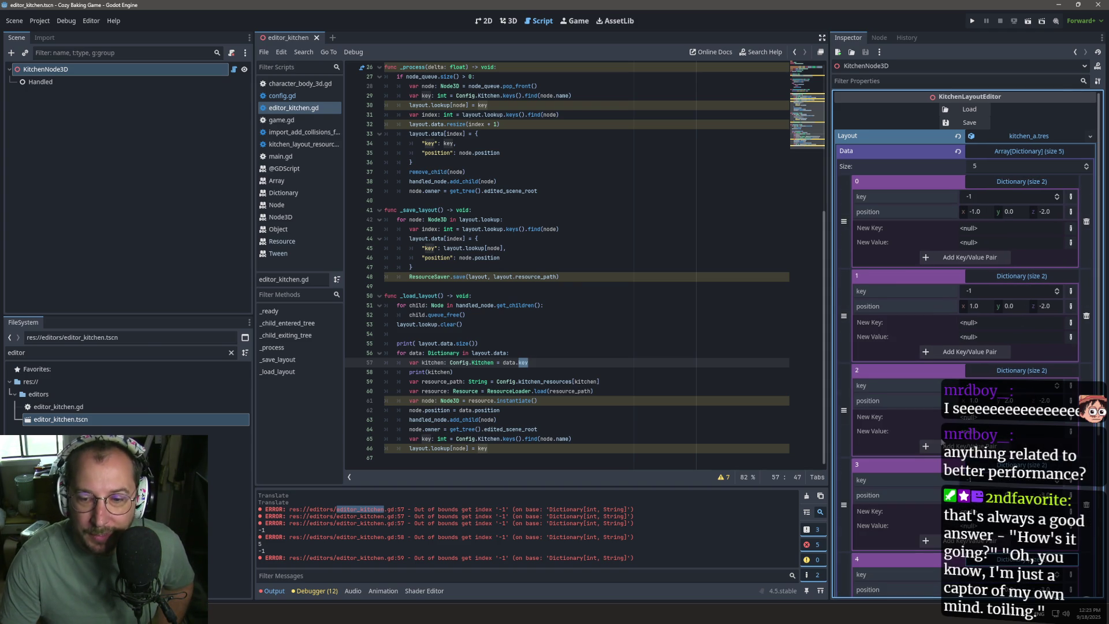
pyautogui.scroll(-5, 920, 459)
pyautogui.scroll(5, 909, 329)
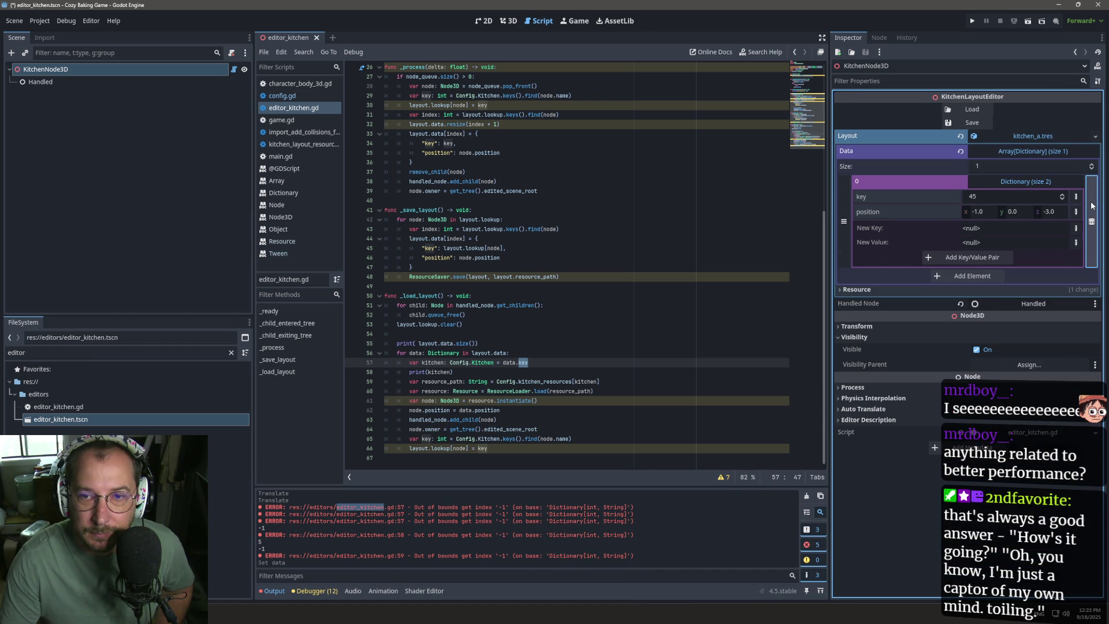
# Step: Delete the "key" line from _save_layout's dictionary and save editor_kitchen.gd
pyautogui.tripleClick(468, 248)
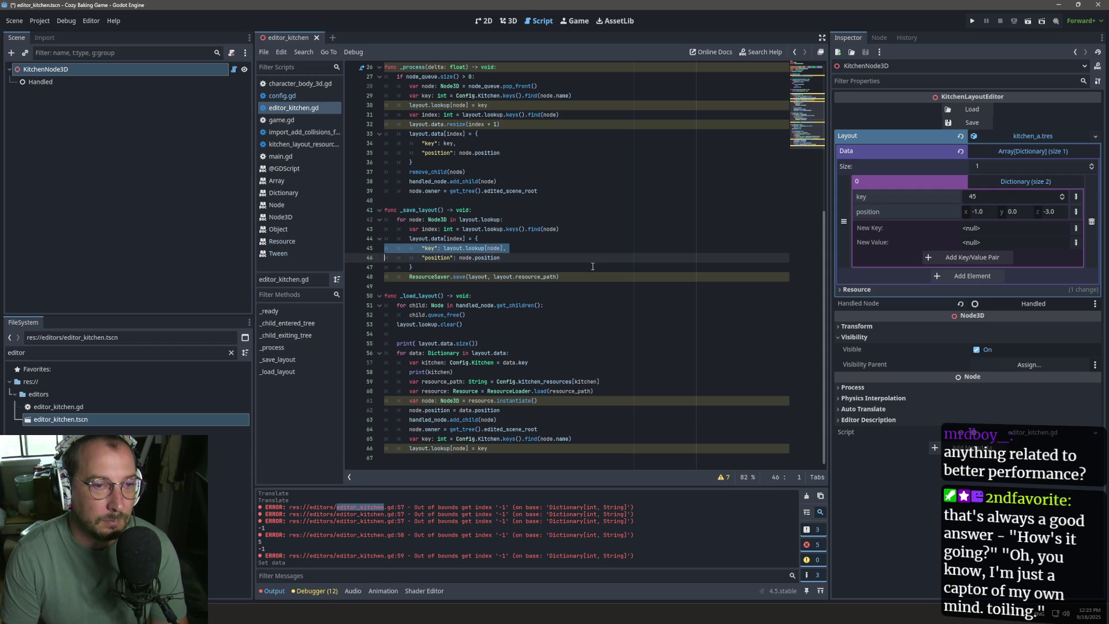
pyautogui.press('BackSpace')
pyautogui.hotkey('ctrl', 's')
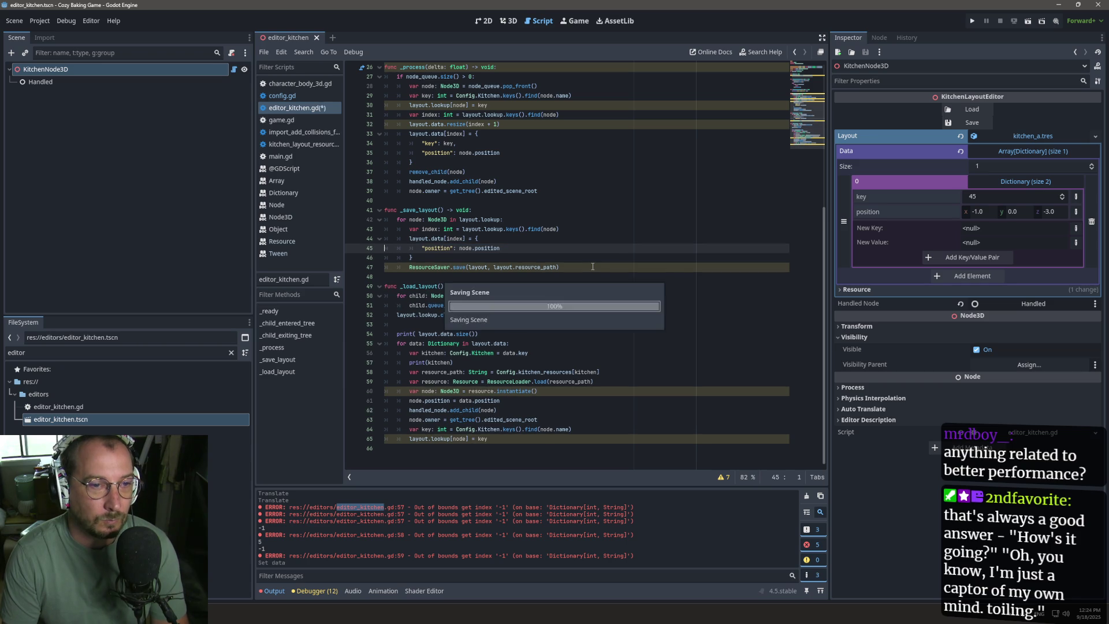
pyautogui.scroll(2, 585, 233)
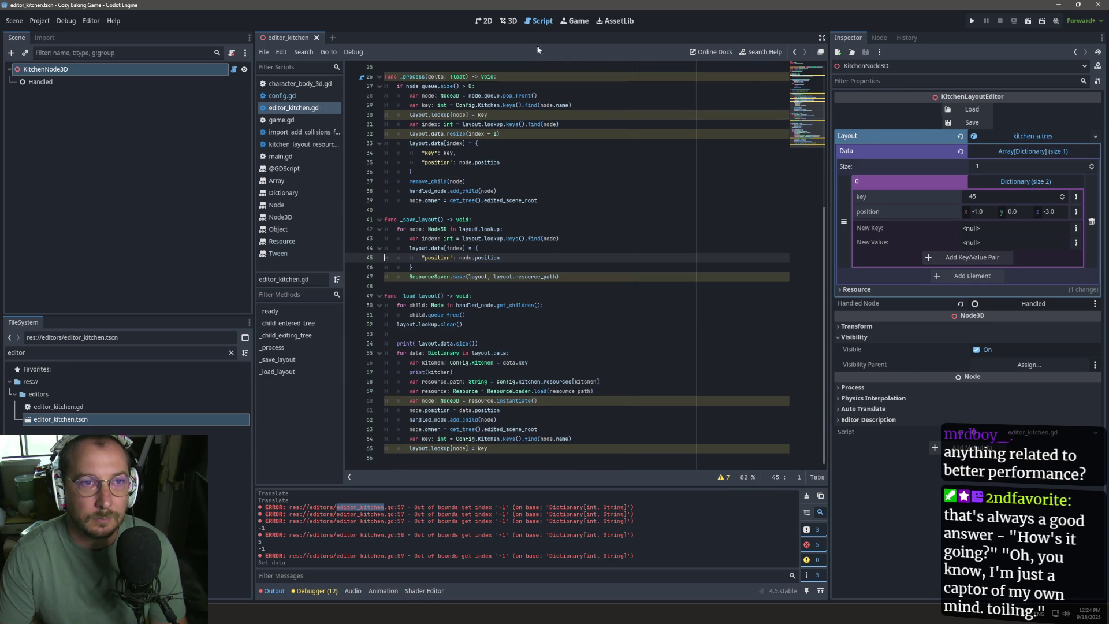
# Step: Load the layout in 3D, clear the file filter, and place the inner corner wall piece
pyautogui.click(508, 20)
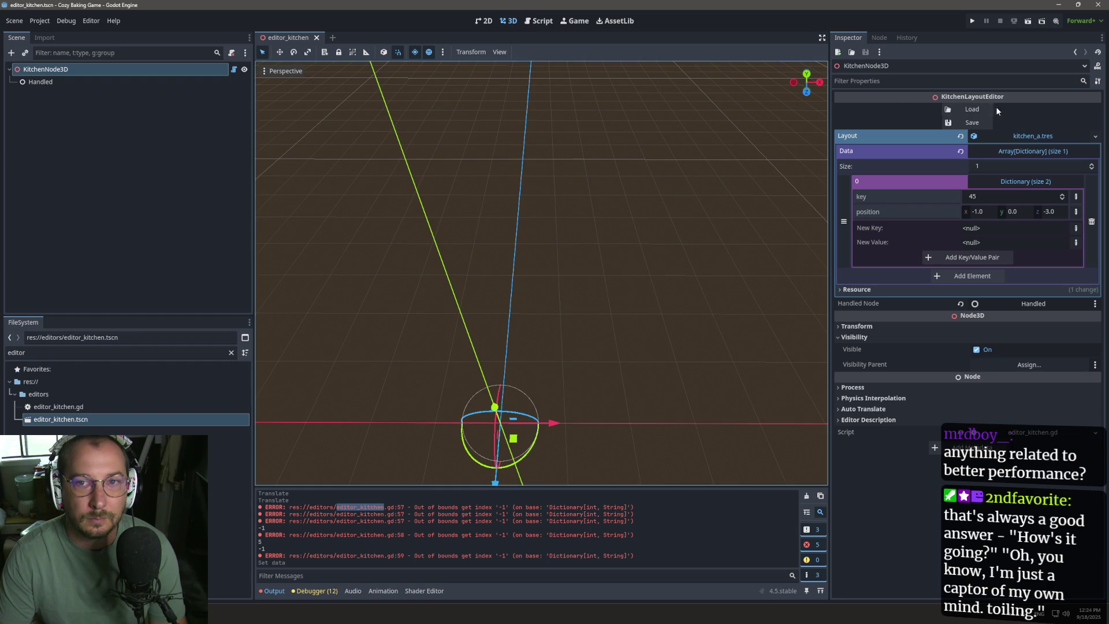
pyautogui.click(977, 109)
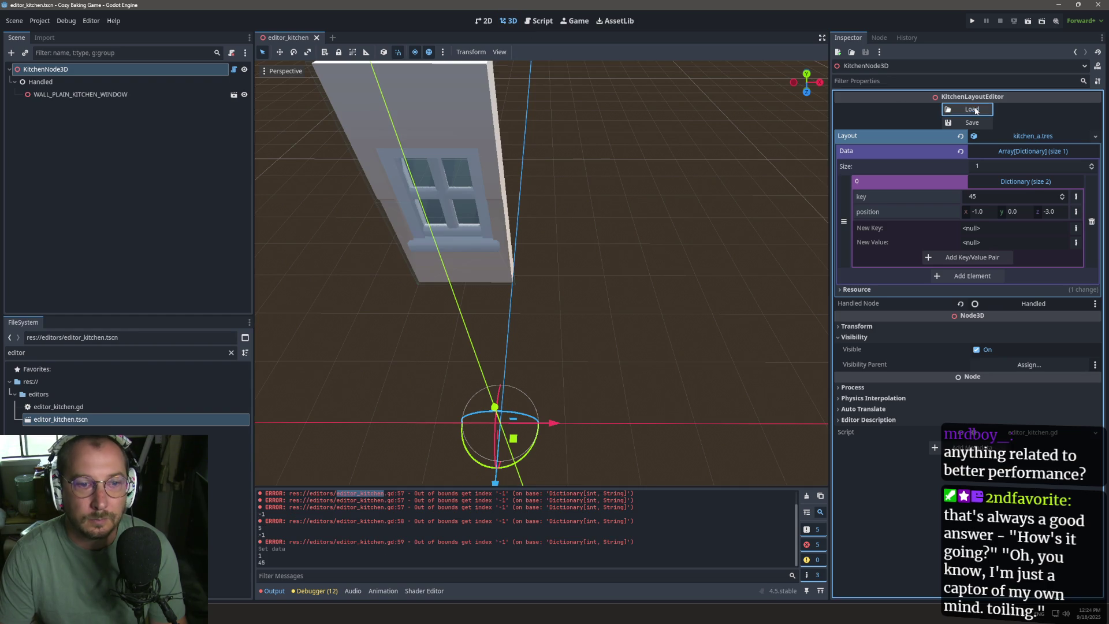
pyautogui.click(231, 352)
pyautogui.scroll(15, 217, 422)
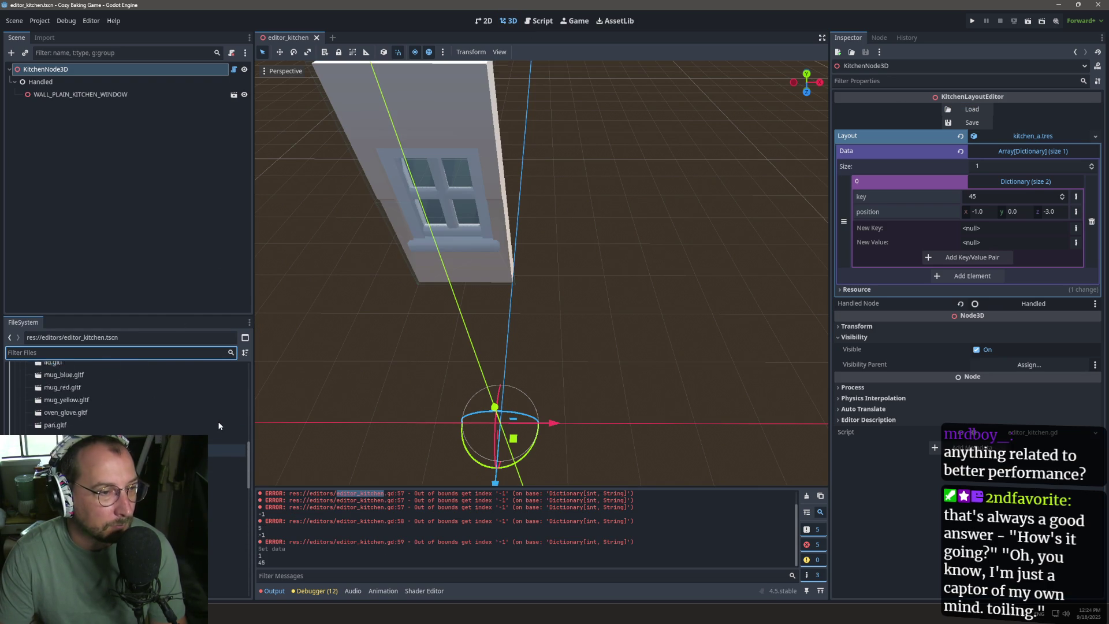
pyautogui.scroll(5, 228, 467)
pyautogui.scroll(-10, 229, 480)
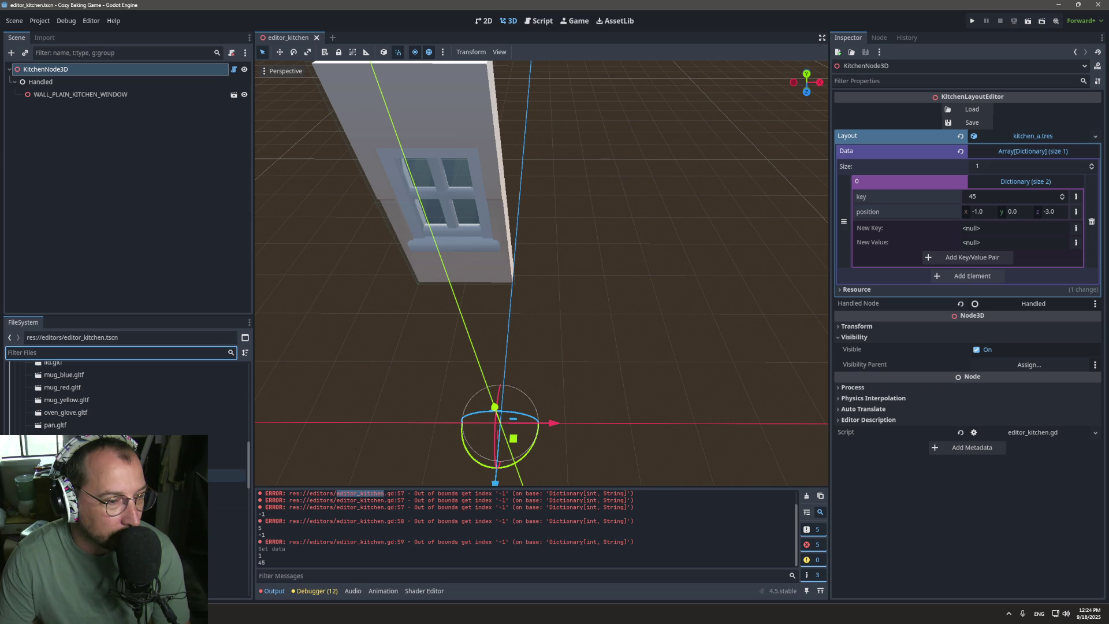
pyautogui.scroll(-3, 228, 491)
pyautogui.scroll(-10, 228, 491)
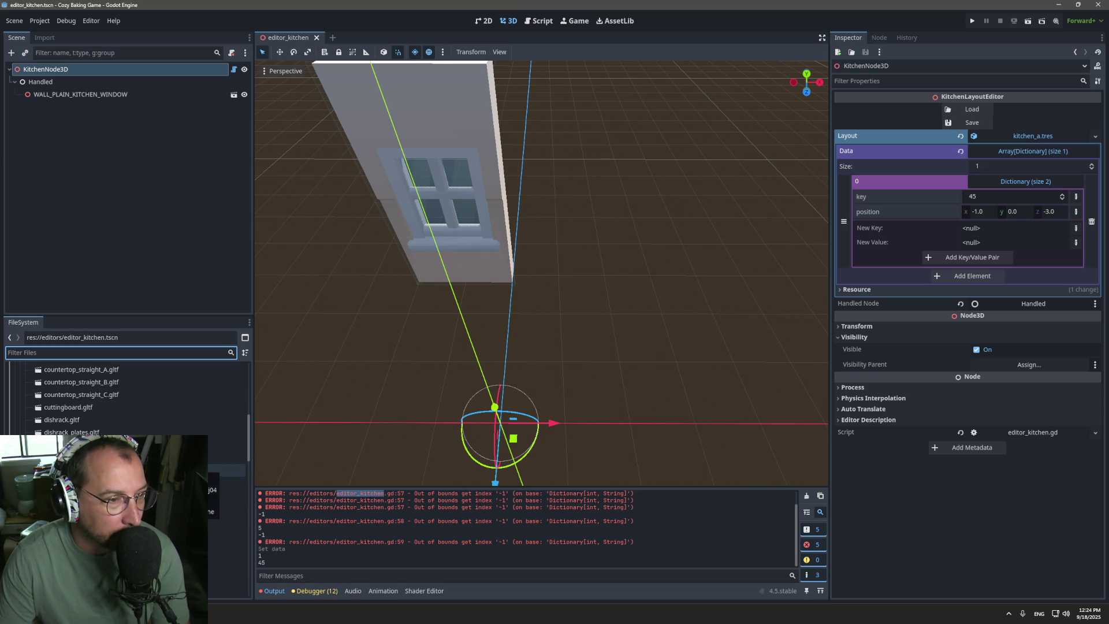
pyautogui.moveTo(226, 480)
pyautogui.mouseDown()
pyautogui.moveTo(359, 260)
pyautogui.moveTo(309, 278)
pyautogui.moveTo(322, 275)
pyautogui.mouseUp()
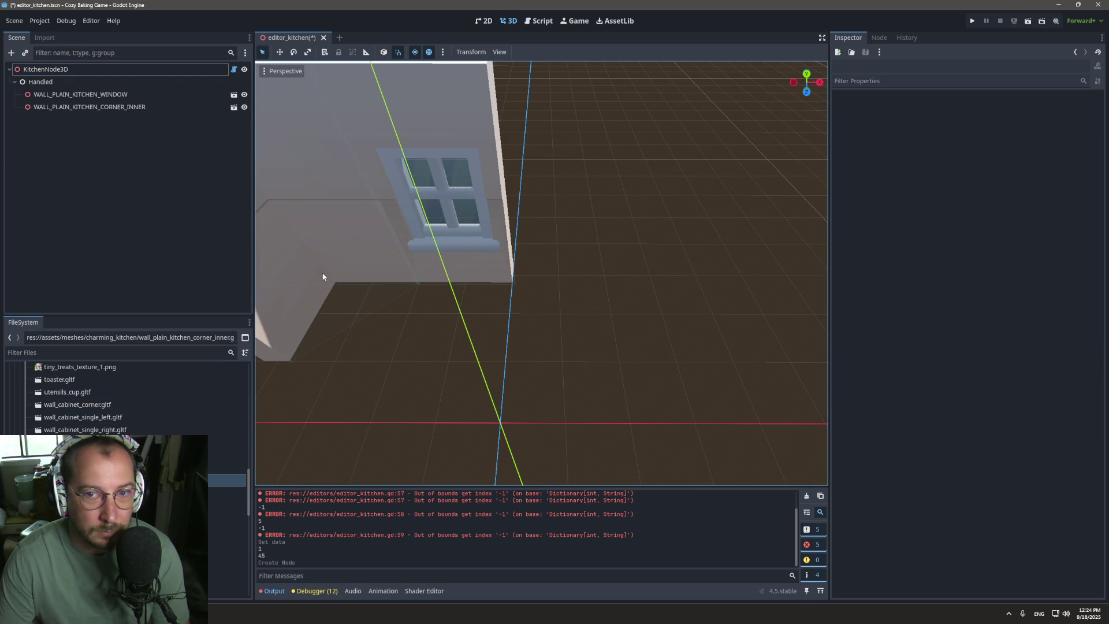
# Step: Inspect KitchenNode3D's Data entries 0 and 1, save the pieces to the layout, then reload it
pyautogui.click(129, 70)
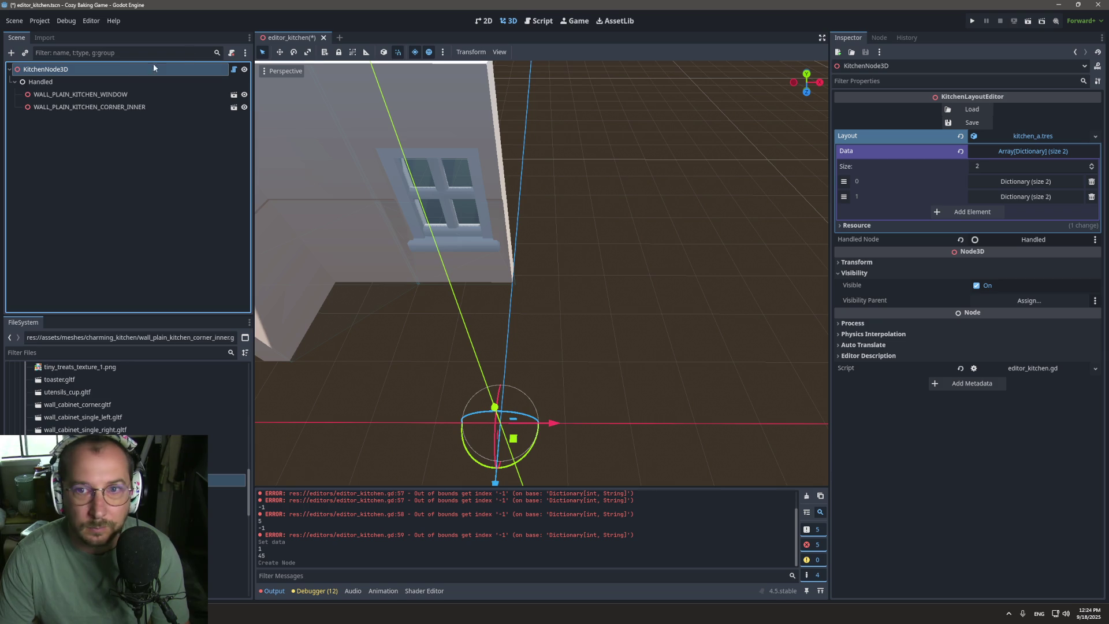
pyautogui.click(1027, 198)
pyautogui.click(1033, 183)
pyautogui.click(971, 124)
pyautogui.click(971, 110)
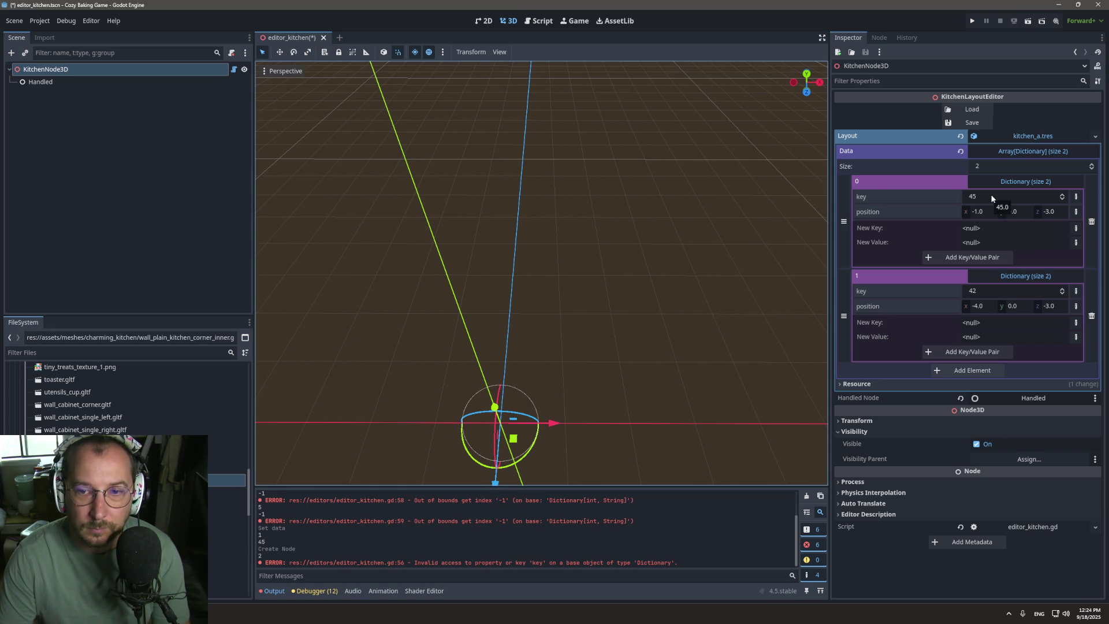
# Step: Change the debug print to output the whole layout.data, save, and reload the layout
pyautogui.click(540, 22)
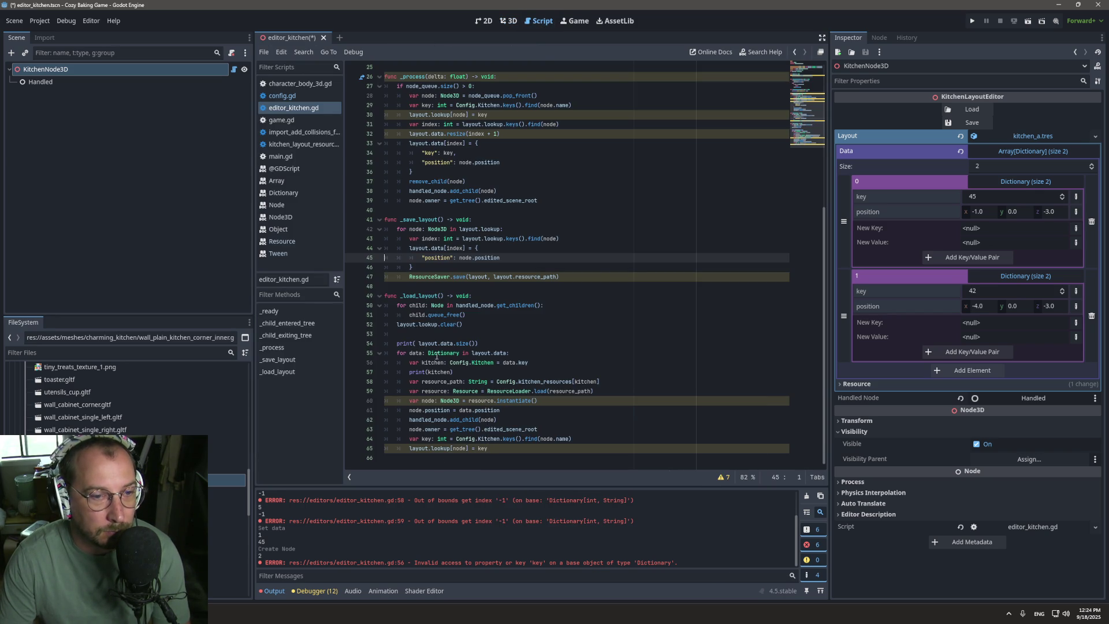
pyautogui.doubleClick(429, 362)
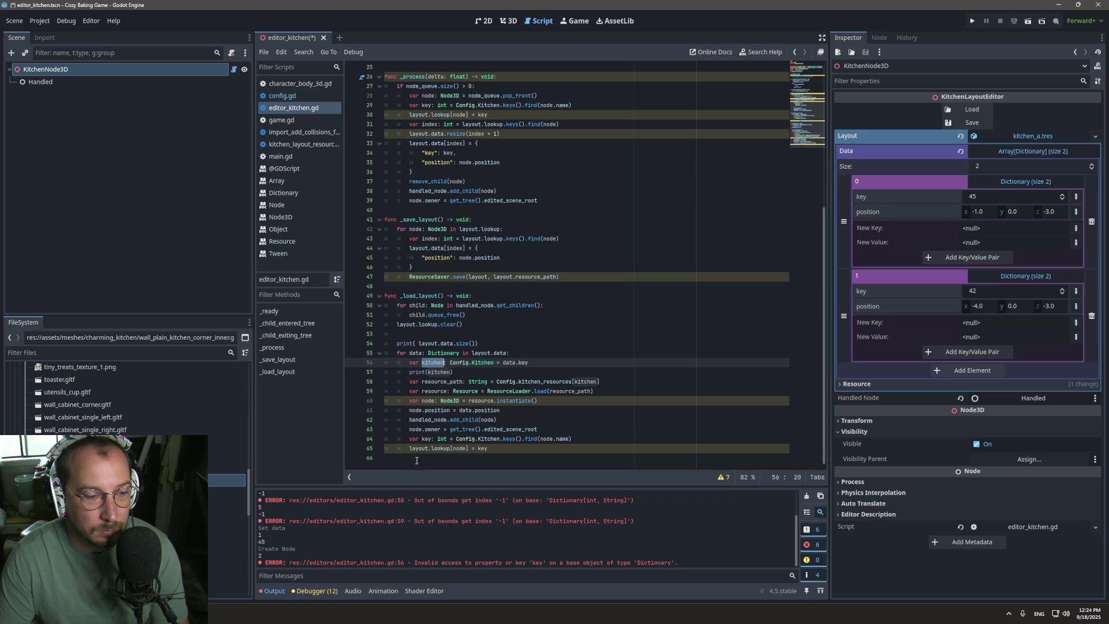
pyautogui.click(807, 496)
pyautogui.doubleClick(466, 344)
pyautogui.press('Delete')
pyautogui.press('Delete')
pyautogui.press('Delete')
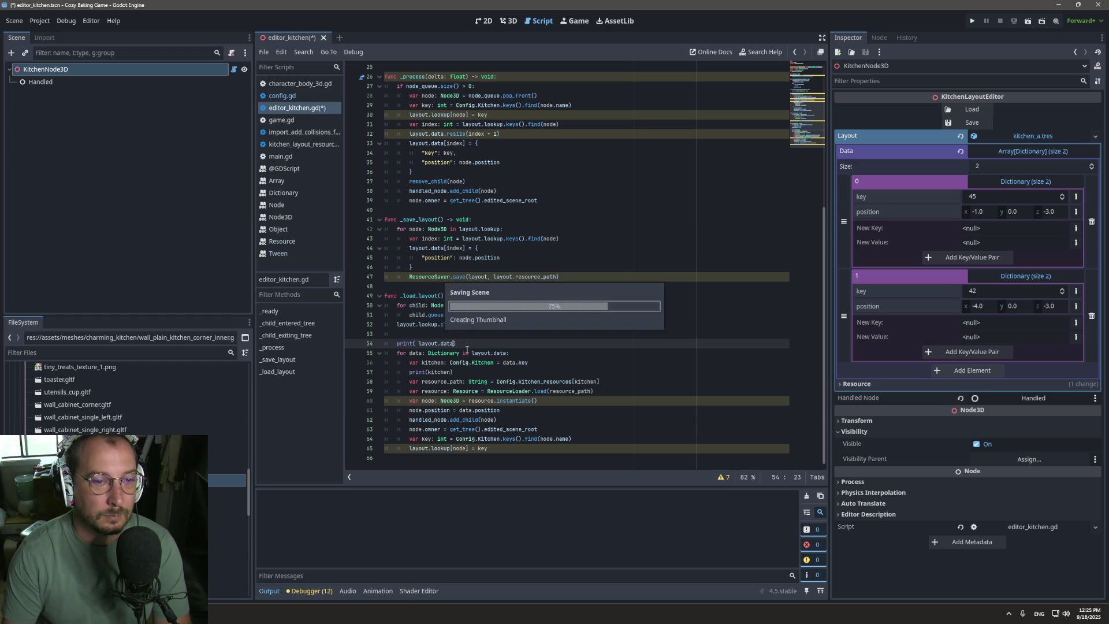
pyautogui.hotkey('ctrl', 's')
pyautogui.click(972, 109)
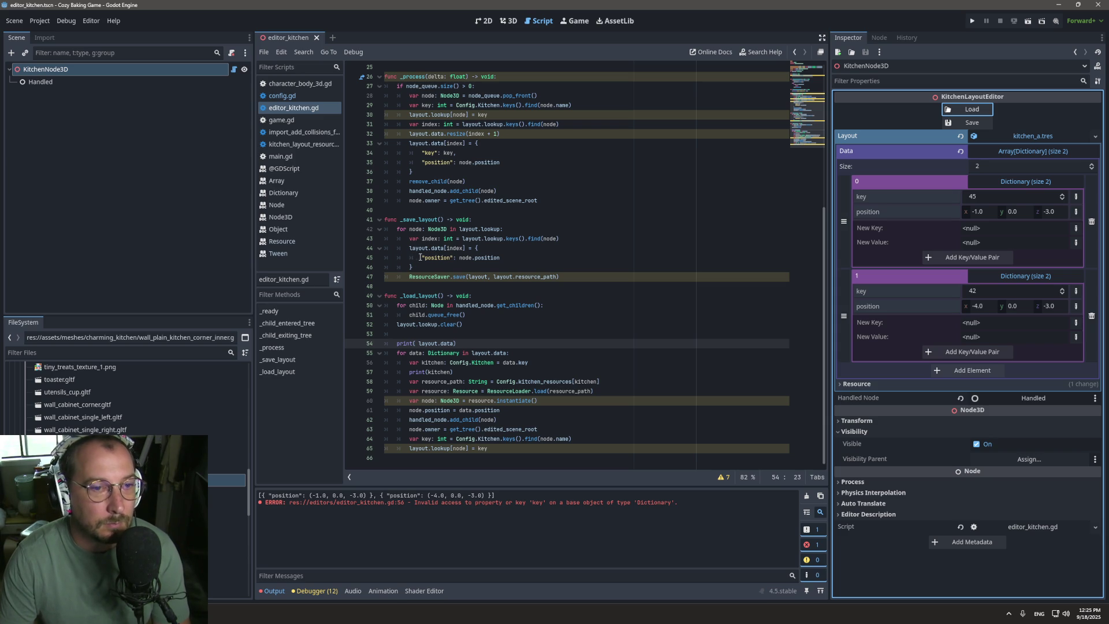
pyautogui.click(473, 248)
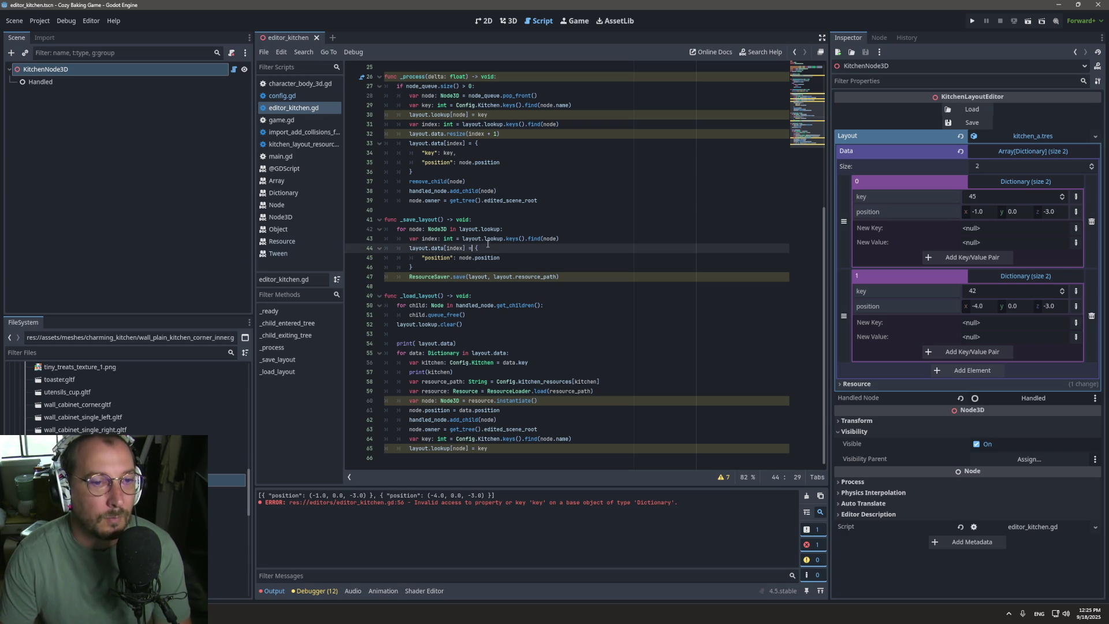
# Step: Rewrite line 44 to index the entry by [position] directly, joining node.position from line 45
pyautogui.press('BackSpace')
pyautogui.press('BackSpace')
pyautogui.press('Delete')
pyautogui.press('Delete')
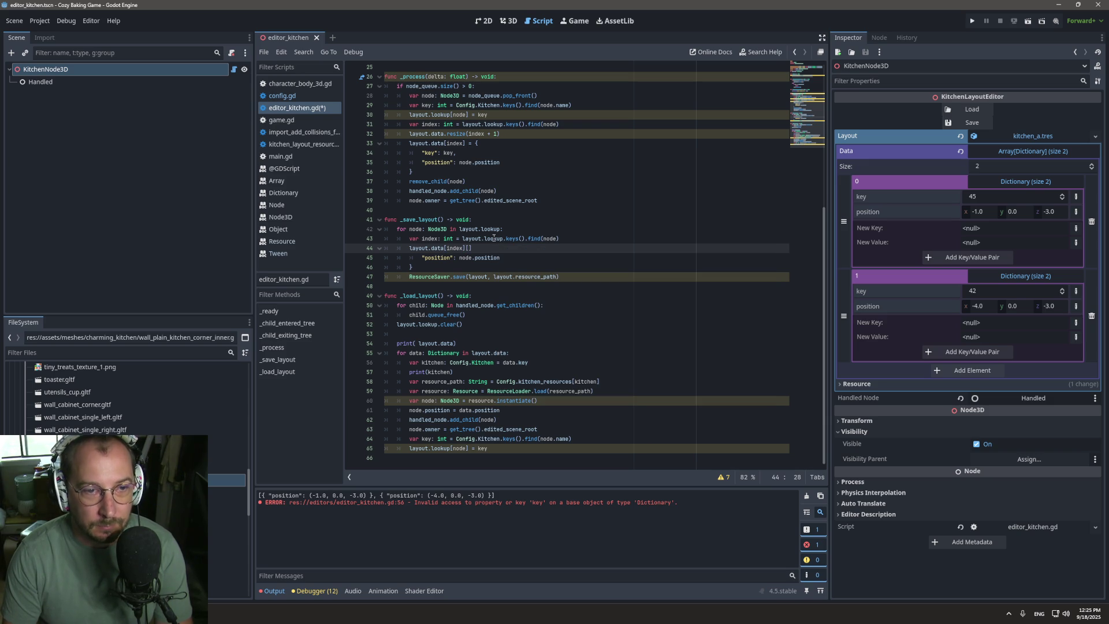
pyautogui.click(424, 257)
pyautogui.moveTo(424, 258); pyautogui.dragTo(454, 258)
pyautogui.hotkey('ctrl', 'x')
pyautogui.click(471, 248)
pyautogui.hotkey('ctrl', 'v')
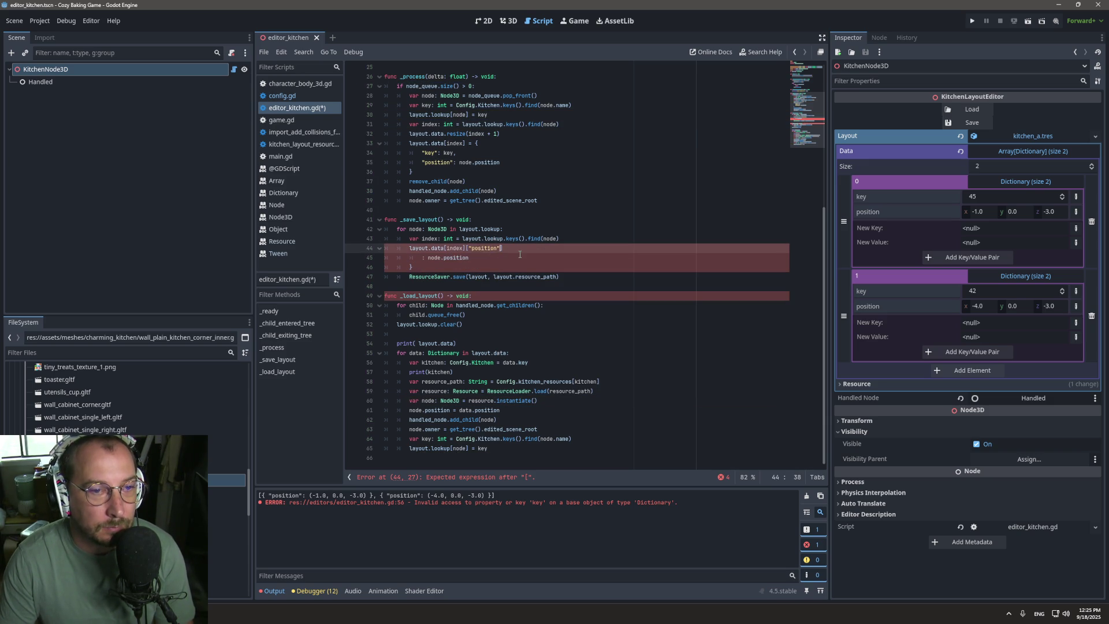
pyautogui.write('] =')
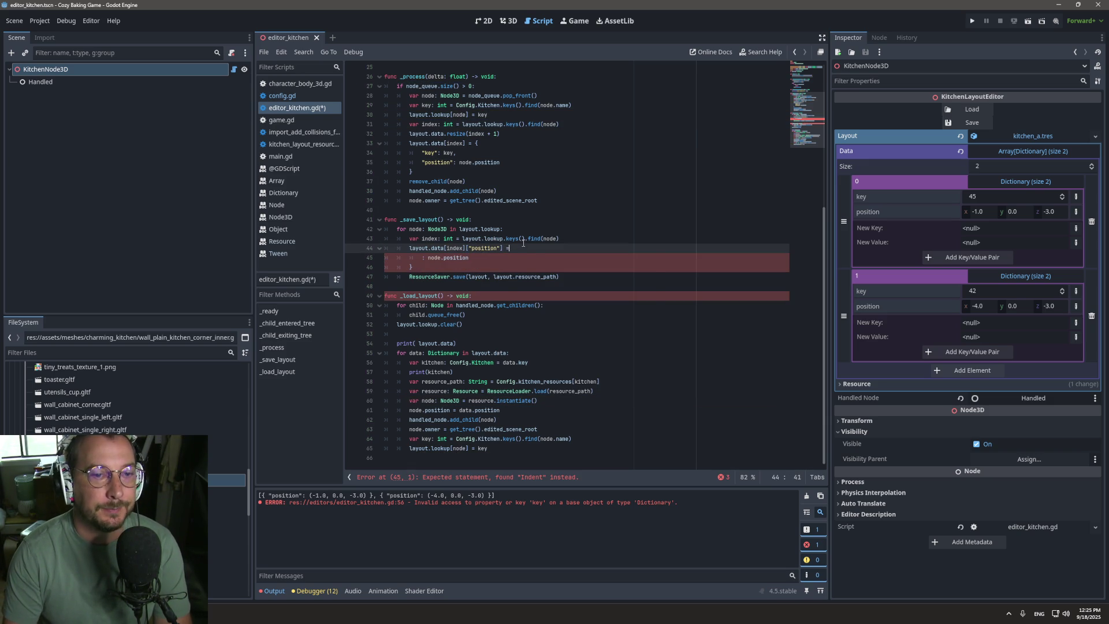
pyautogui.press('Delete')
pyautogui.press('Delete')
pyautogui.press('Delete')
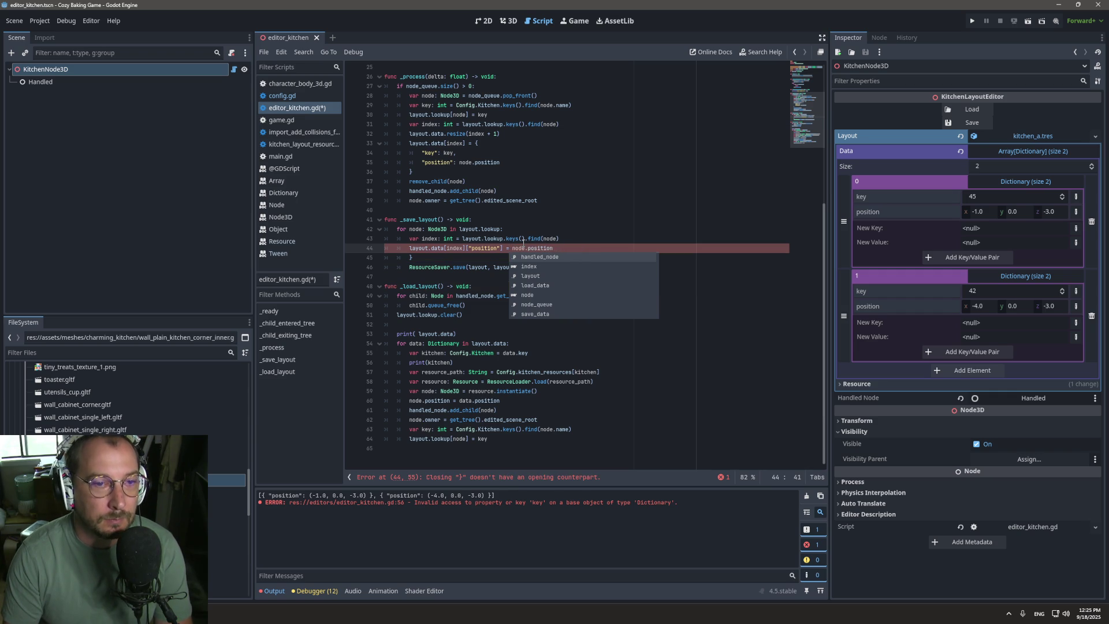
pyautogui.click(474, 257)
pyautogui.press('BackSpace')
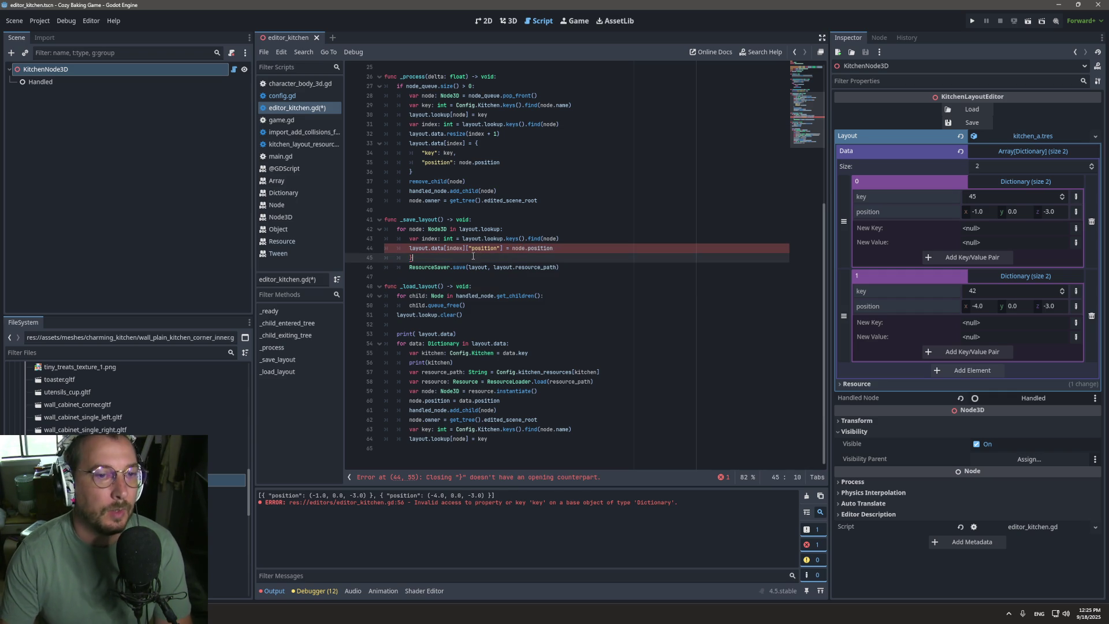
pyautogui.press('BackSpace')
pyautogui.press('BackSpace')
pyautogui.press('BackSpace')
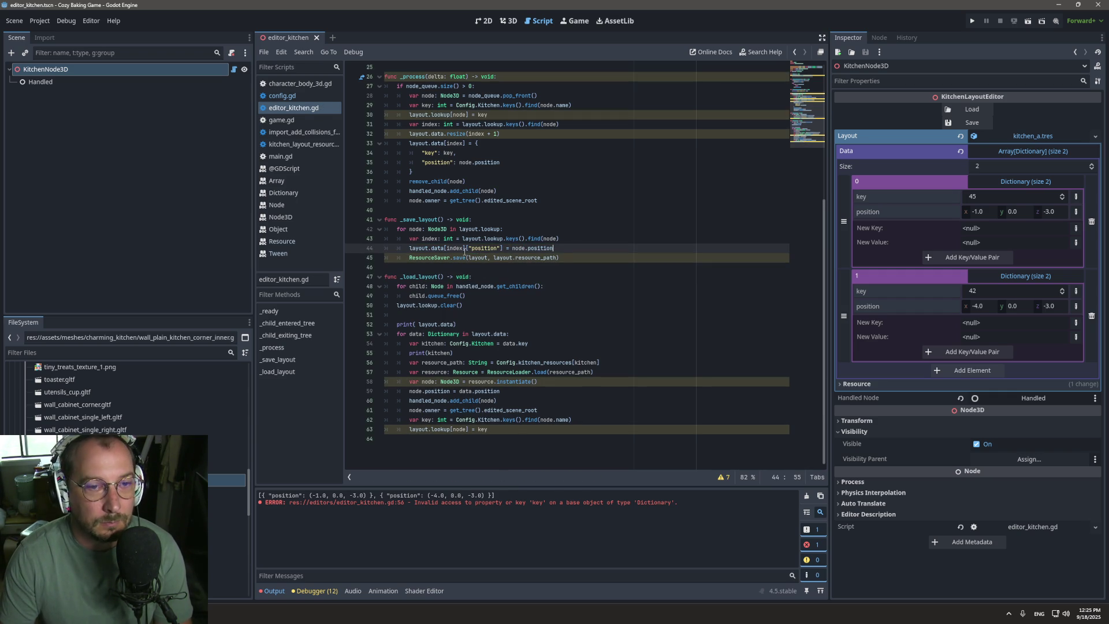
# Step: Save and reload the layout, check entry 0's key, and close the editor_kitchen scene
pyautogui.moveTo(465, 251)
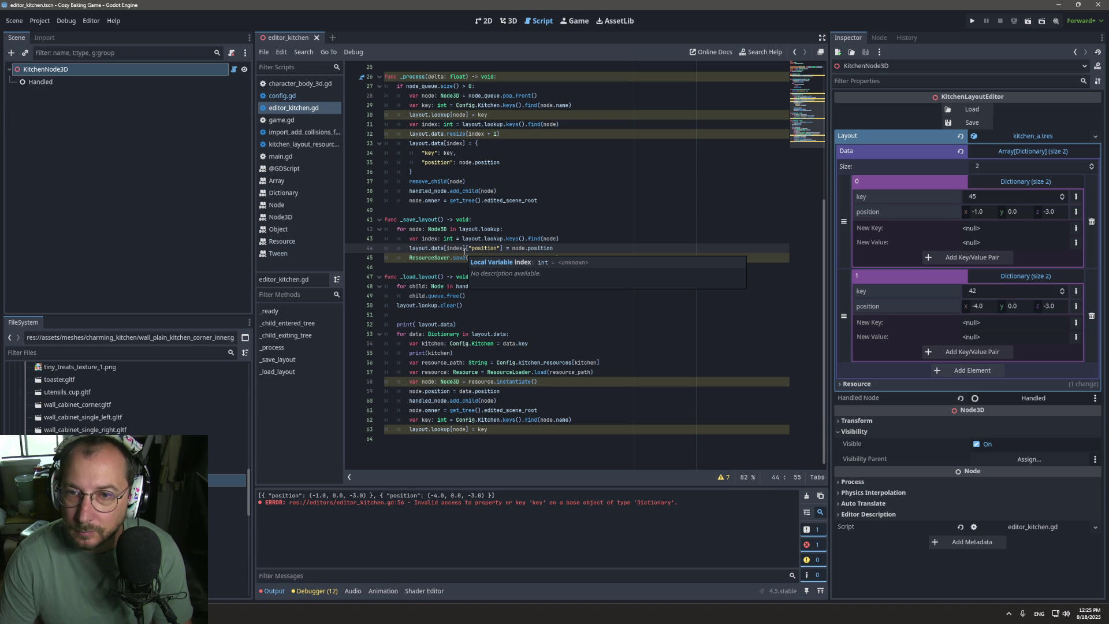
pyautogui.click(971, 123)
pyautogui.click(972, 109)
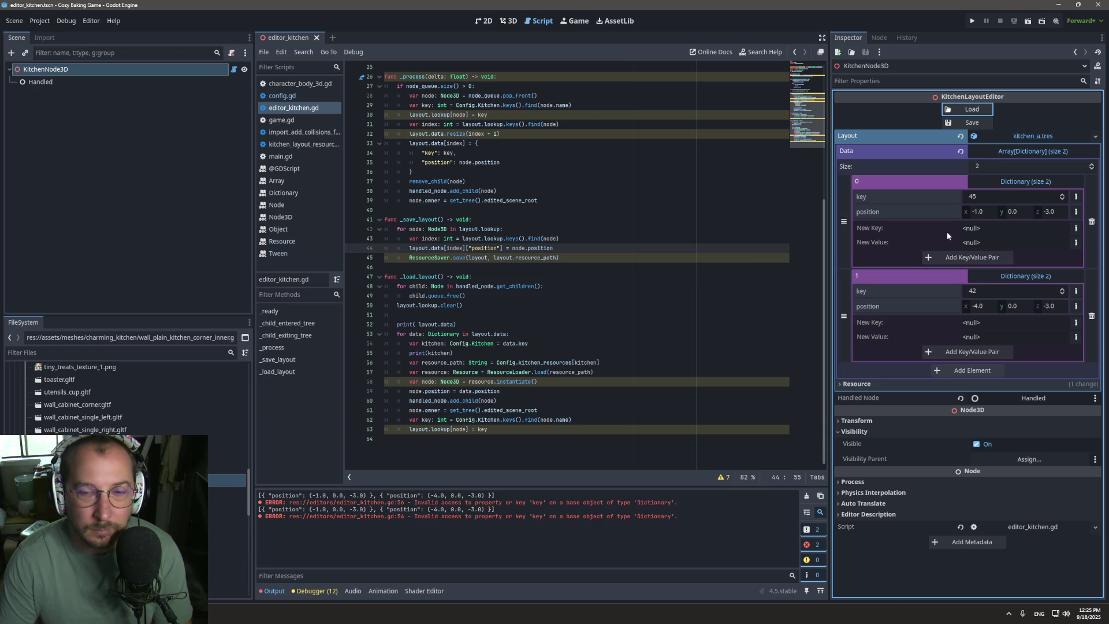
pyautogui.click(980, 192)
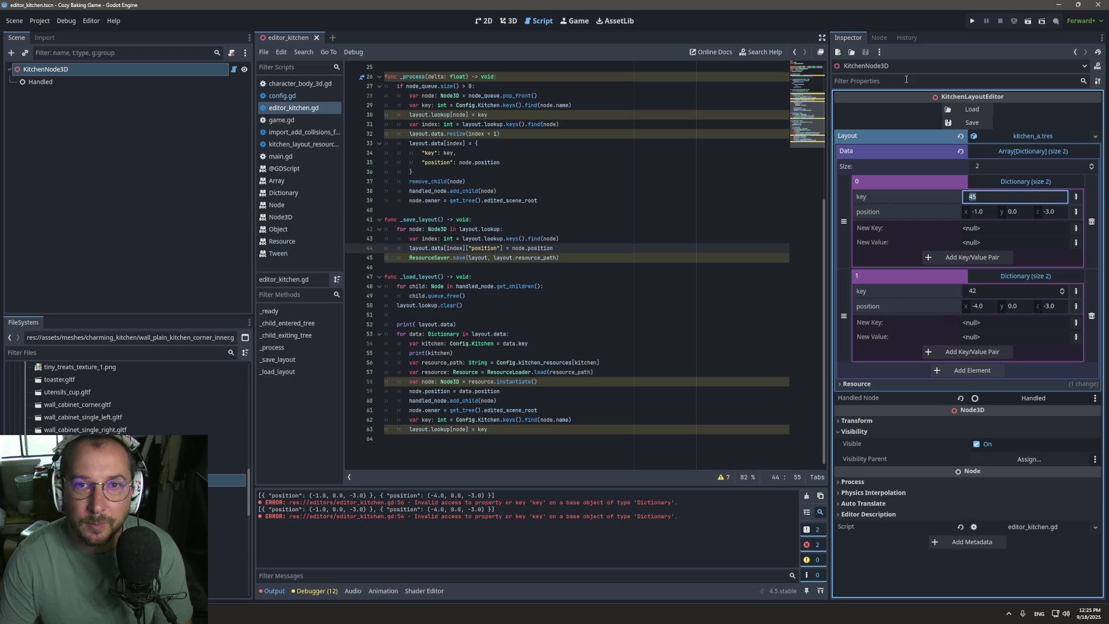
pyautogui.click(316, 38)
# Step: Filter the FileSystem for 'edit' and reopen editor_kitchen.tscn
pyautogui.click(94, 353)
pyautogui.write('edit')
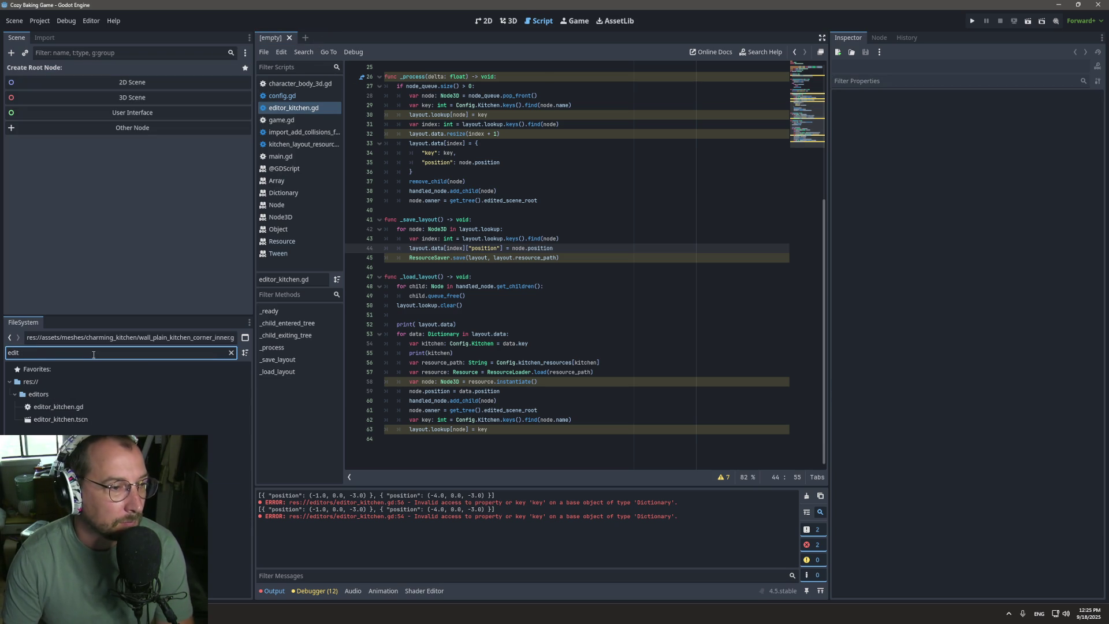
pyautogui.doubleClick(60, 419)
# Step: Reset the layout Data array to empty and load it in the 3D view
pyautogui.click(1017, 182)
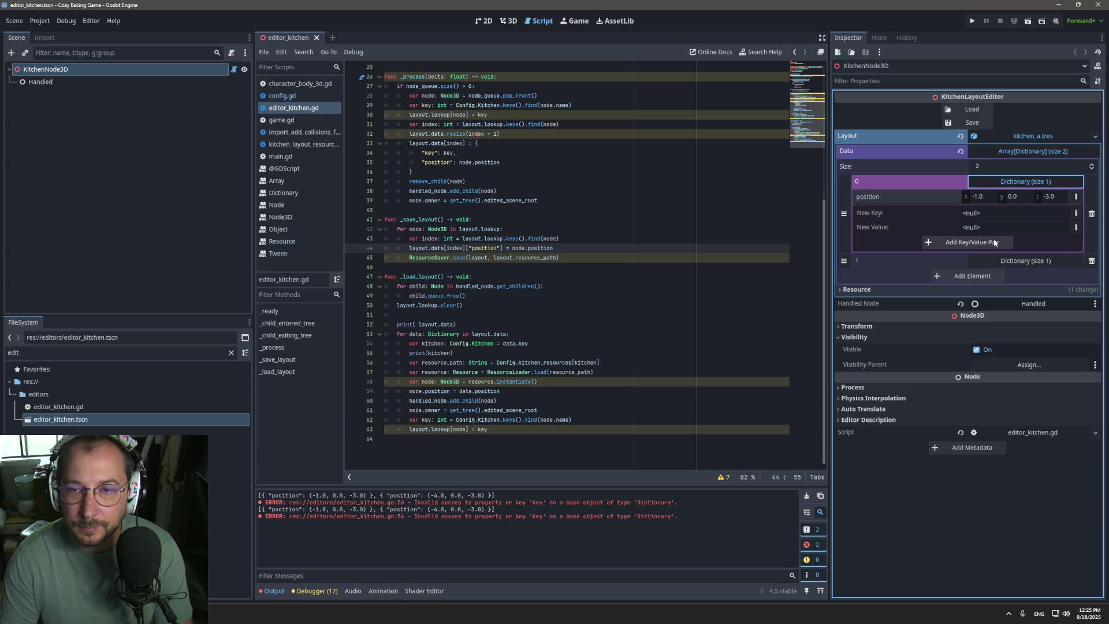
pyautogui.click(952, 245)
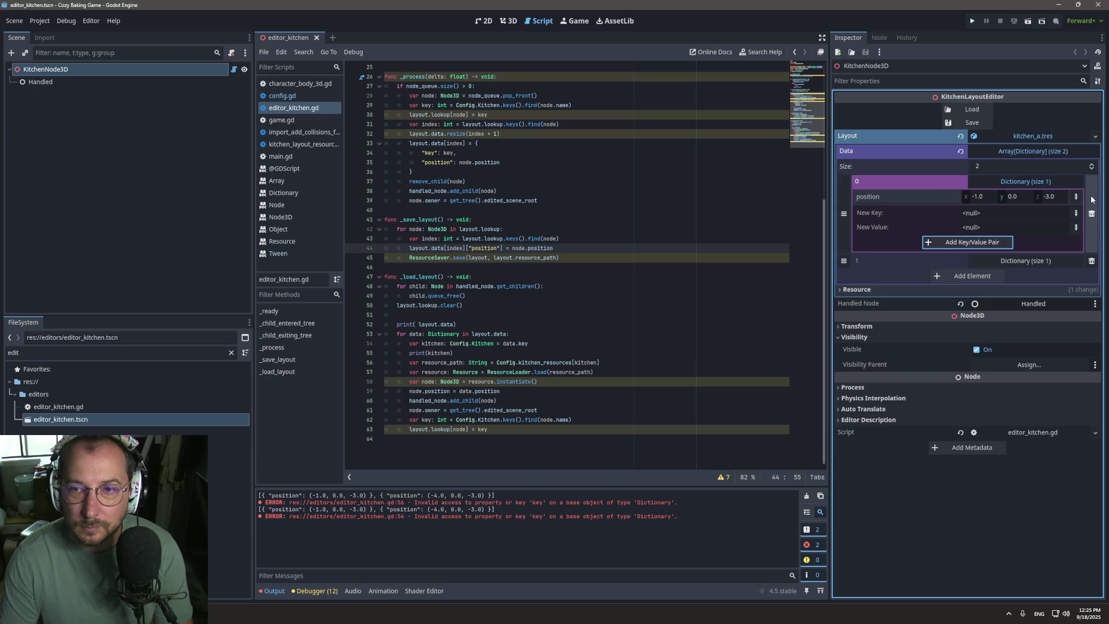
pyautogui.click(1091, 213)
pyautogui.click(1092, 213)
pyautogui.click(507, 22)
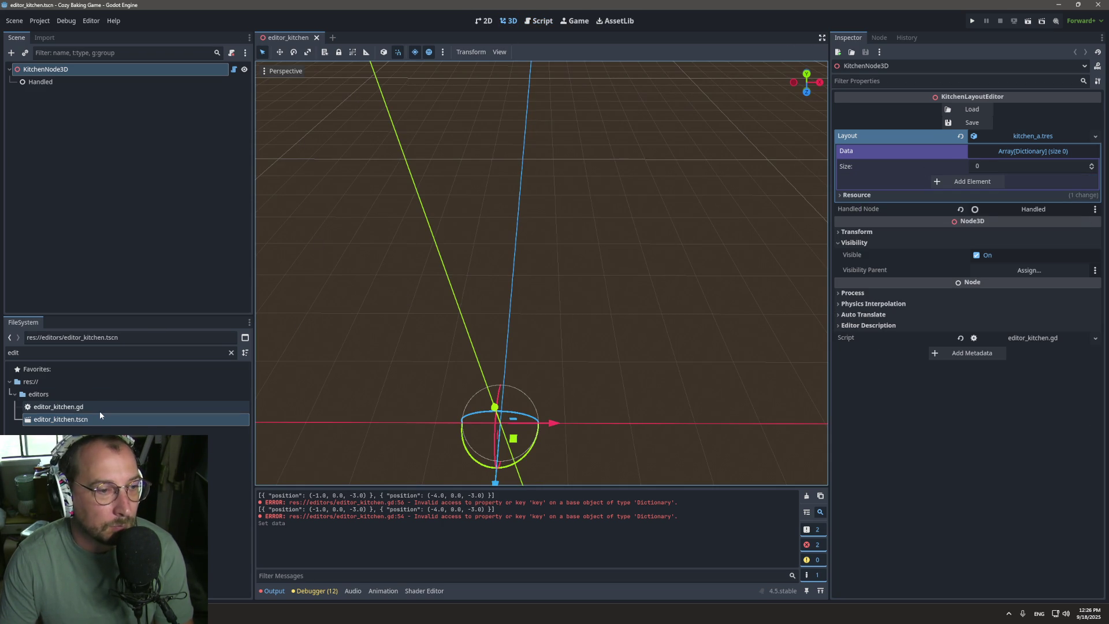
pyautogui.click(963, 111)
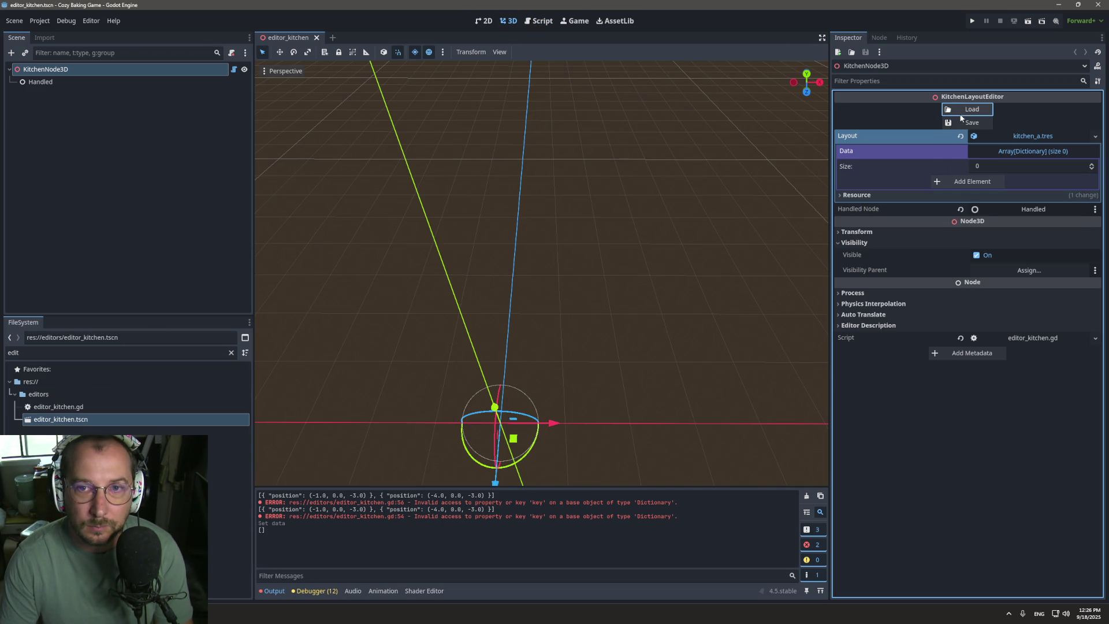
pyautogui.click(960, 123)
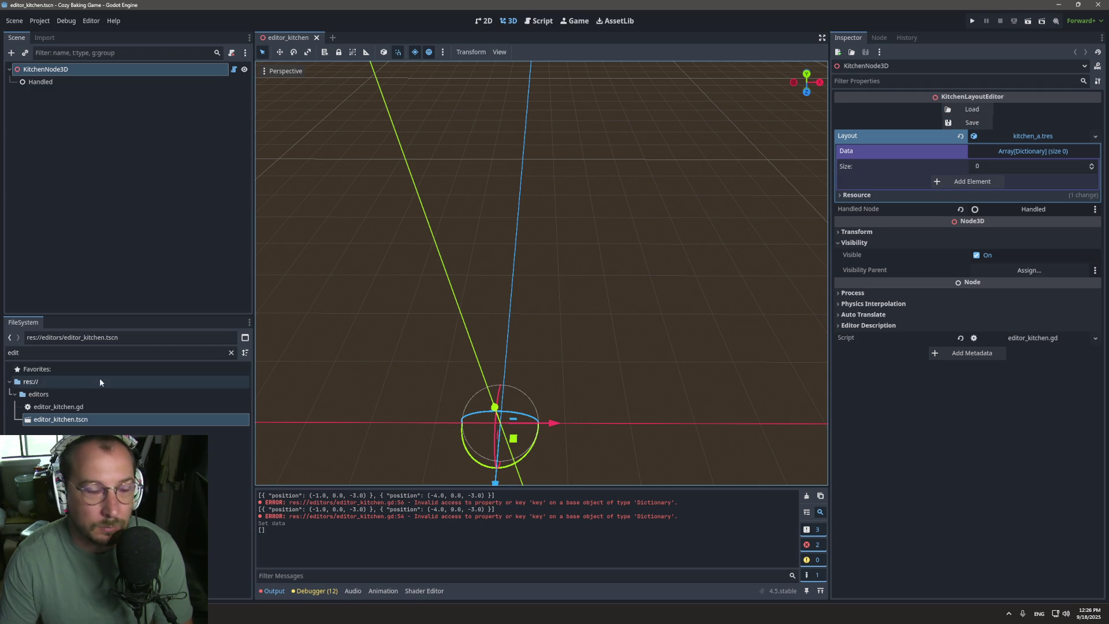
# Step: Clear the file filter and drop wall_plain_kitchen_corner_inner.gltf into the kitchen
pyautogui.click(231, 353)
pyautogui.scroll(-5, 212, 426)
pyautogui.scroll(5, 213, 426)
pyautogui.scroll(-4, 220, 445)
pyautogui.scroll(-8, 118, 412)
pyautogui.moveTo(117, 413); pyautogui.dragTo(448, 366)
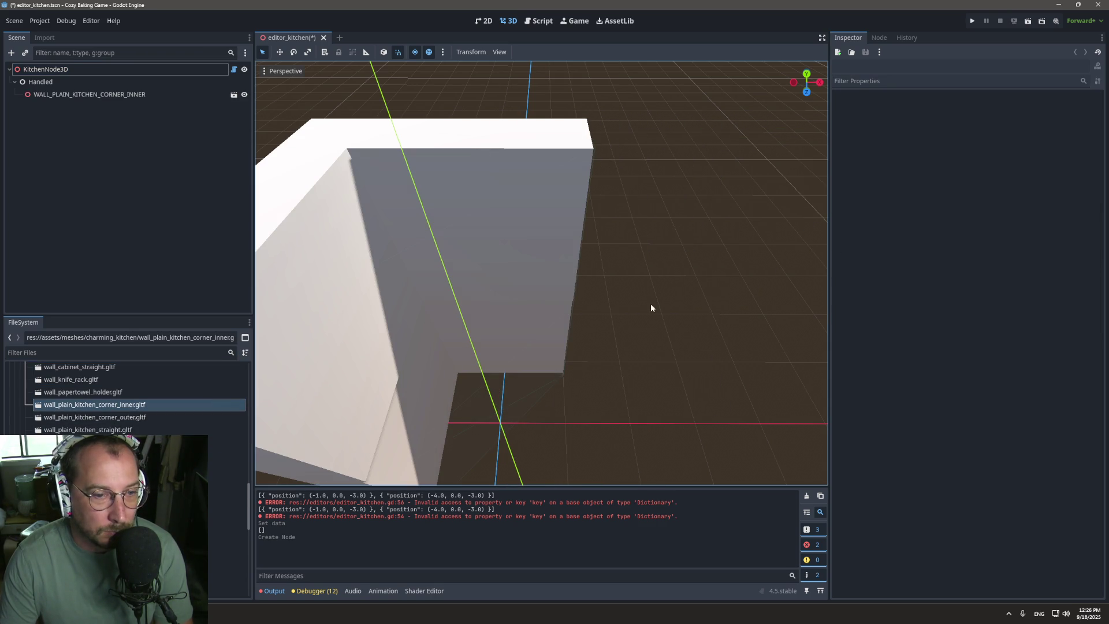
# Step: Select KitchenNode3D and save the corner wall into the layout
pyautogui.click(145, 82)
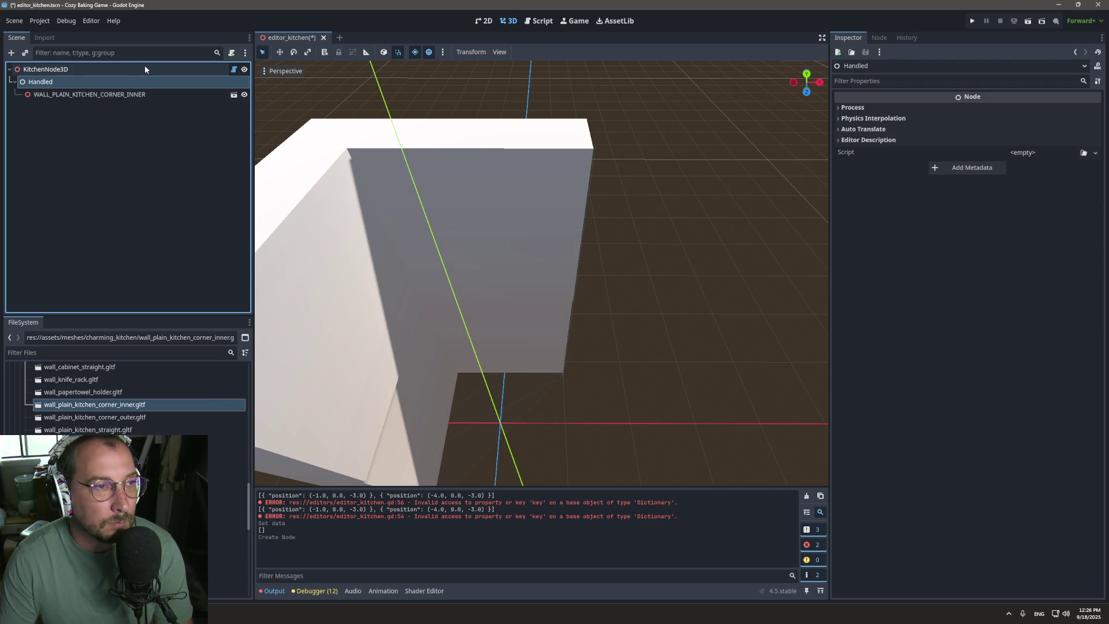
pyautogui.click(145, 69)
pyautogui.click(969, 123)
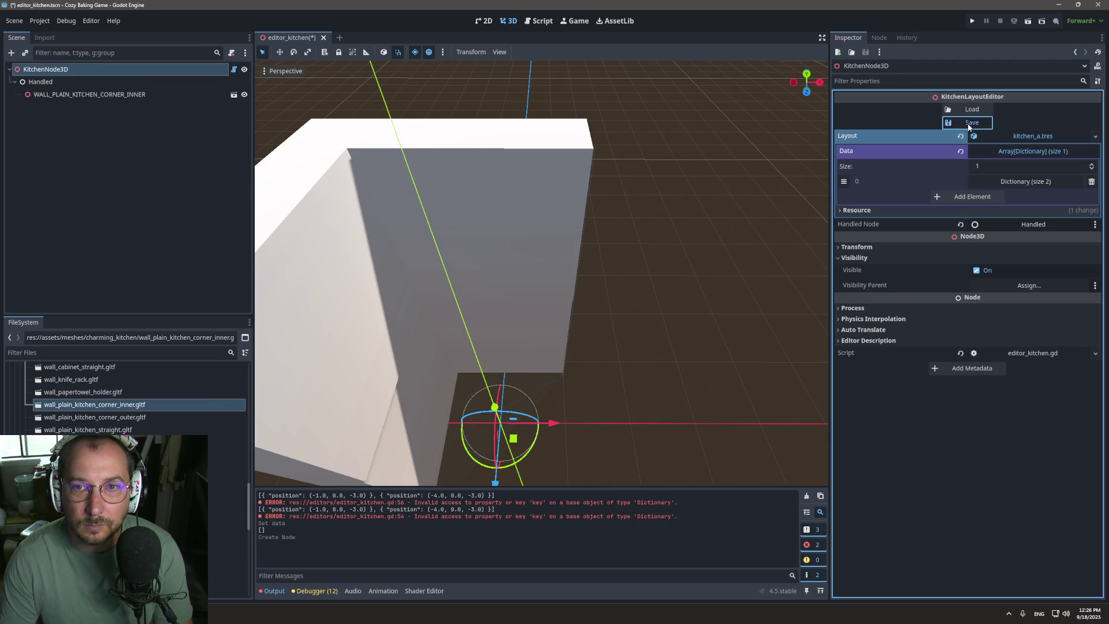
# Step: Reload the layout and drop wall_tiles_kitchen_window.gltf into the kitchen
pyautogui.click(970, 110)
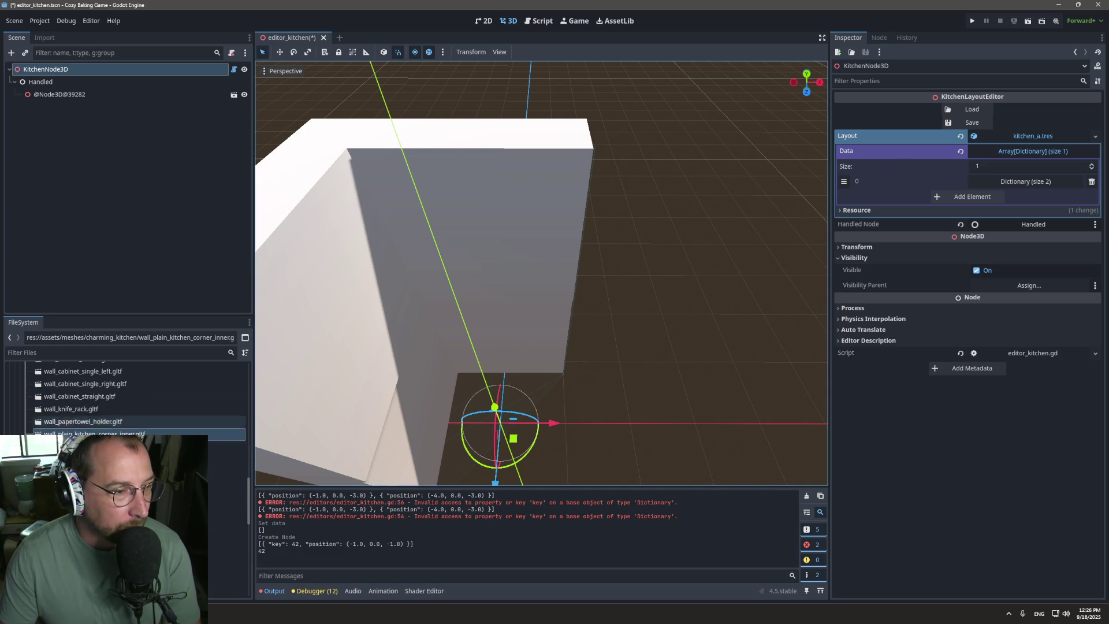
pyautogui.scroll(4, 124, 462)
pyautogui.scroll(-4, 124, 462)
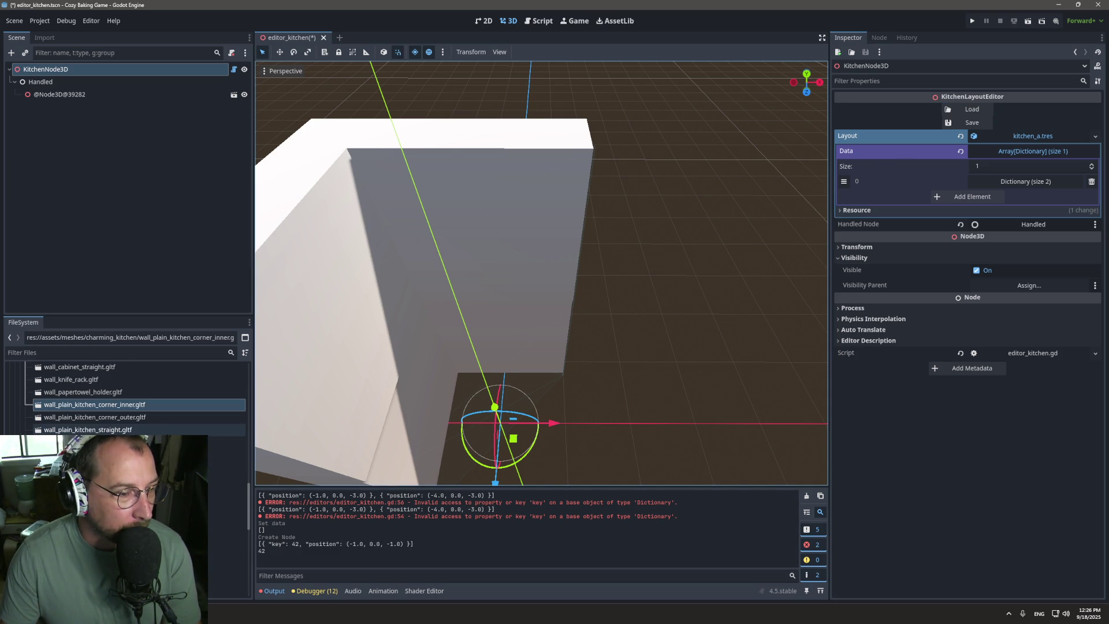
pyautogui.moveTo(144, 554); pyautogui.dragTo(632, 354)
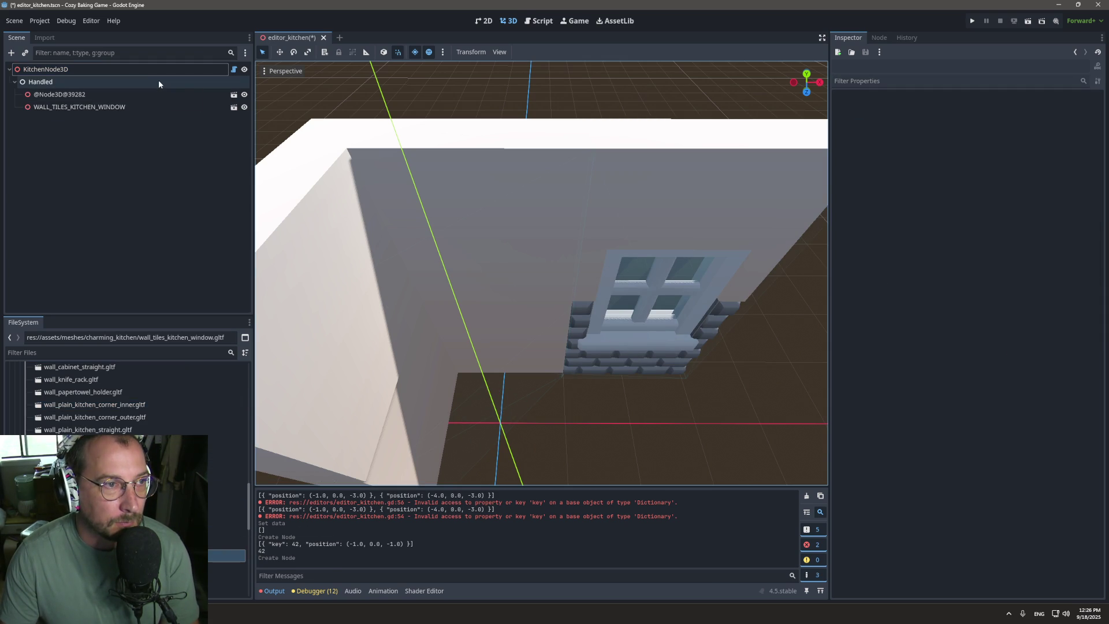
# Step: Undo and delete the tiled window piece, then select KitchenNode3D
pyautogui.hotkey('ctrl', 'z')
pyautogui.click(634, 181)
pyautogui.click(634, 180)
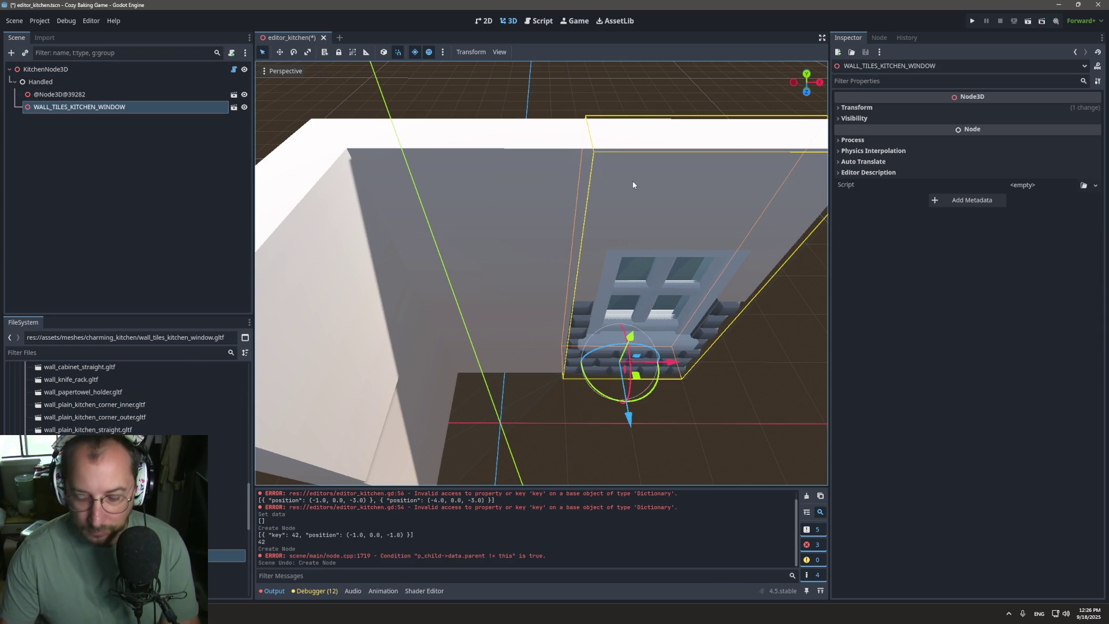
pyautogui.press('Delete')
pyautogui.press('Return')
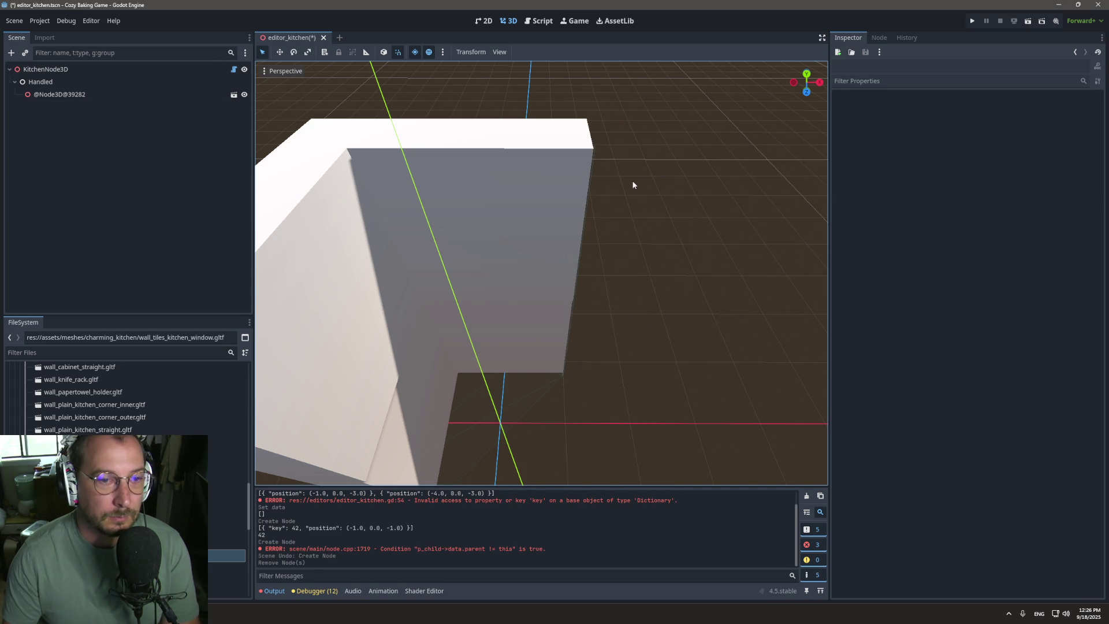
pyautogui.click(144, 68)
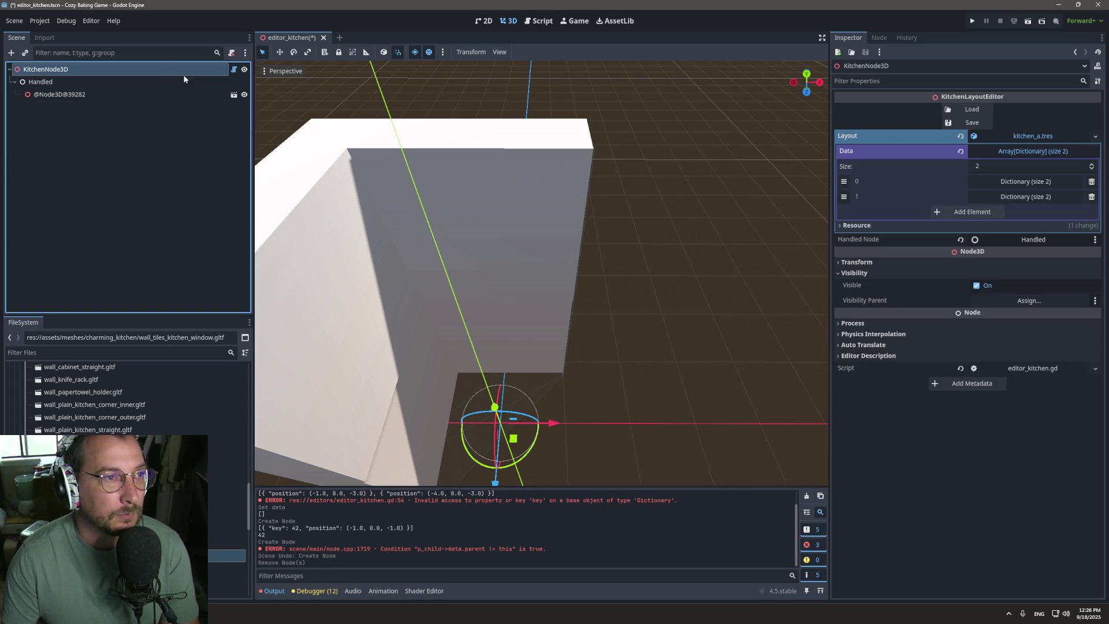
# Step: Remove stale Data element 1 and drop wall_plain_kitchen_window.gltf into the kitchen
pyautogui.click(1092, 197)
pyautogui.click(973, 122)
pyautogui.scroll(-3, 213, 431)
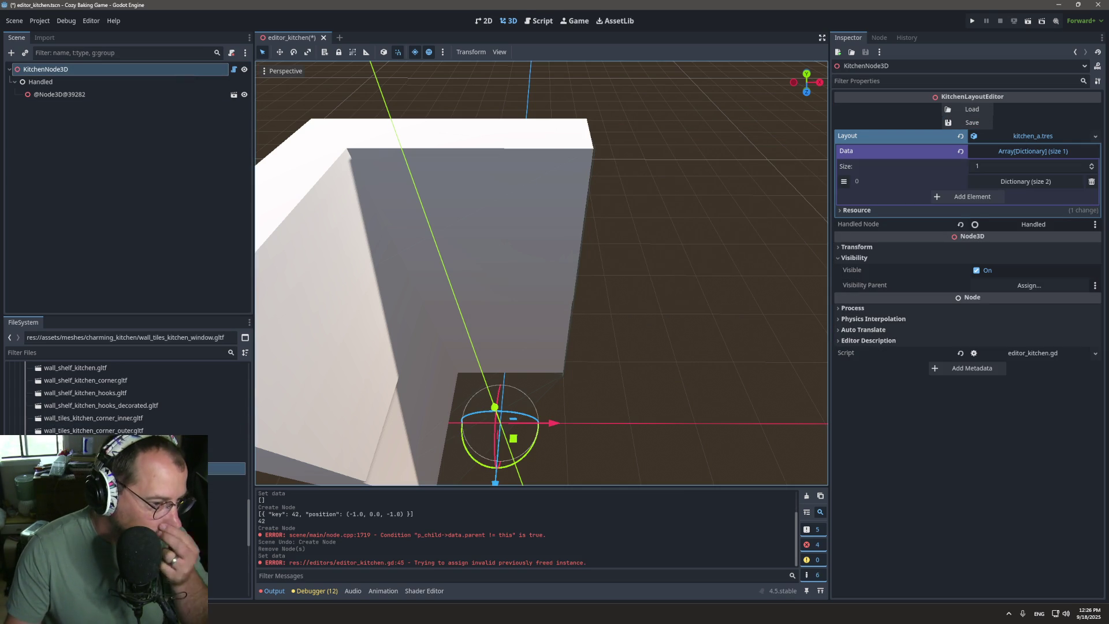
pyautogui.scroll(2, 220, 469)
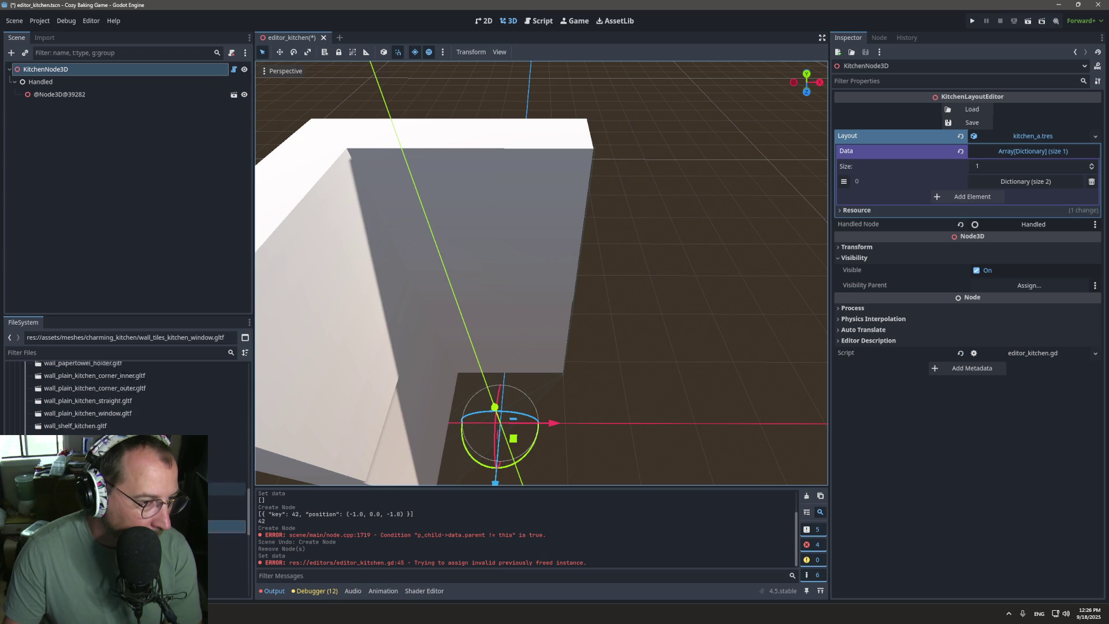
pyautogui.scroll(10, 225, 471)
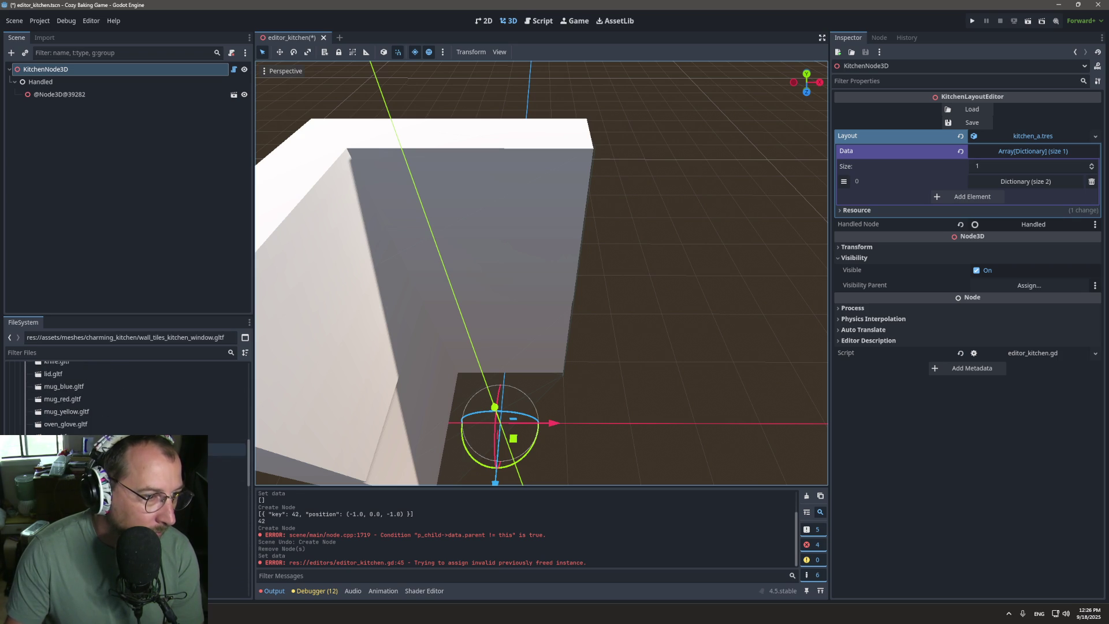
pyautogui.scroll(-5, 225, 428)
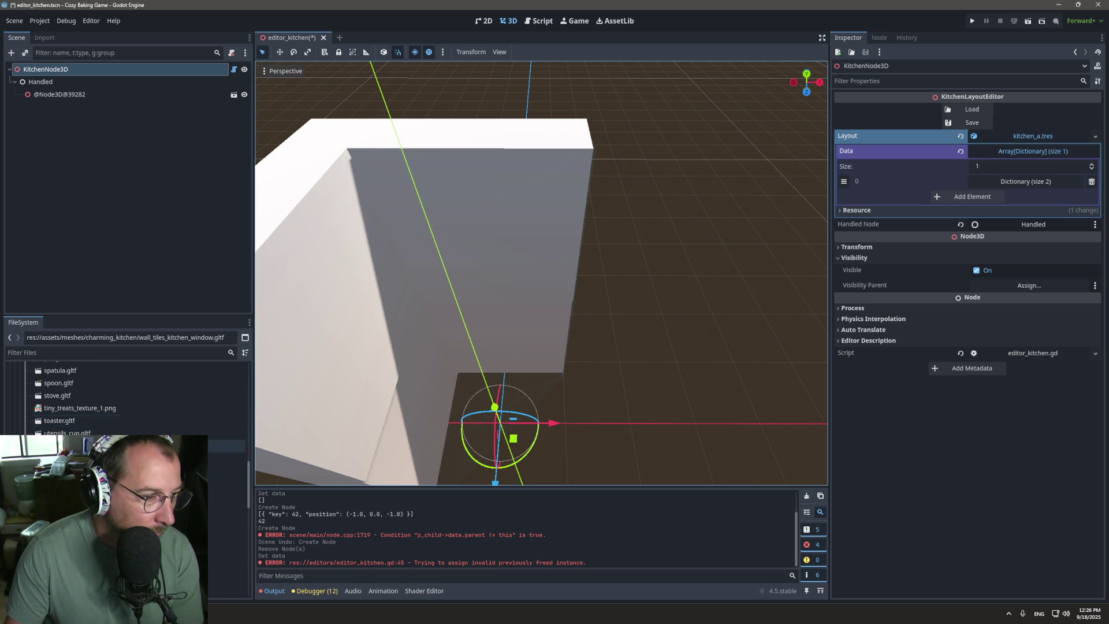
pyautogui.scroll(-5, 173, 485)
pyautogui.moveTo(145, 501)
pyautogui.mouseDown()
pyautogui.moveTo(657, 360)
pyautogui.moveTo(639, 356)
pyautogui.mouseUp()
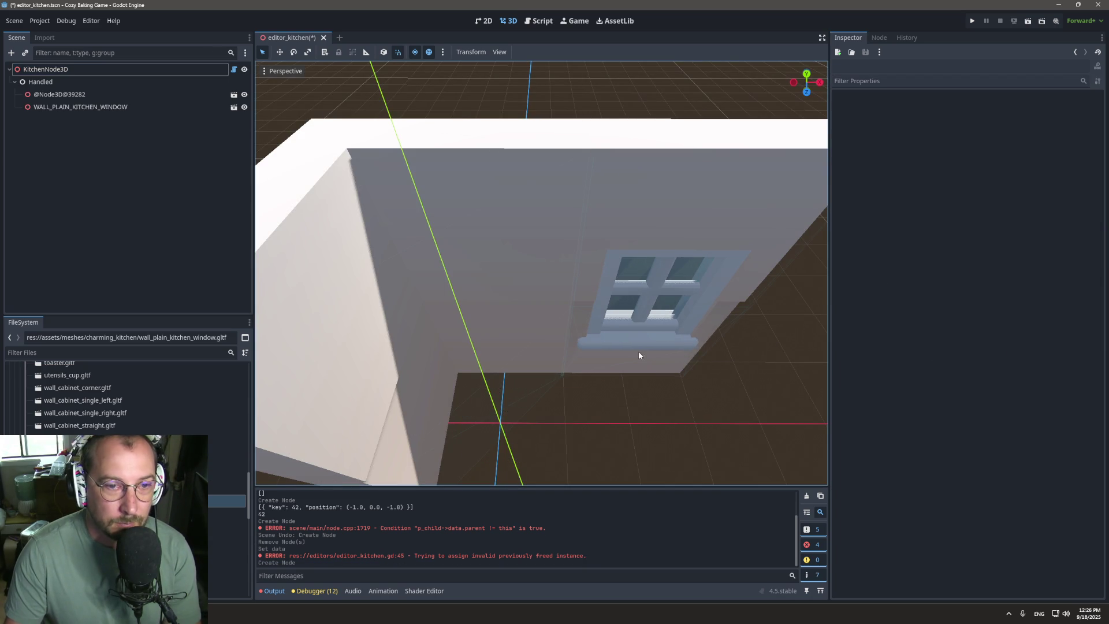
# Step: Delete the empty second entry, then save and reload, restoring keys 42 and 45
pyautogui.click(167, 69)
pyautogui.click(1073, 195)
pyautogui.click(1075, 195)
pyautogui.click(1073, 196)
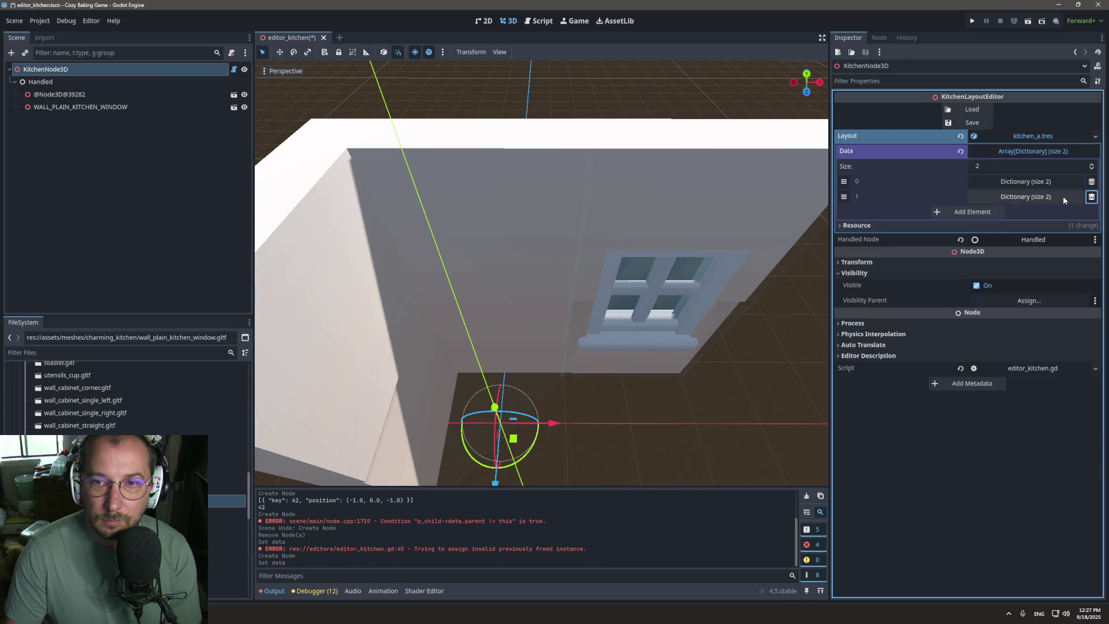
pyautogui.click(1063, 198)
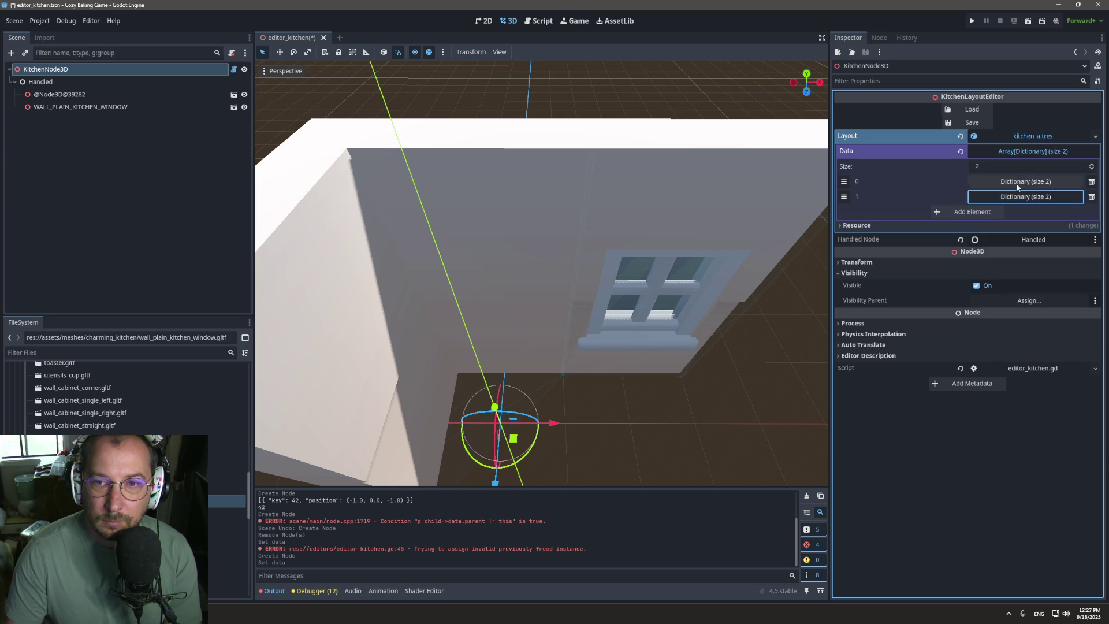
pyautogui.click(976, 123)
pyautogui.click(974, 111)
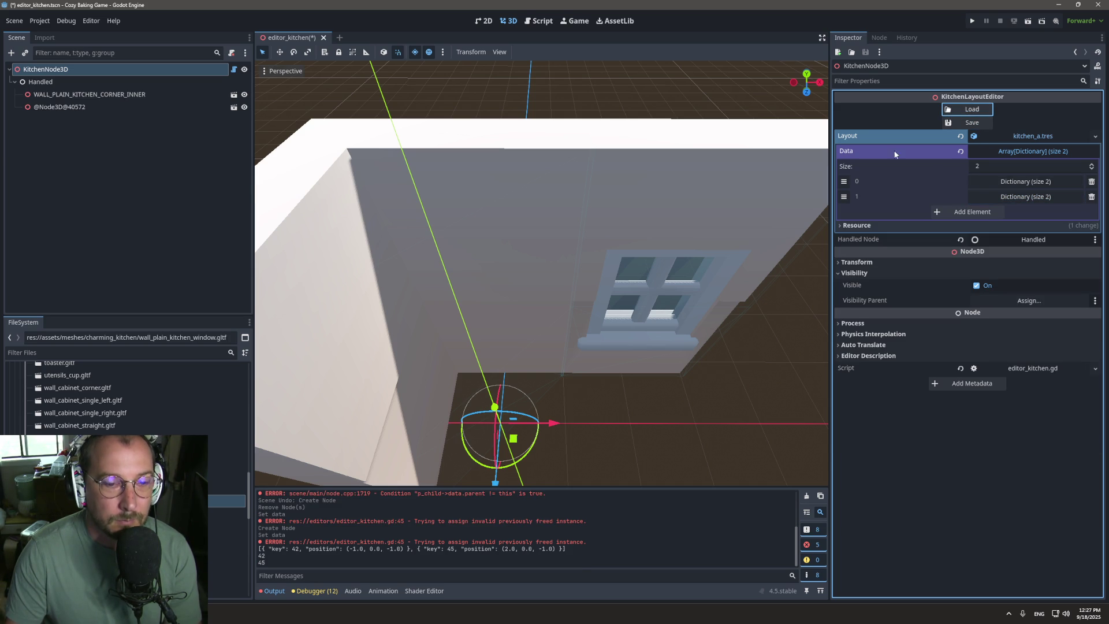
# Step: Place wall_shelf_kitchen.gltf up on the wall beside the window and save/reload it as key 46
pyautogui.scroll(-4, 535, 373)
pyautogui.moveTo(535, 373)
pyautogui.mouseDown()
pyautogui.moveTo(667, 312)
pyautogui.moveTo(585, 308)
pyautogui.mouseUp()
pyautogui.moveTo(87, 513)
pyautogui.mouseDown()
pyautogui.moveTo(589, 354)
pyautogui.moveTo(406, 281)
pyautogui.moveTo(415, 246)
pyautogui.moveTo(463, 307)
pyautogui.mouseUp()
pyautogui.click(451, 319)
pyautogui.moveTo(542, 362)
pyautogui.mouseDown()
pyautogui.moveTo(522, 391)
pyautogui.moveTo(487, 301)
pyautogui.moveTo(380, 258)
pyautogui.moveTo(364, 177)
pyautogui.mouseUp()
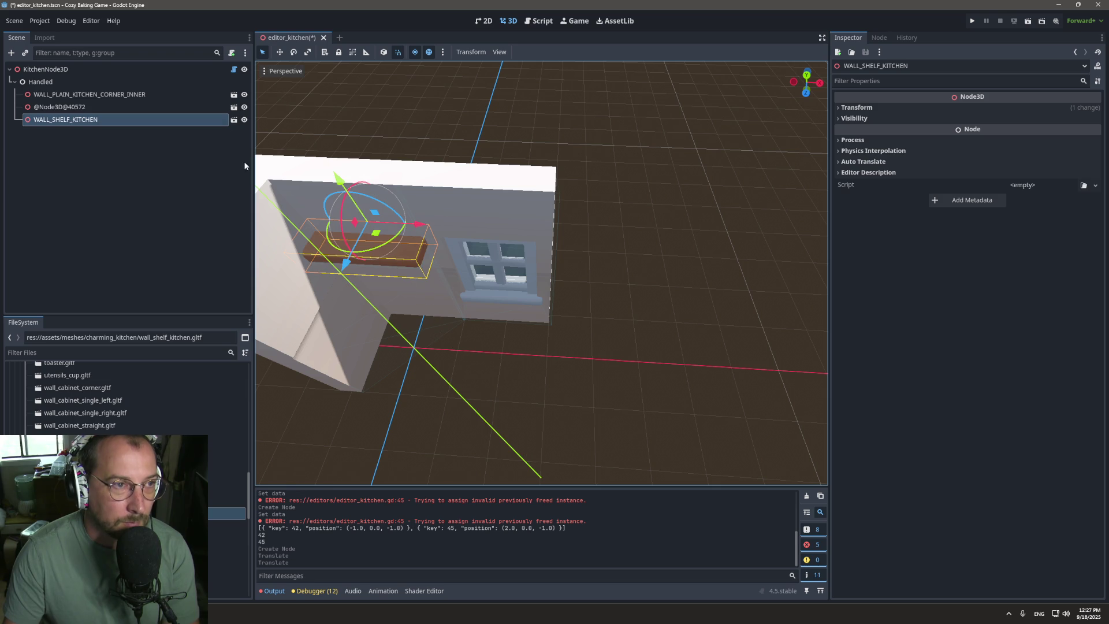
pyautogui.click(152, 74)
pyautogui.click(963, 122)
pyautogui.click(967, 110)
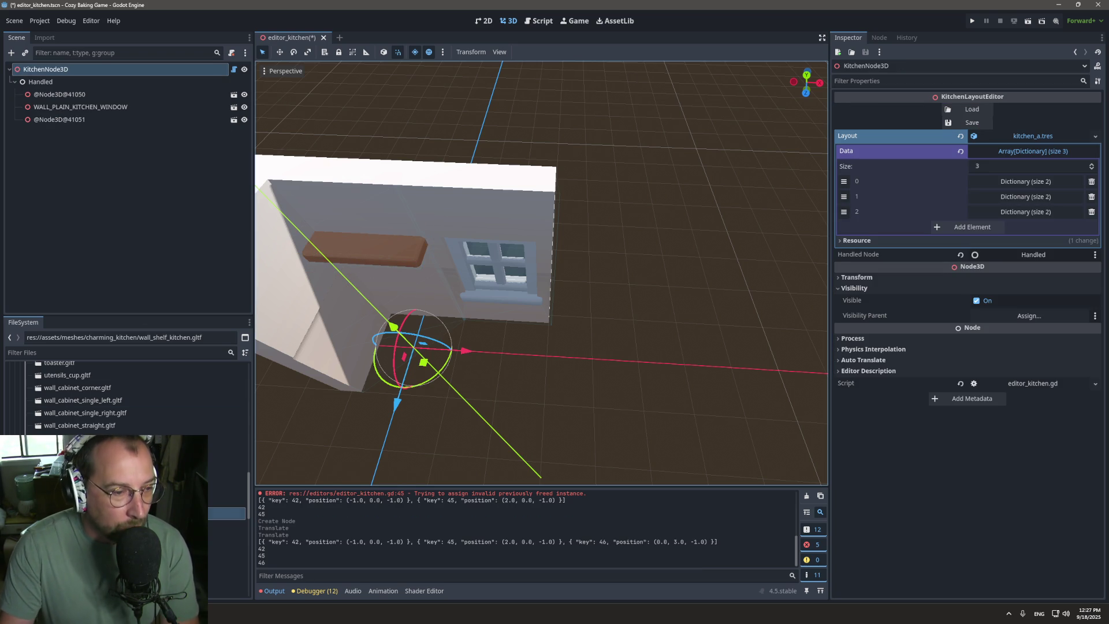
# Step: Drop floor_tiles_kitchen.gltf near the scene origin
pyautogui.scroll(-3, 124, 399)
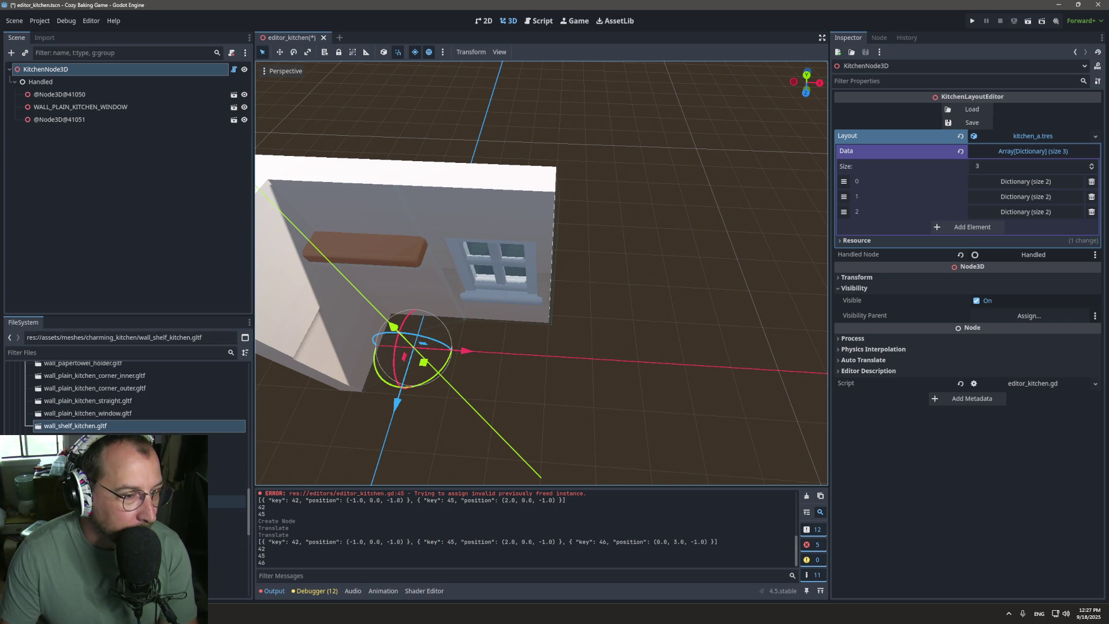
pyautogui.scroll(10, 124, 398)
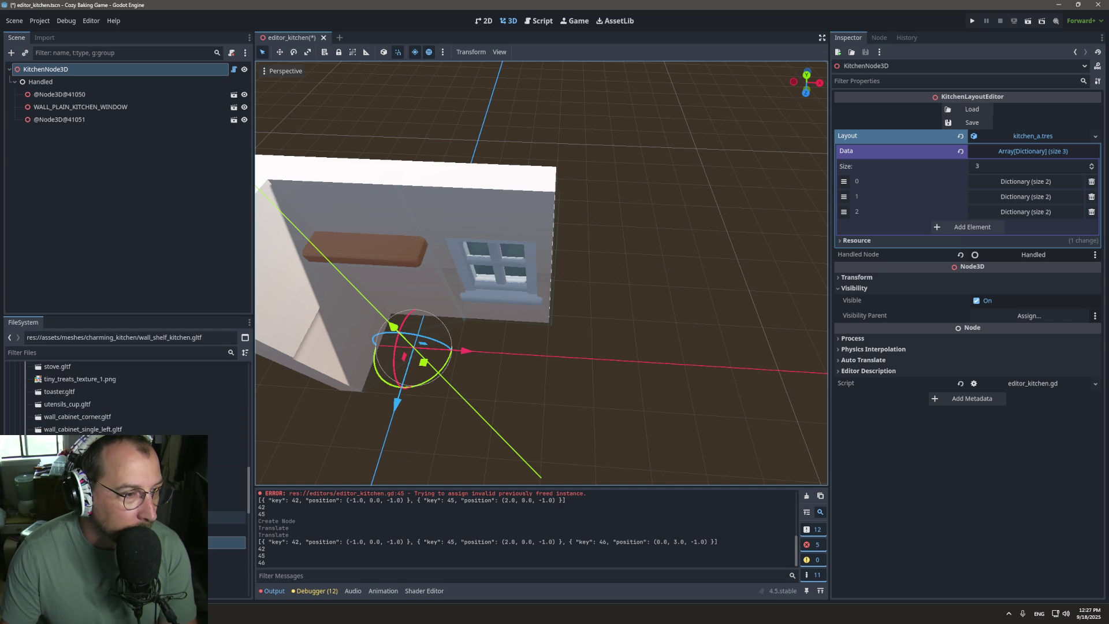
pyautogui.scroll(2, 124, 399)
pyautogui.scroll(3, 124, 399)
pyautogui.scroll(5, 124, 399)
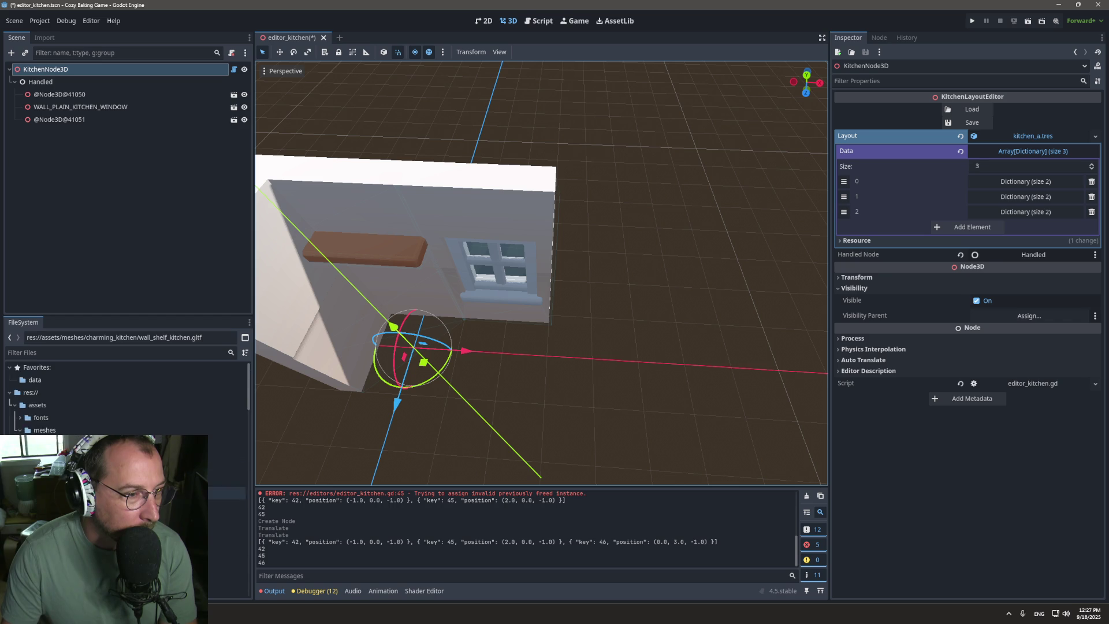
pyautogui.scroll(-5, 125, 399)
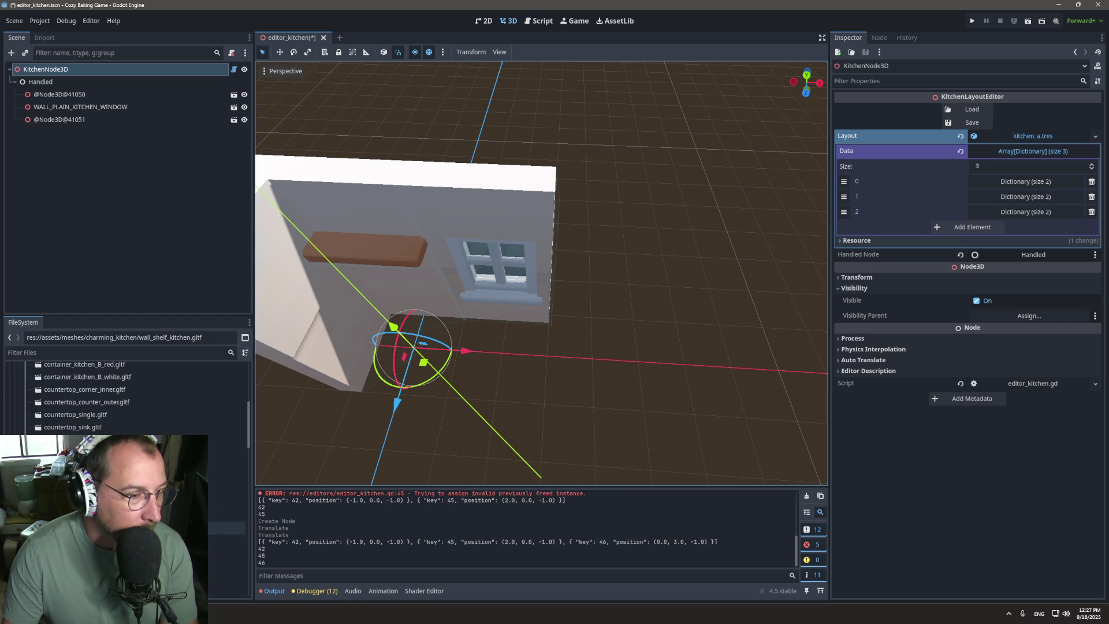
pyautogui.moveTo(116, 527)
pyautogui.mouseDown()
pyautogui.moveTo(370, 415)
pyautogui.moveTo(382, 353)
pyautogui.moveTo(407, 378)
pyautogui.moveTo(400, 351)
pyautogui.moveTo(404, 383)
pyautogui.mouseUp()
pyautogui.scroll(-8, 436, 321)
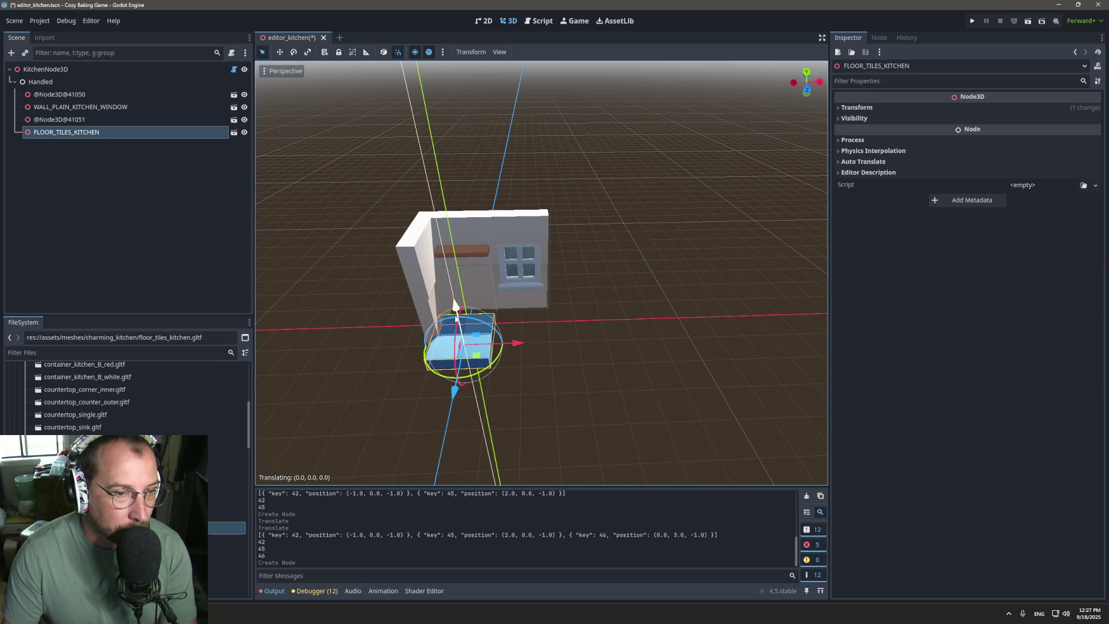
# Step: Lower the first floor tile to Position y -0.5 and slide it to z 0
pyautogui.scroll(2, 466, 297)
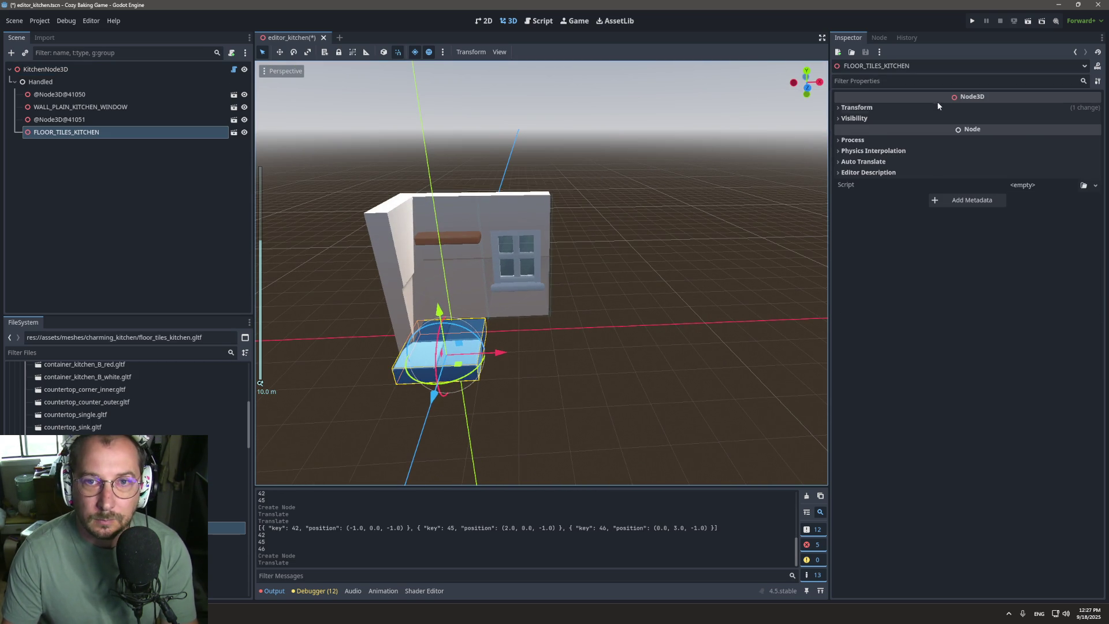
pyautogui.click(980, 108)
pyautogui.click(982, 132)
pyautogui.write('-0.5')
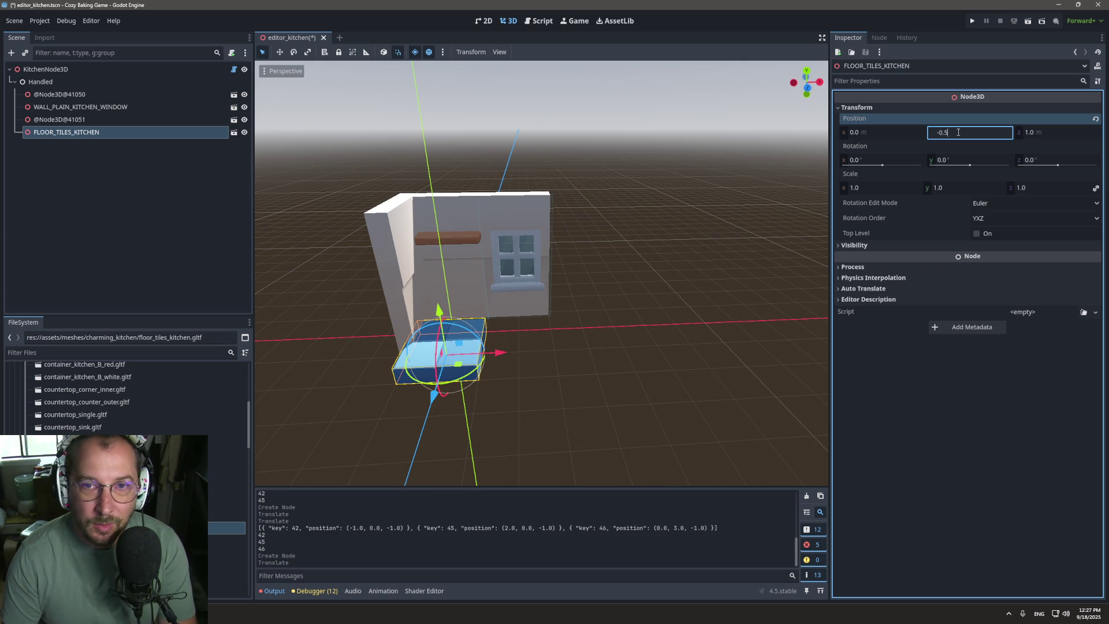
pyautogui.press('Return')
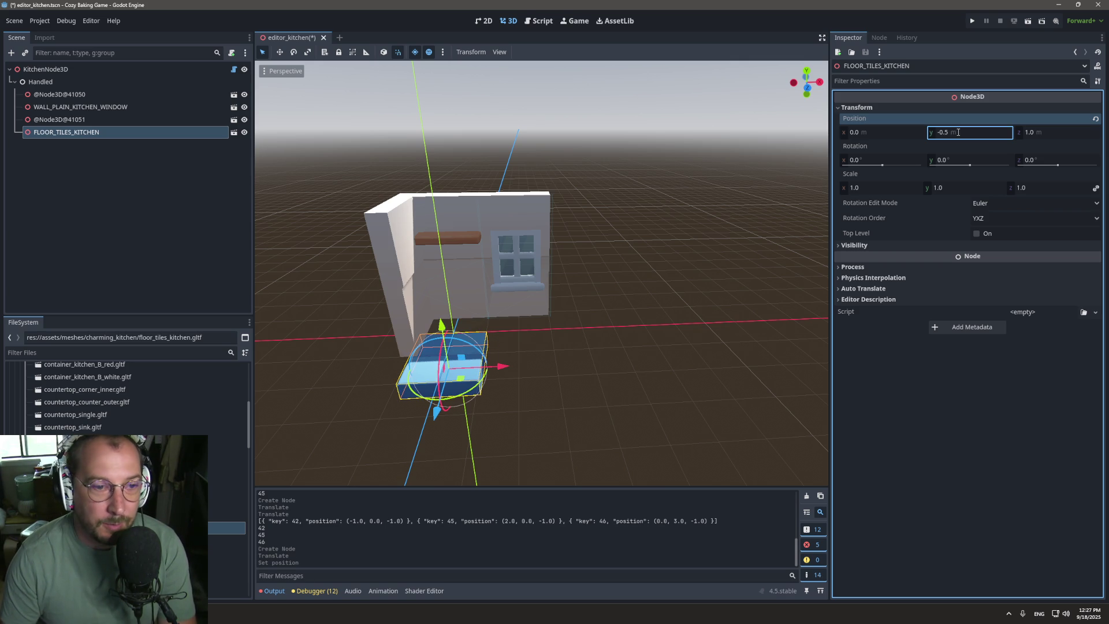
pyautogui.click(421, 393)
pyautogui.moveTo(438, 411); pyautogui.dragTo(469, 376)
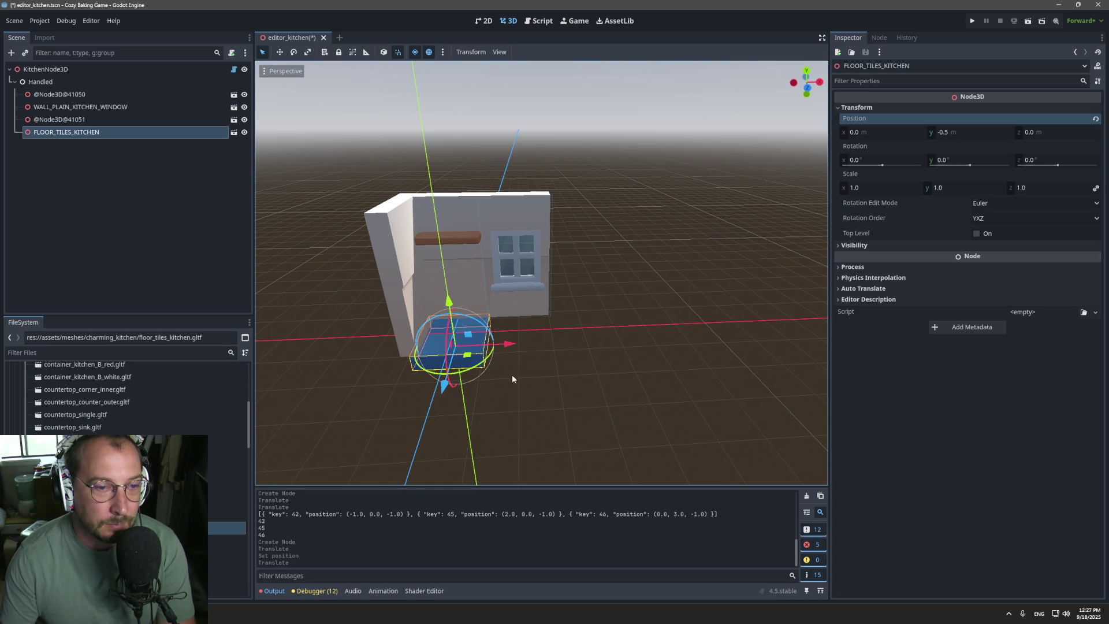
# Step: Add seven more floor_tiles_kitchen.gltf copies beside the first tile
pyautogui.moveTo(225, 527)
pyautogui.mouseDown()
pyautogui.moveTo(492, 376)
pyautogui.moveTo(529, 330)
pyautogui.mouseUp()
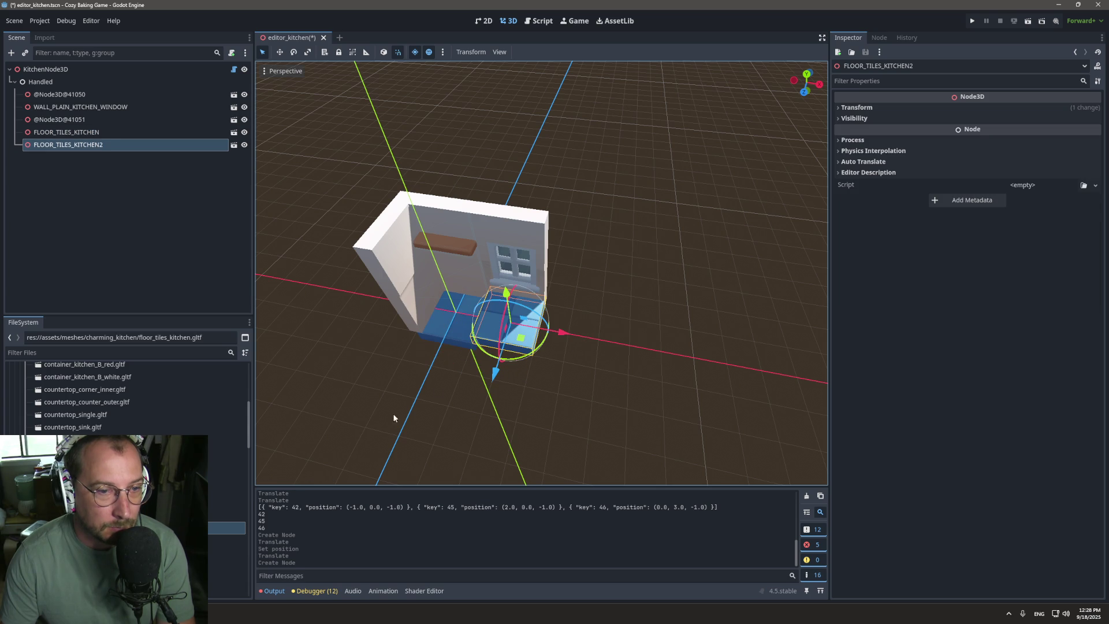
pyautogui.moveTo(226, 528)
pyautogui.mouseDown()
pyautogui.moveTo(508, 401)
pyautogui.moveTo(577, 340)
pyautogui.mouseUp()
pyautogui.moveTo(225, 527)
pyautogui.mouseDown()
pyautogui.moveTo(324, 445)
pyautogui.moveTo(636, 347)
pyautogui.mouseUp()
pyautogui.moveTo(226, 527)
pyautogui.mouseDown()
pyautogui.moveTo(444, 394)
pyautogui.moveTo(431, 377)
pyautogui.moveTo(422, 393)
pyautogui.mouseUp()
pyautogui.click(226, 537)
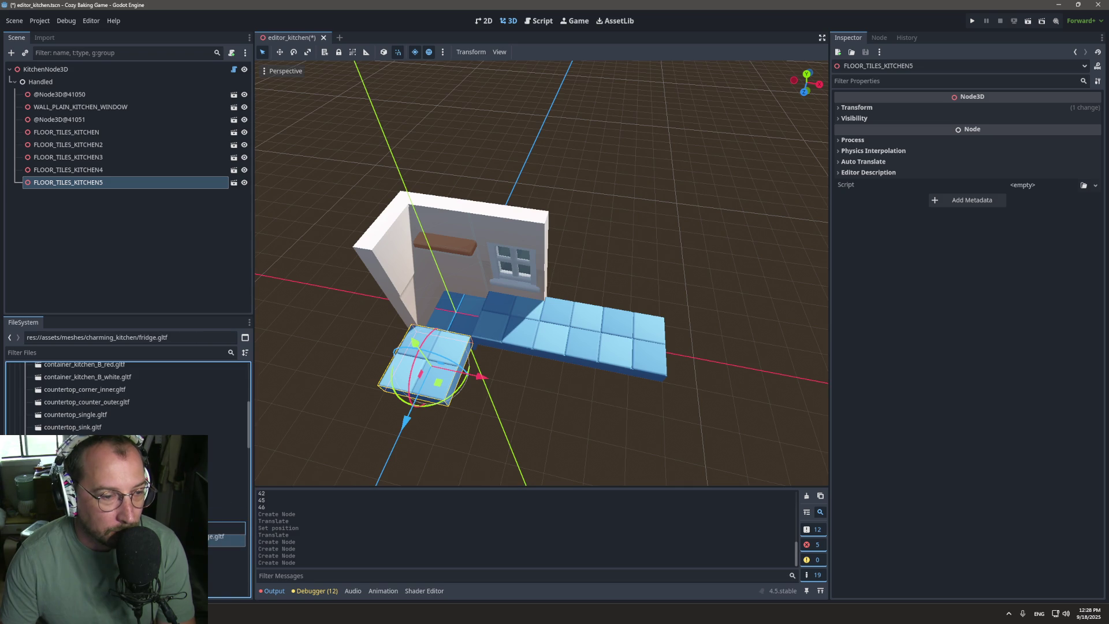
pyautogui.moveTo(224, 524)
pyautogui.mouseDown()
pyautogui.moveTo(497, 369)
pyautogui.moveTo(488, 383)
pyautogui.mouseUp()
pyautogui.moveTo(226, 527)
pyautogui.mouseDown()
pyautogui.moveTo(513, 434)
pyautogui.moveTo(553, 396)
pyautogui.mouseUp()
pyautogui.moveTo(225, 527)
pyautogui.mouseDown()
pyautogui.moveTo(578, 401)
pyautogui.moveTo(619, 398)
pyautogui.mouseUp()
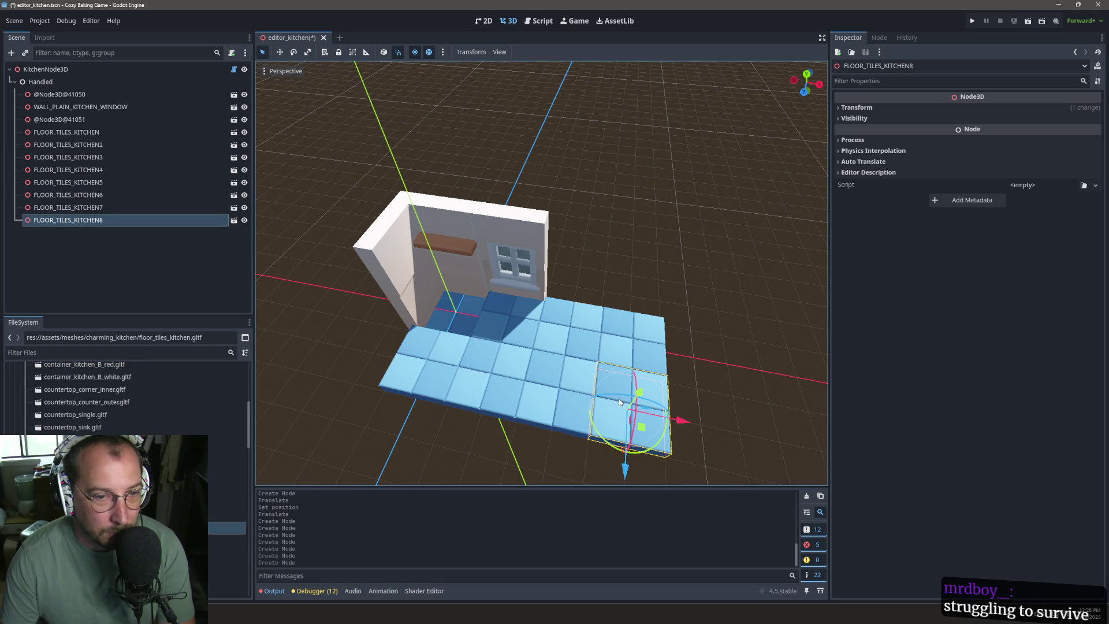
# Step: Multi-select the seven new tiles, set their Position y to -0.5, then select KitchenNode3D
pyautogui.keyDown('shift'); pyautogui.click(596, 337); pyautogui.keyUp('shift')
pyautogui.keyDown('shift'); pyautogui.click(562, 358); pyautogui.keyUp('shift')
pyautogui.keyDown('shift'); pyautogui.click(541, 396); pyautogui.keyUp('shift')
pyautogui.keyDown('shift'); pyautogui.click(494, 363); pyautogui.keyUp('shift')
pyautogui.keyDown('shift'); pyautogui.click(430, 371); pyautogui.keyUp('shift')
pyautogui.keyDown('shift'); pyautogui.click(541, 338); pyautogui.keyUp('shift')
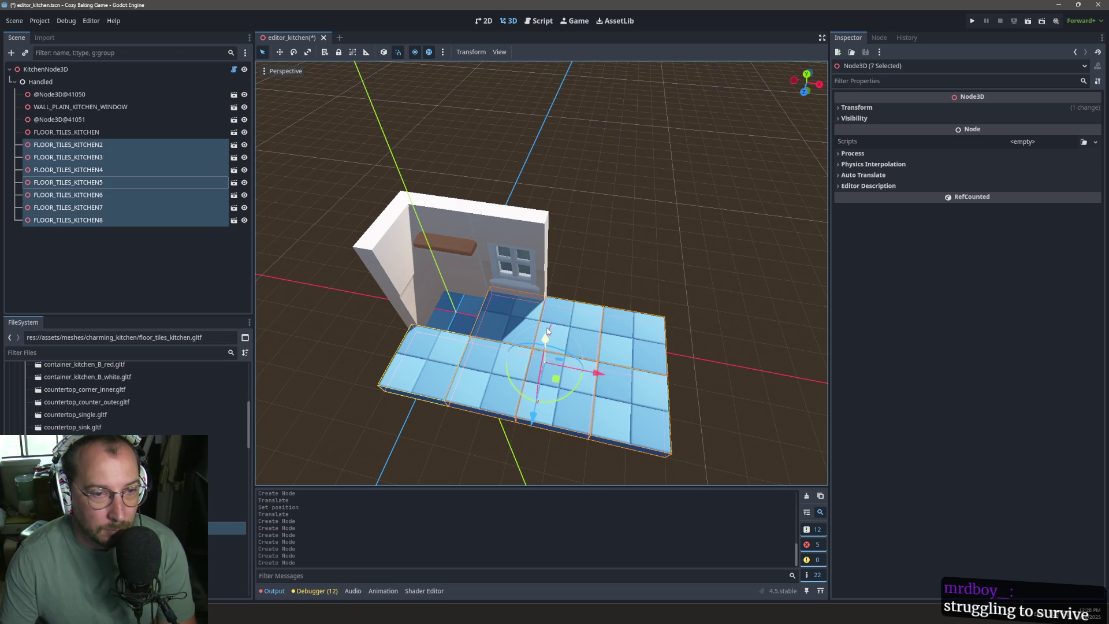
pyautogui.moveTo(546, 341); pyautogui.dragTo(545, 353)
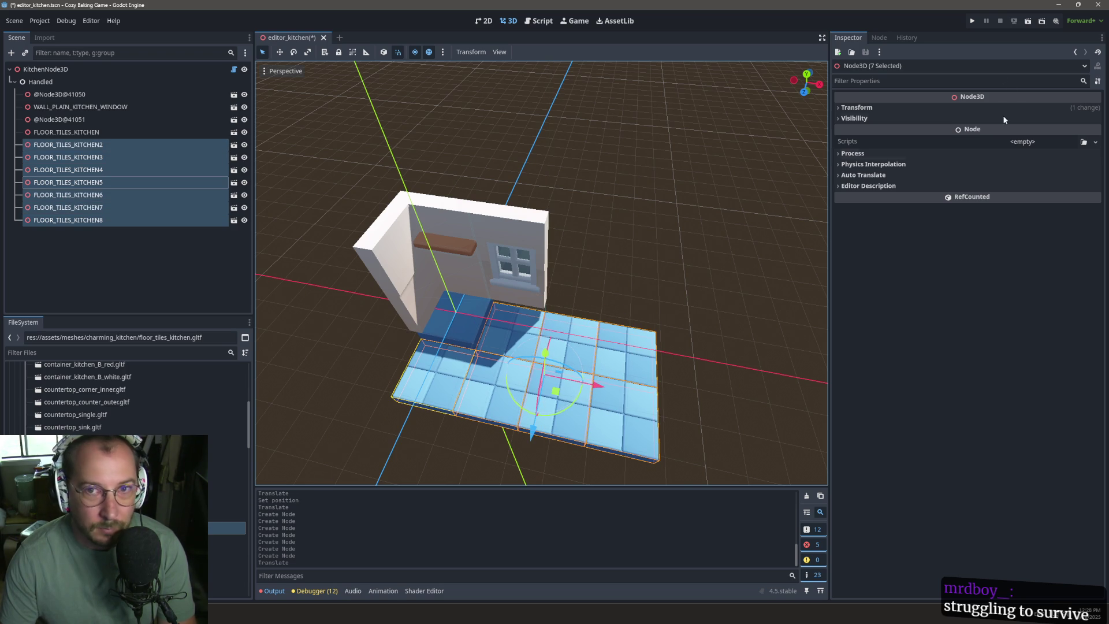
pyautogui.click(917, 106)
pyautogui.click(961, 129)
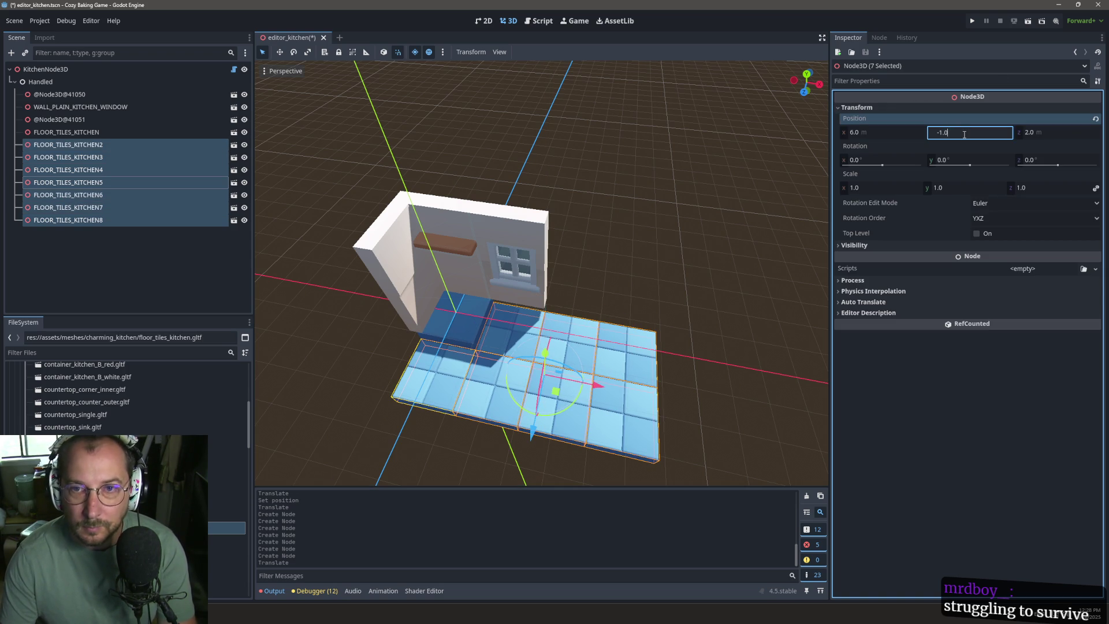
pyautogui.write('-1')
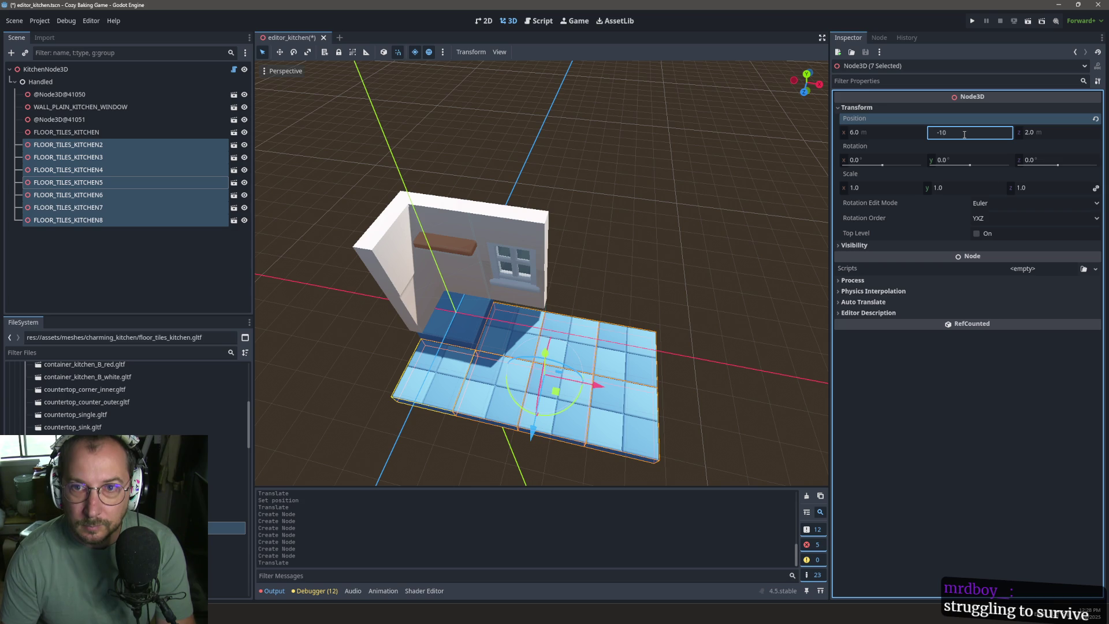
pyautogui.press('Return')
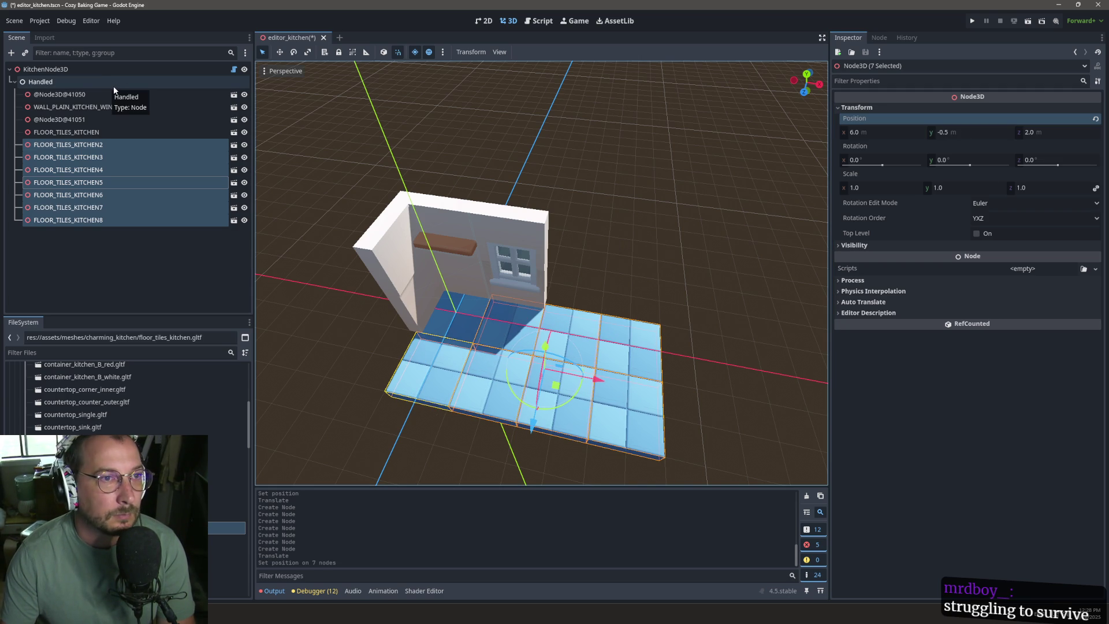
pyautogui.click(138, 74)
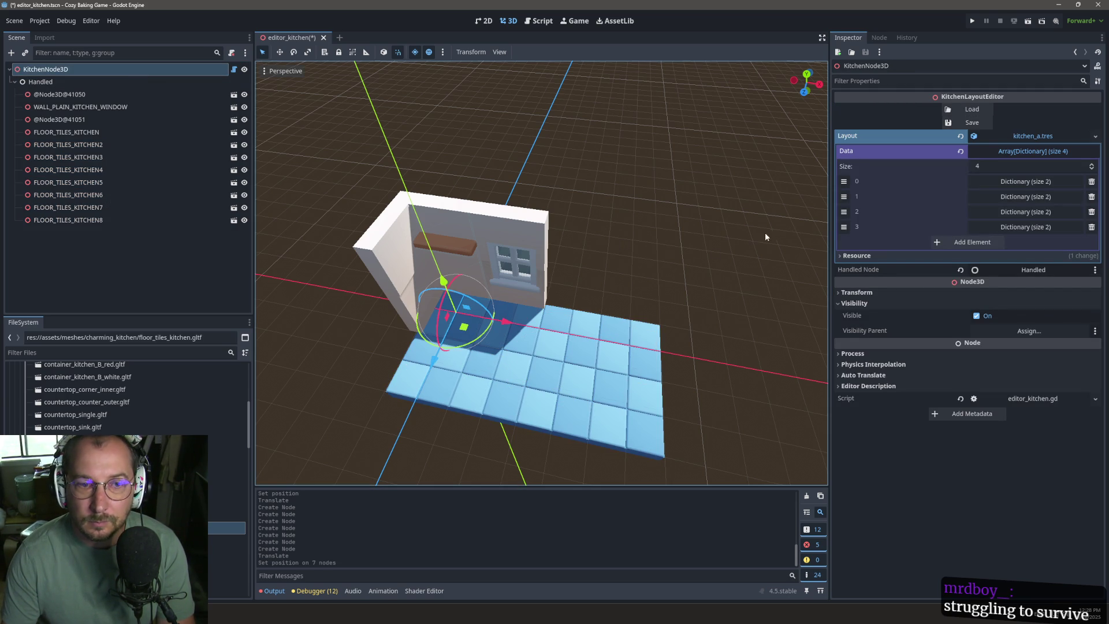
# Step: Select KitchenNode3D and clear the Output log
pyautogui.click(685, 270)
pyautogui.click(139, 81)
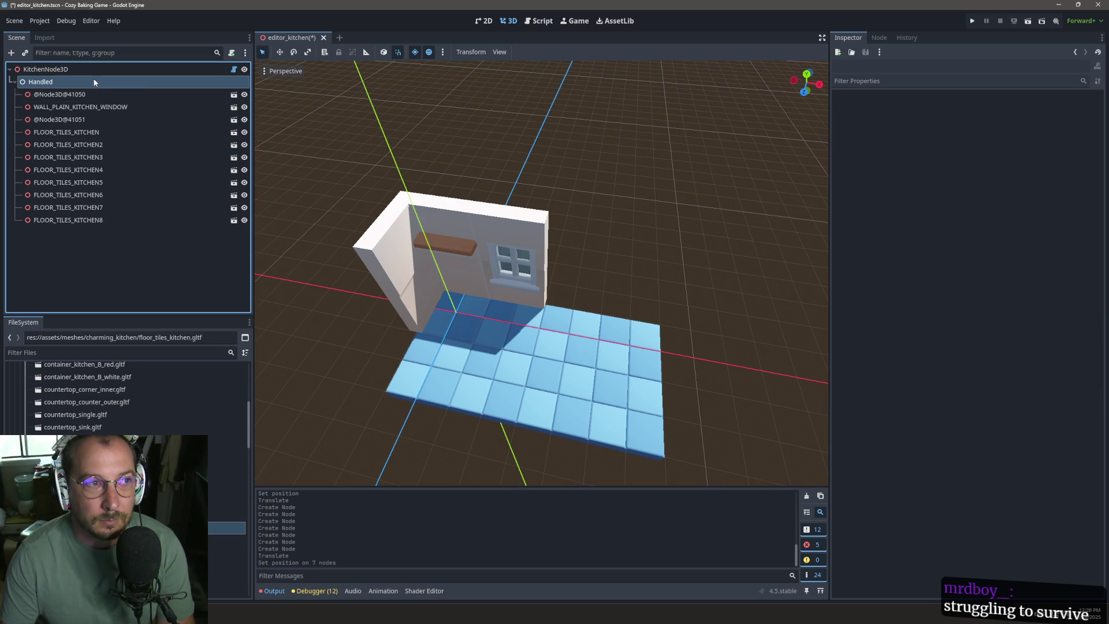
pyautogui.click(99, 68)
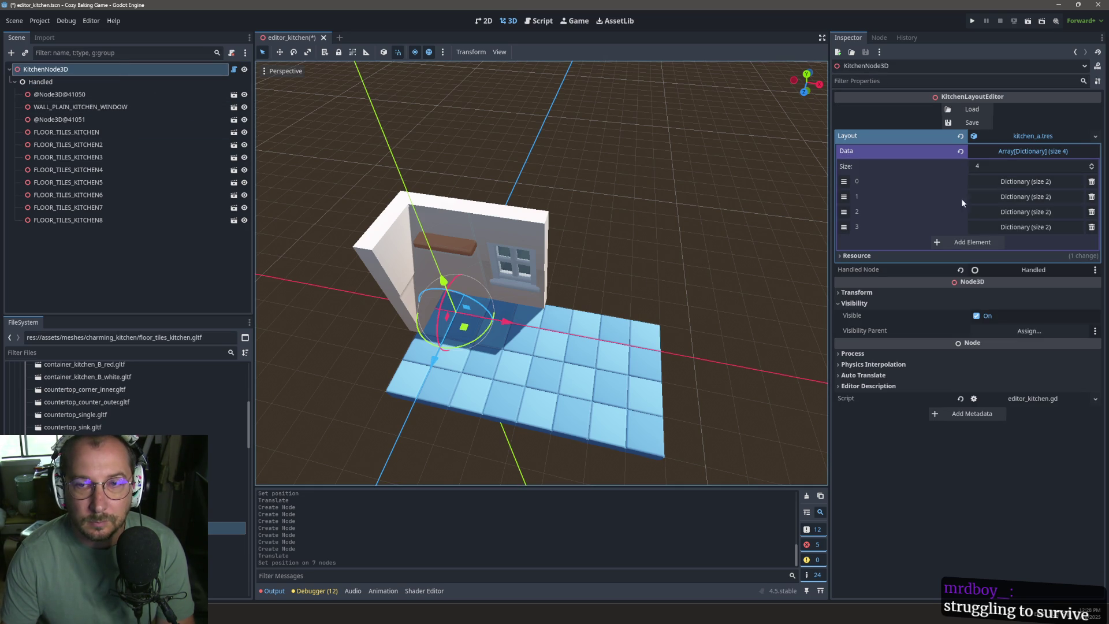
pyautogui.scroll(5, 493, 512)
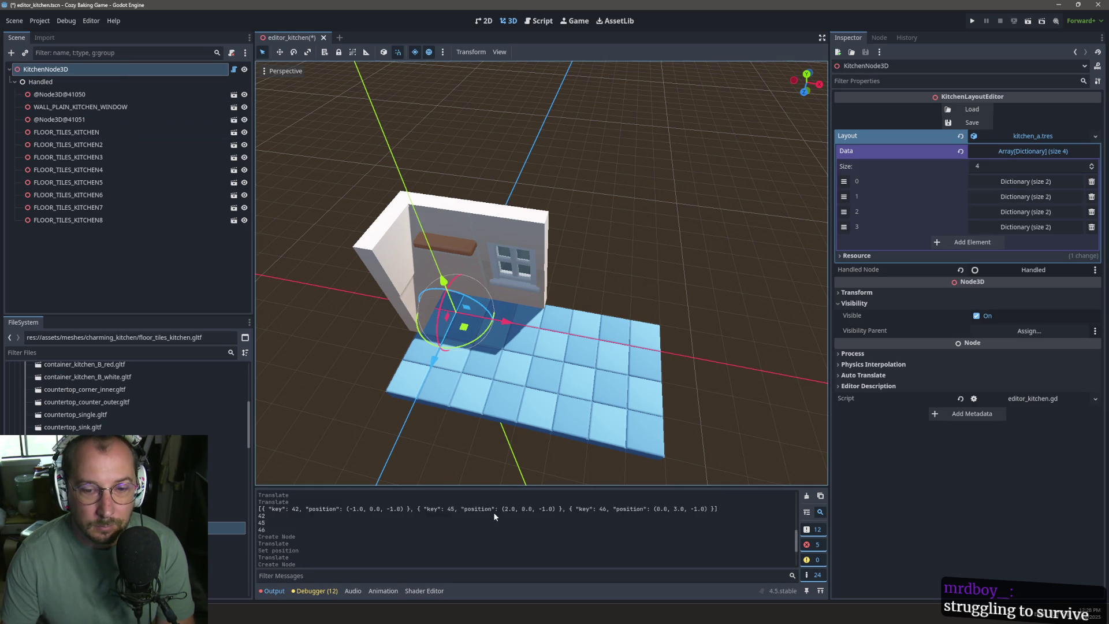
pyautogui.scroll(-3, 494, 511)
pyautogui.scroll(3, 494, 511)
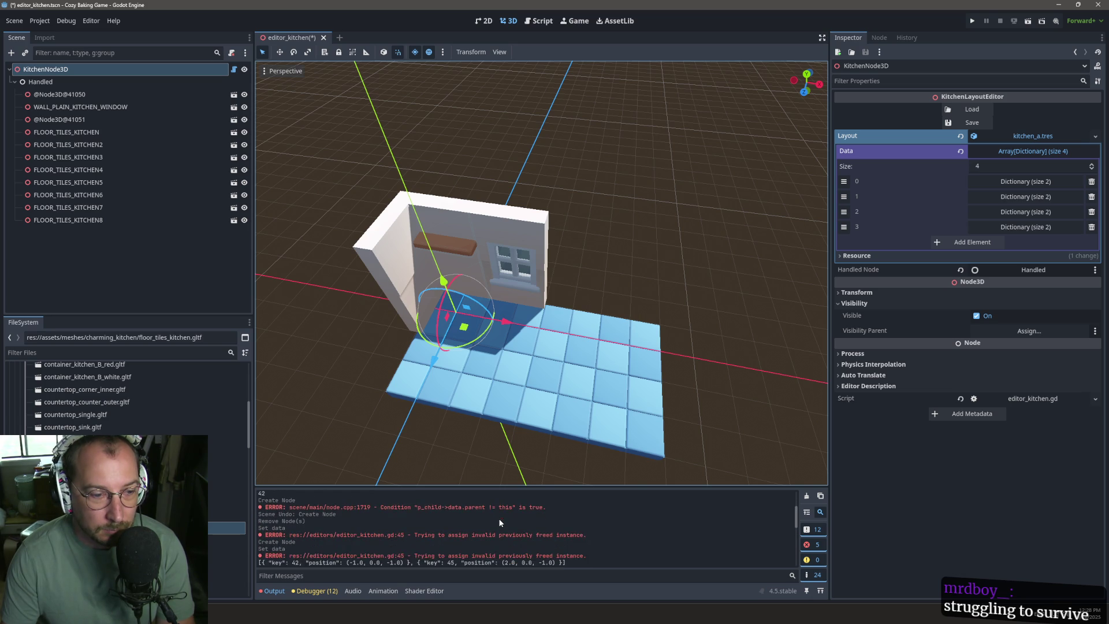
pyautogui.click(810, 499)
# Step: Save and reload the layout (keys 42, 45, 46, 18), then add a floor tile by the wall
pyautogui.click(972, 123)
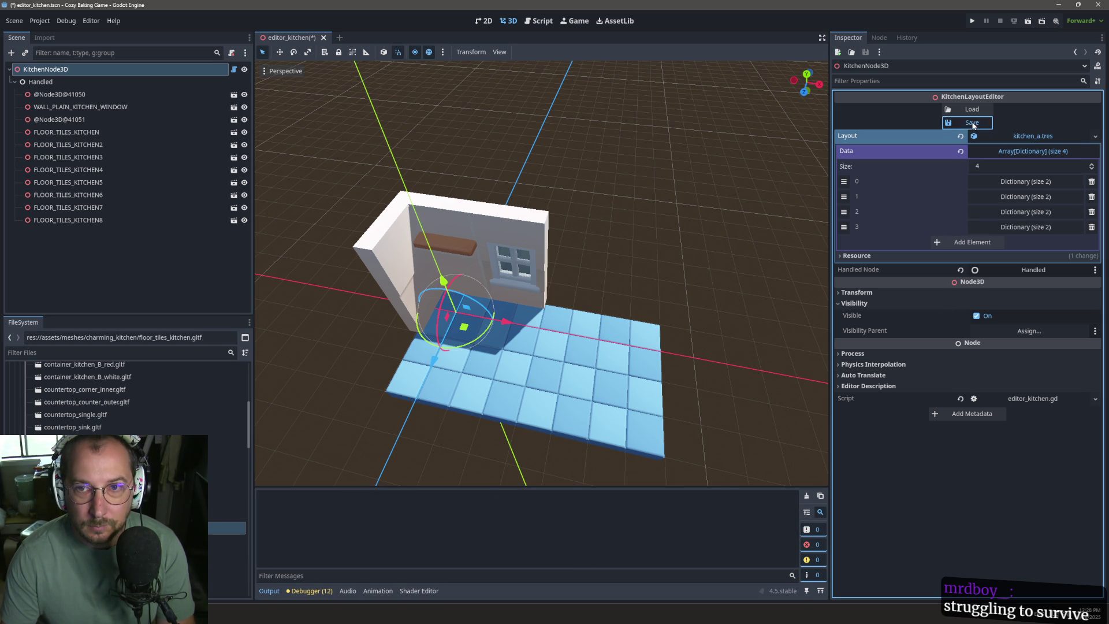
pyautogui.click(970, 110)
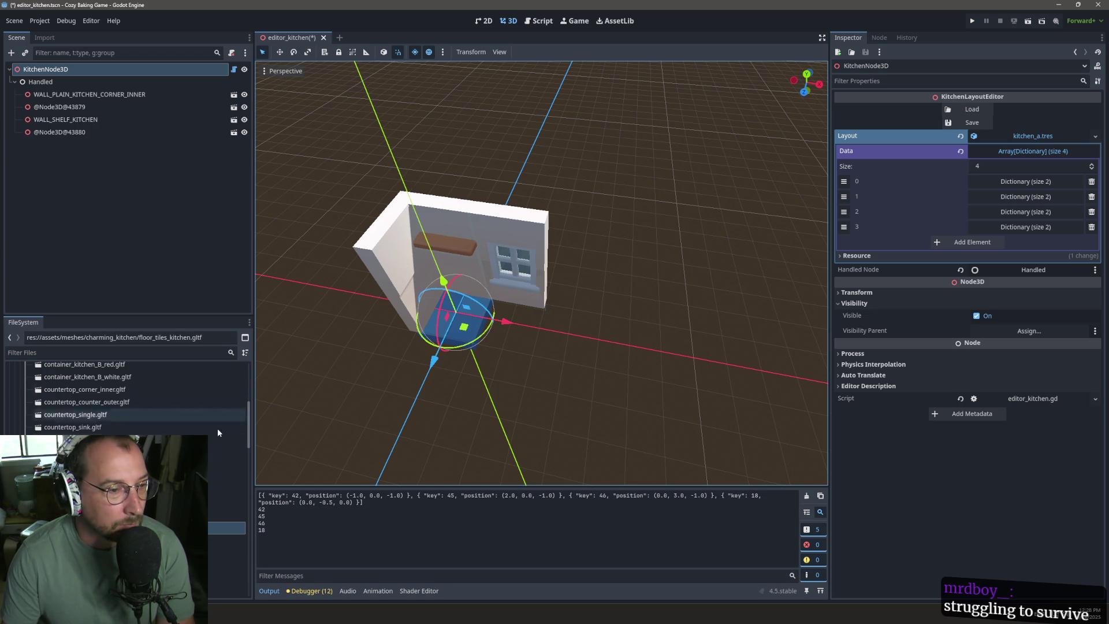
pyautogui.moveTo(455, 377); pyautogui.dragTo(510, 334)
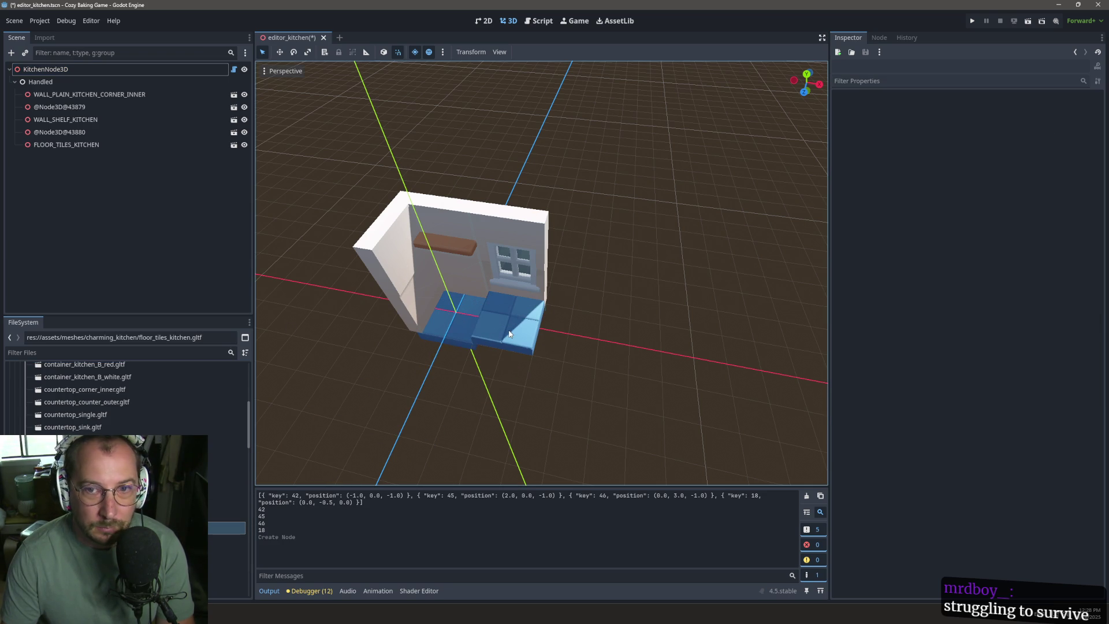
# Step: Drop six more floor tiles in front of the wall, checking KitchenNode3D's Data size between drops
pyautogui.click(89, 82)
pyautogui.click(82, 70)
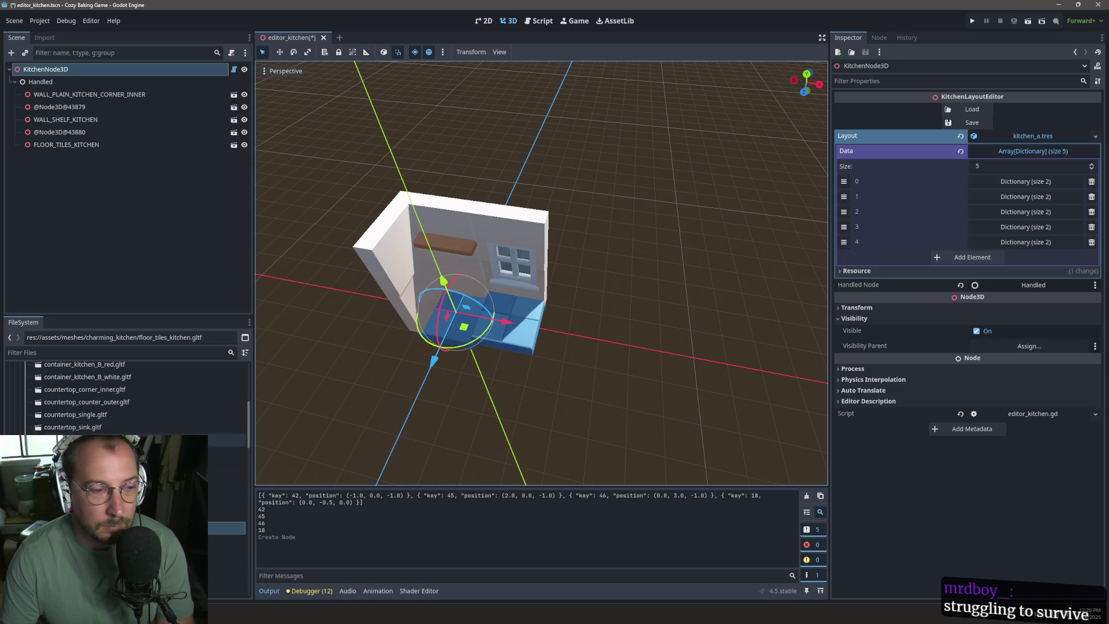
pyautogui.click(559, 340)
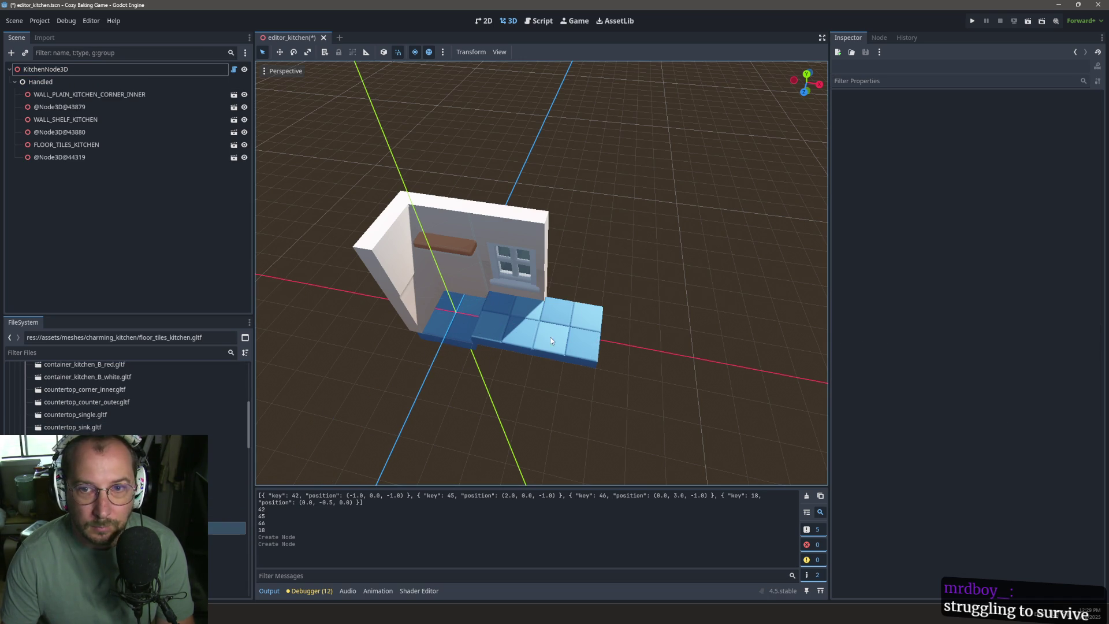
pyautogui.click(92, 70)
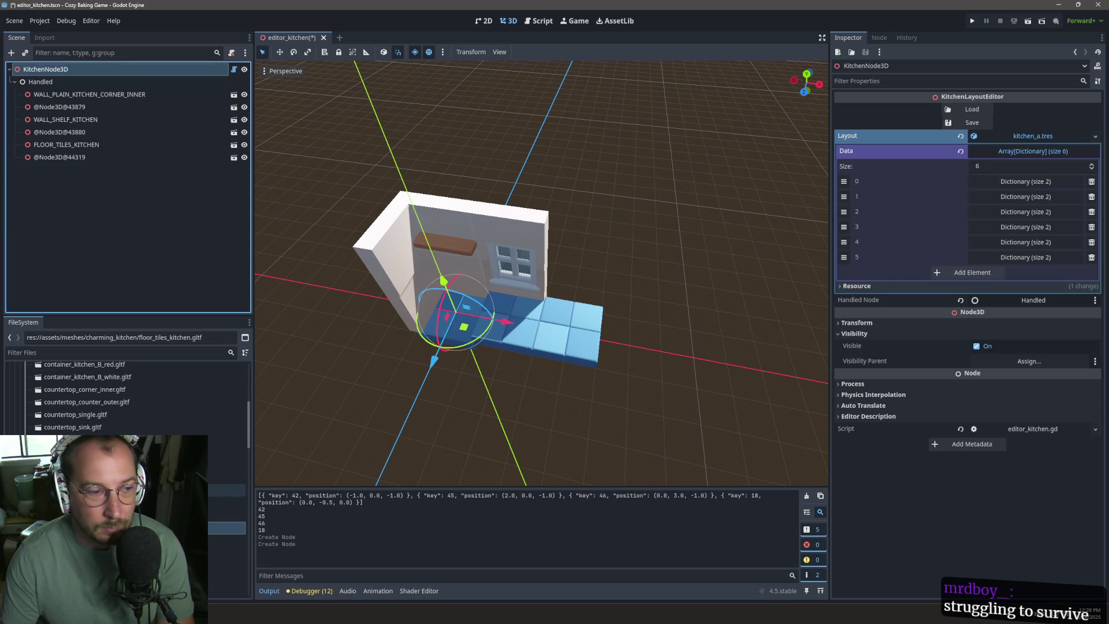
pyautogui.moveTo(225, 528); pyautogui.dragTo(624, 348)
pyautogui.click(137, 74)
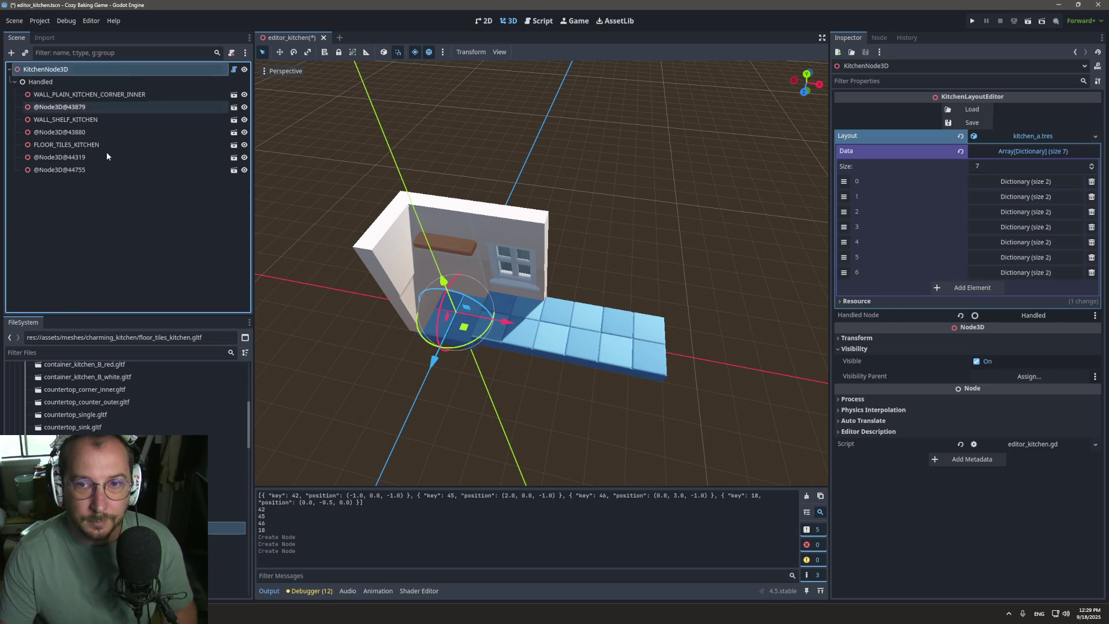
pyautogui.moveTo(225, 528)
pyautogui.mouseDown()
pyautogui.moveTo(462, 369)
pyautogui.moveTo(428, 370)
pyautogui.mouseUp()
pyautogui.moveTo(226, 528); pyautogui.dragTo(489, 379)
pyautogui.click(66, 68)
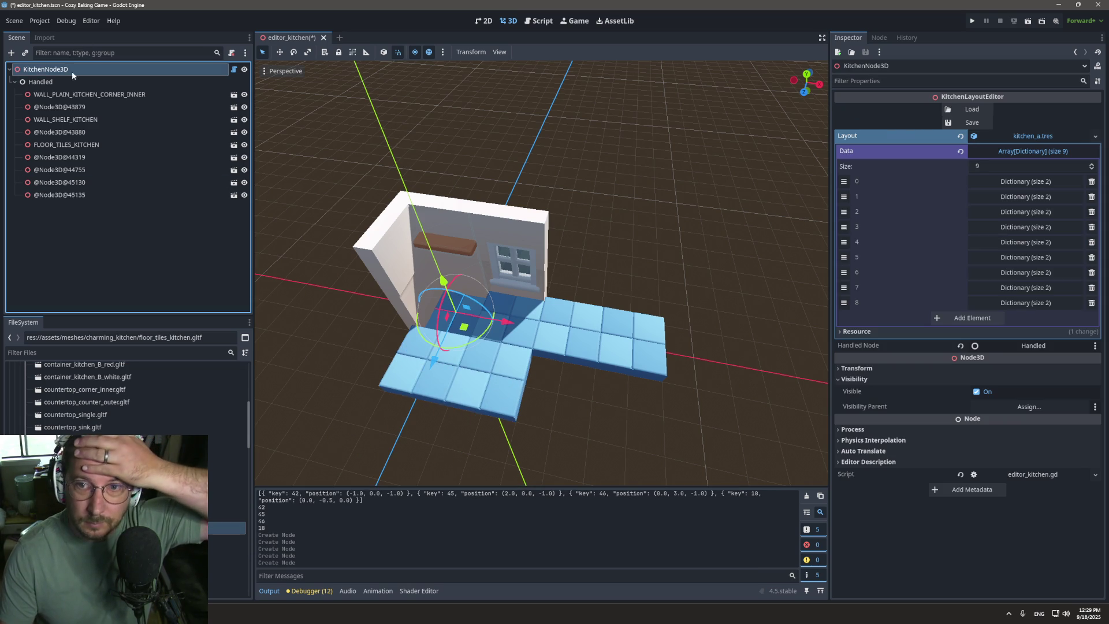
pyautogui.moveTo(226, 528)
pyautogui.mouseDown()
pyautogui.moveTo(567, 393)
pyautogui.moveTo(670, 401)
pyautogui.moveTo(639, 230)
pyautogui.moveTo(525, 333)
pyautogui.mouseUp()
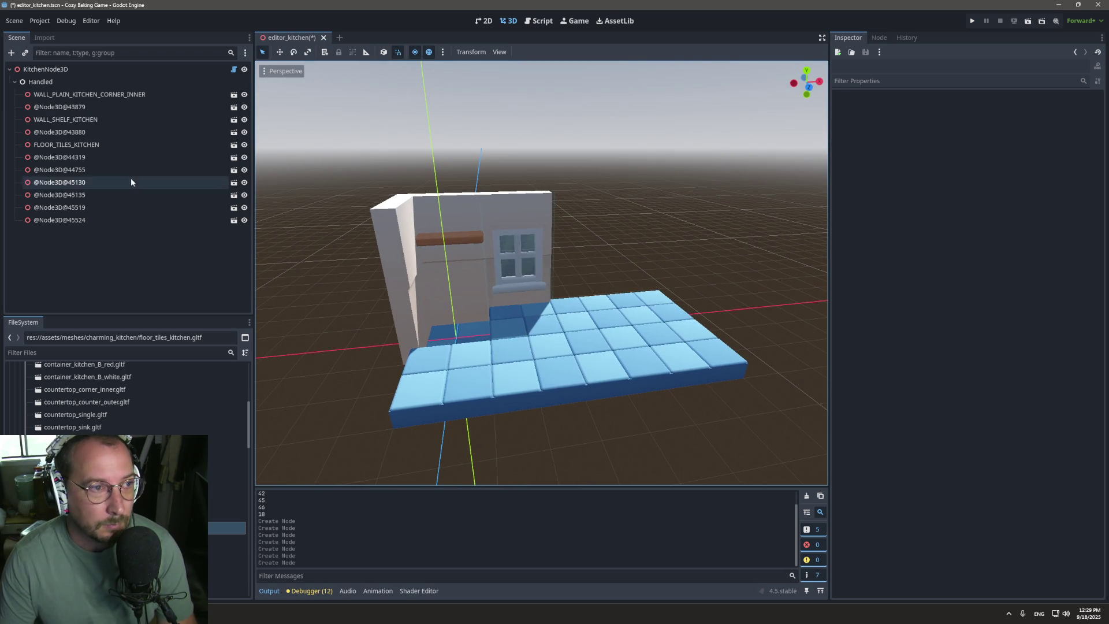
# Step: Shift-select the seven newly added floor tiles
pyautogui.click(486, 378)
pyautogui.keyDown('shift'); pyautogui.click(619, 350); pyautogui.keyUp('shift')
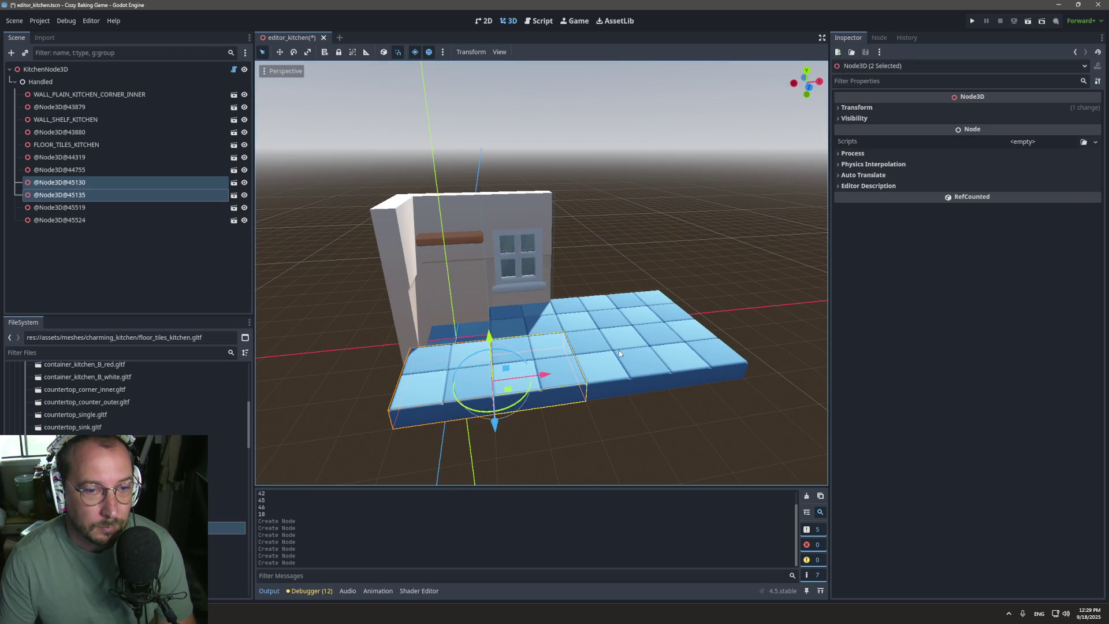
pyautogui.keyDown('shift'); pyautogui.click(669, 344); pyautogui.keyUp('shift')
pyautogui.keyDown('shift'); pyautogui.click(682, 323); pyautogui.keyUp('shift')
pyautogui.keyDown('shift'); pyautogui.click(612, 312); pyautogui.keyUp('shift')
pyautogui.keyDown('shift'); pyautogui.click(564, 322); pyautogui.keyUp('shift')
pyautogui.keyDown('shift'); pyautogui.click(531, 313); pyautogui.keyUp('shift')
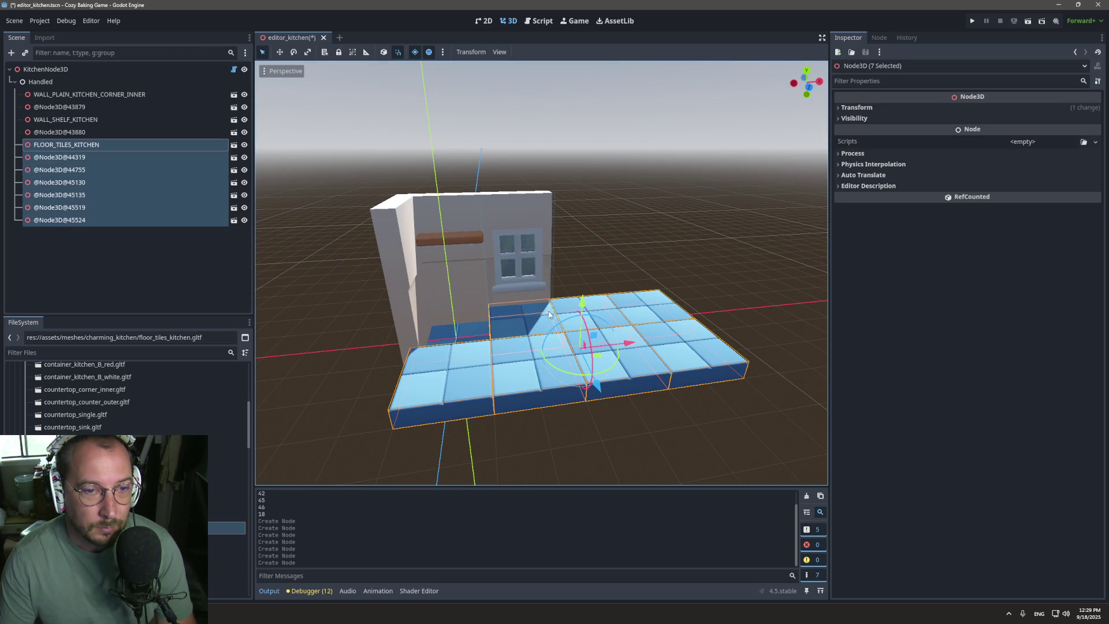
# Step: Set their Position y to -0.5, then reload the layout's 11 pieces from KitchenNode3D
pyautogui.click(878, 107)
pyautogui.click(977, 131)
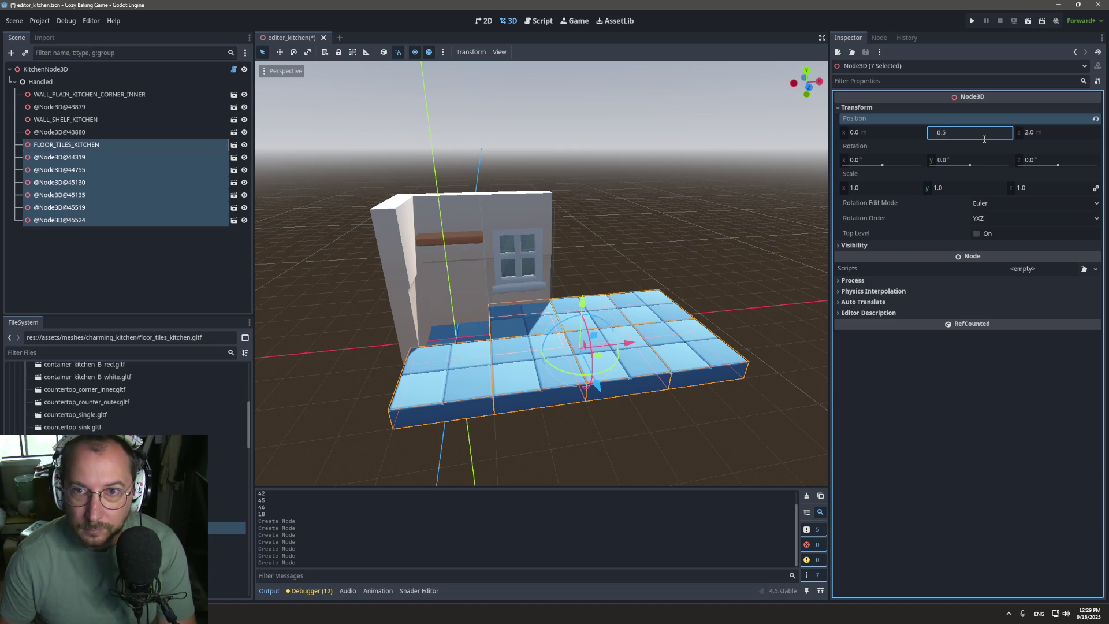
pyautogui.press('Home')
pyautogui.write('-')
pyautogui.press('Return')
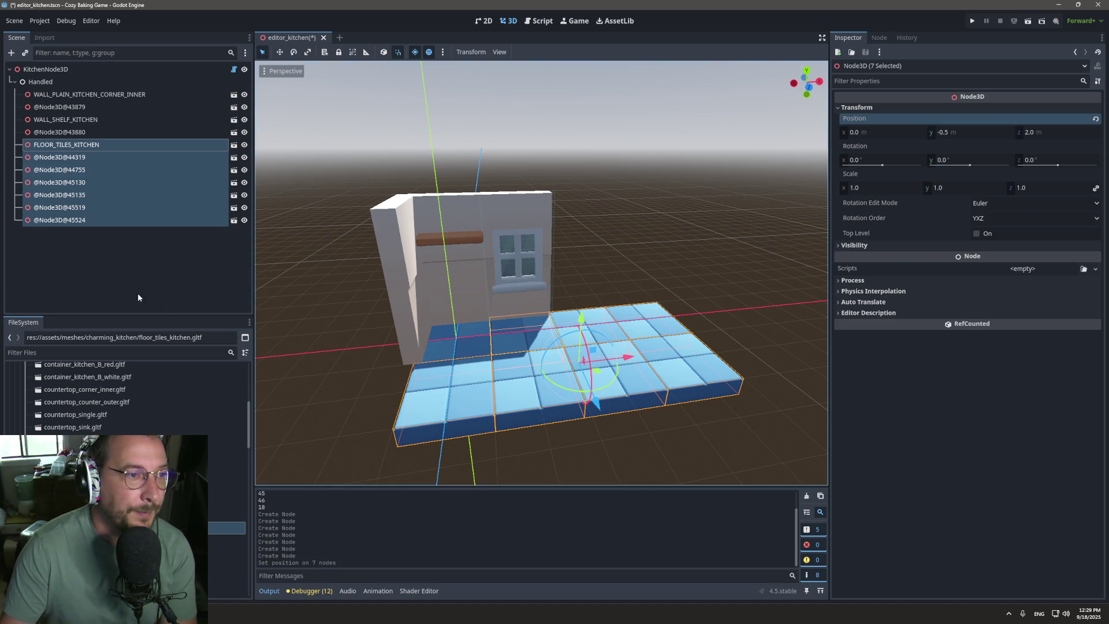
pyautogui.click(80, 73)
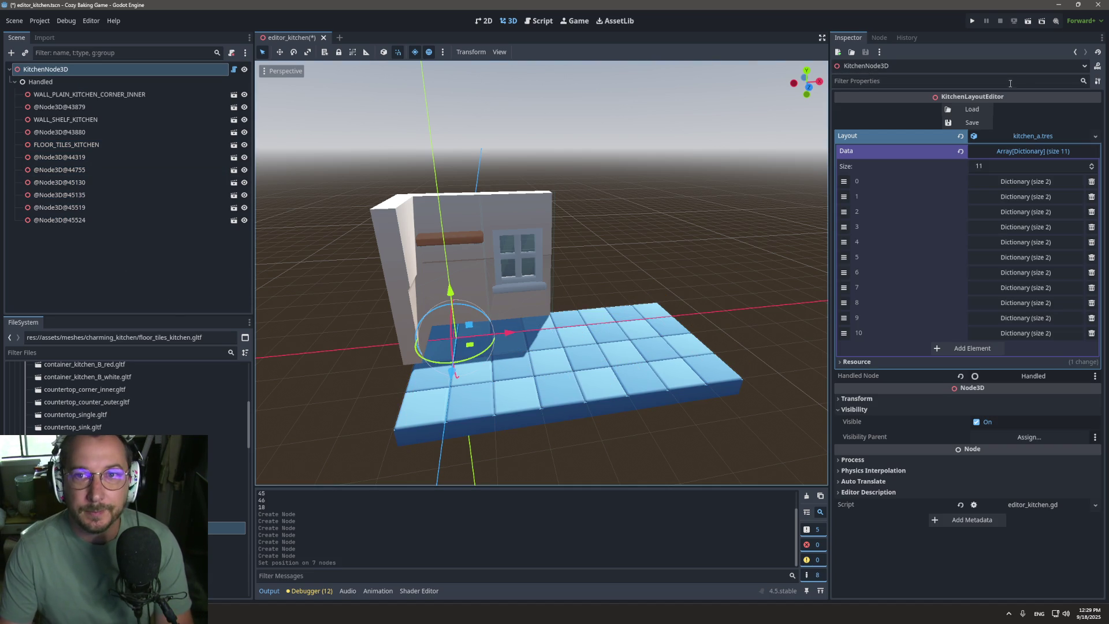
pyautogui.click(976, 112)
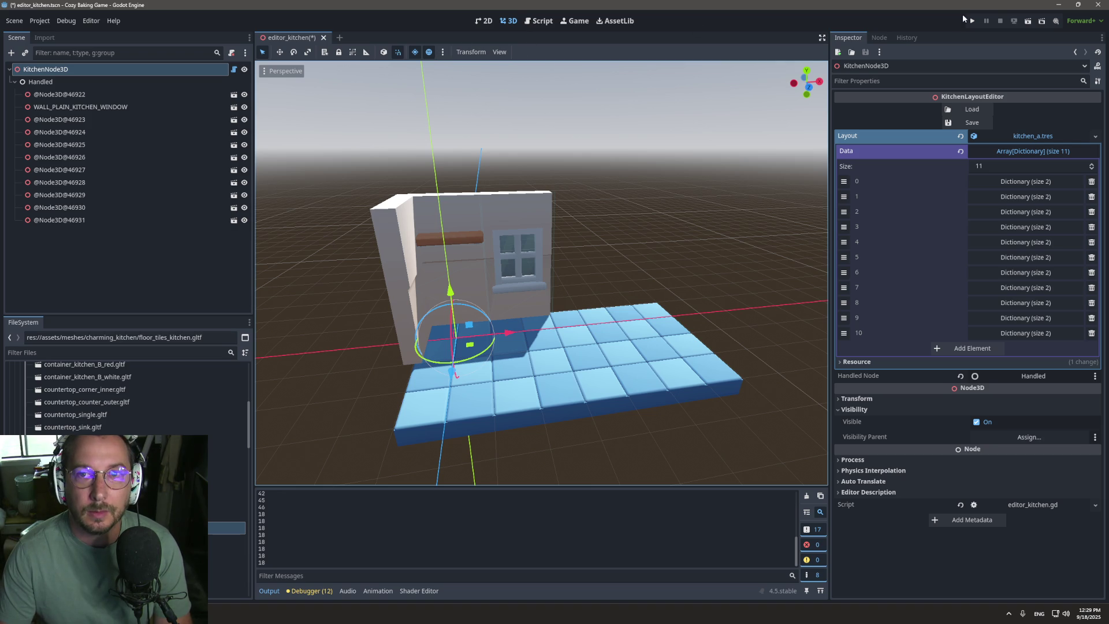
# Step: Reload the kitchen pieces from kitchen_a.tres, then test-run the game twice to check the tiled kitchen
pyautogui.click(965, 113)
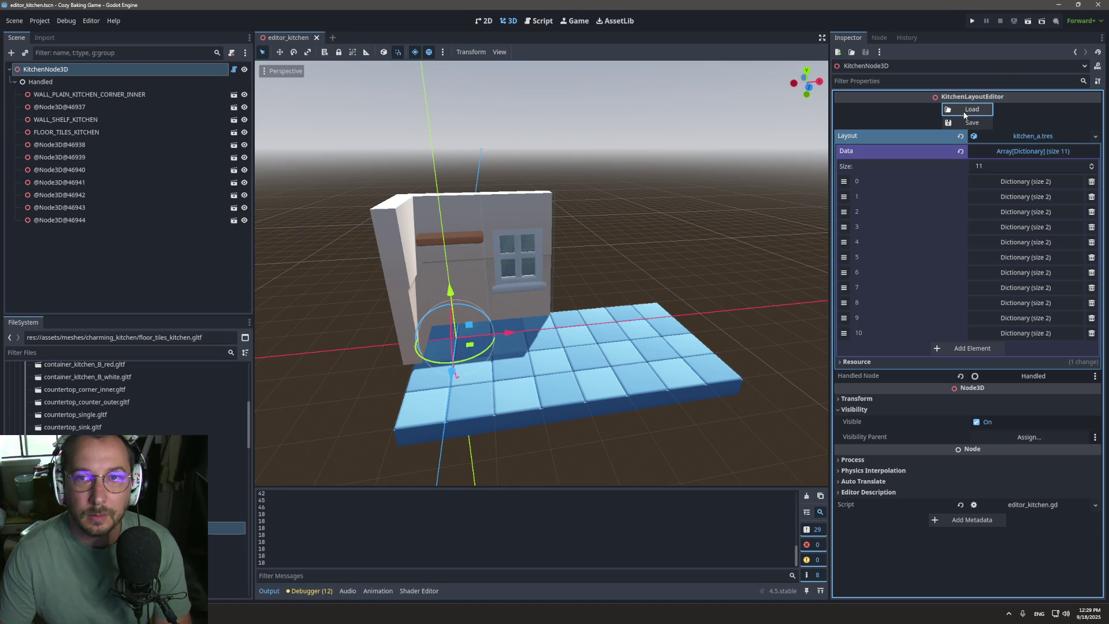
pyautogui.click(972, 21)
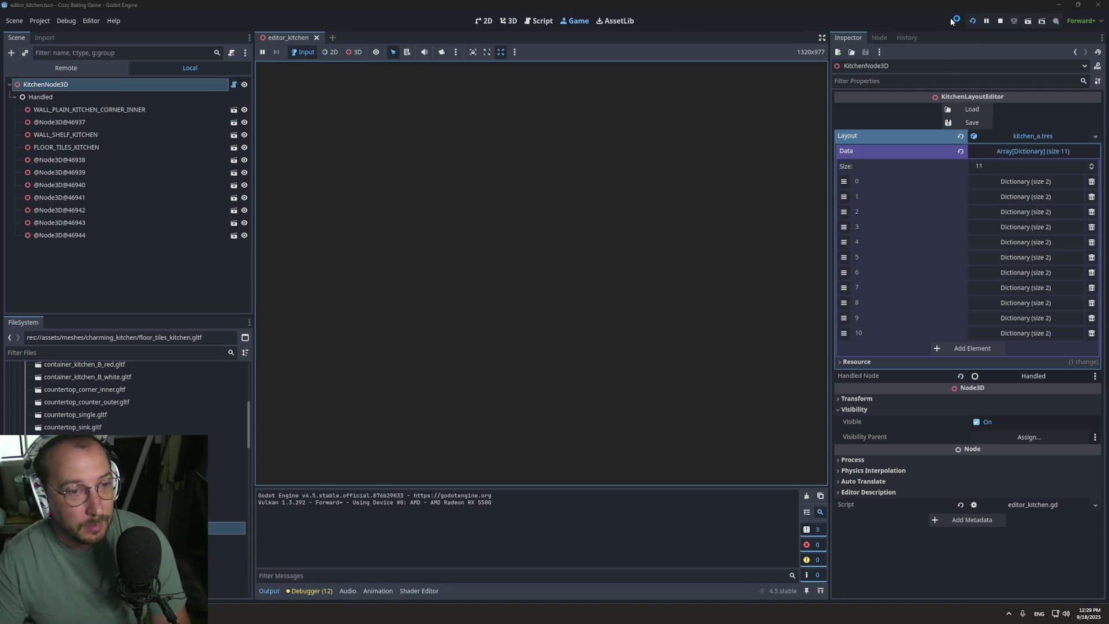
pyautogui.press('F8')
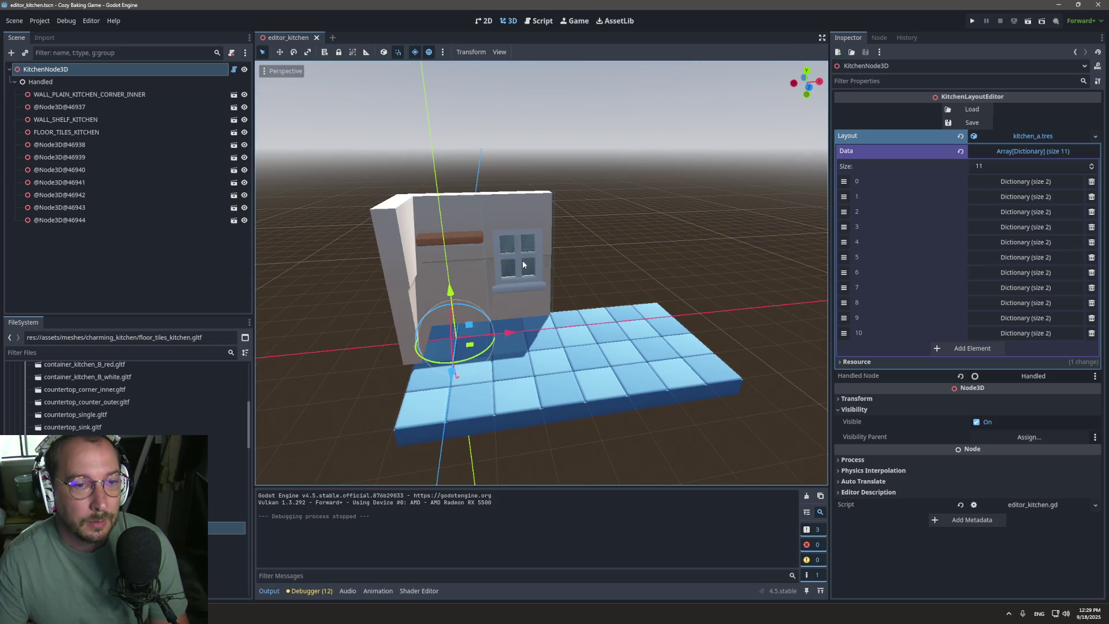
pyautogui.click(973, 22)
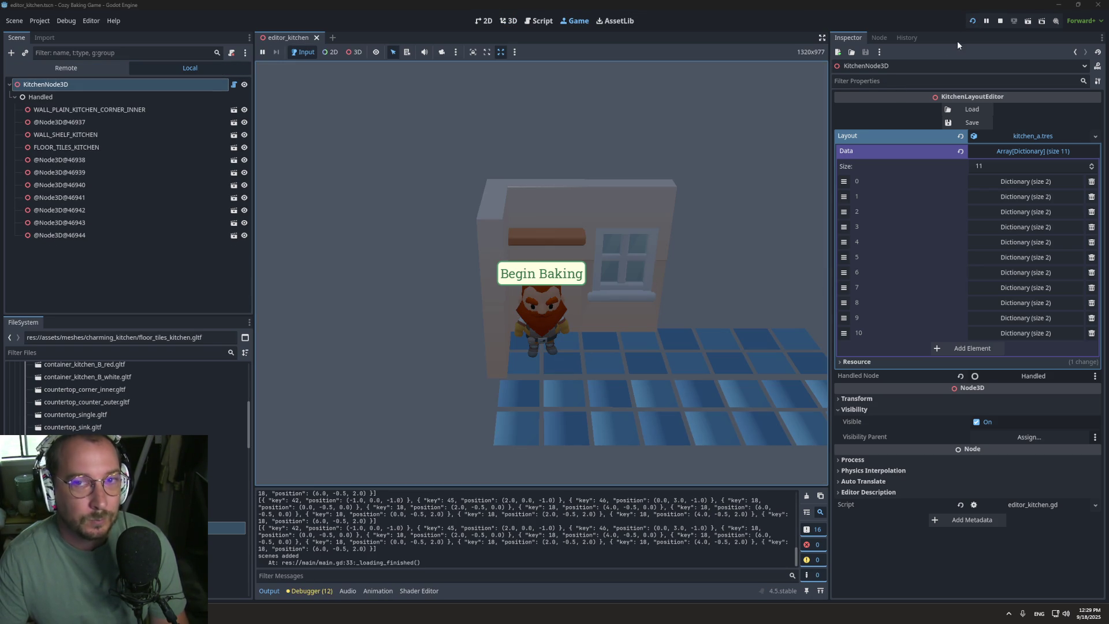
pyautogui.click(1000, 21)
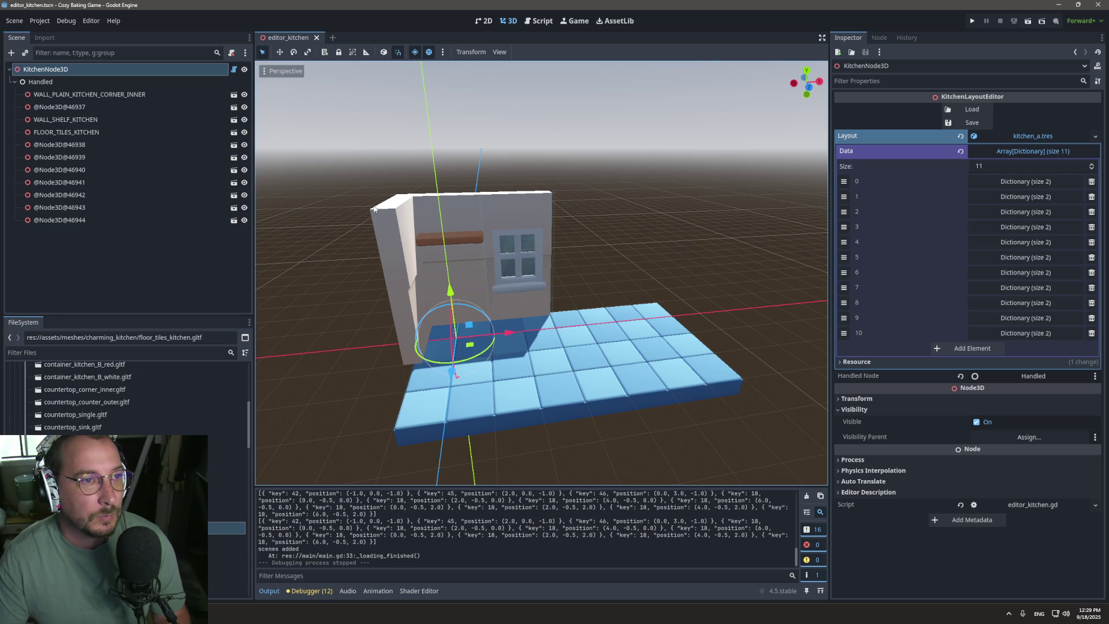
# Step: Switch between the kitchen editor script and the 3D kitchen scene, ending on the script
pyautogui.click(540, 25)
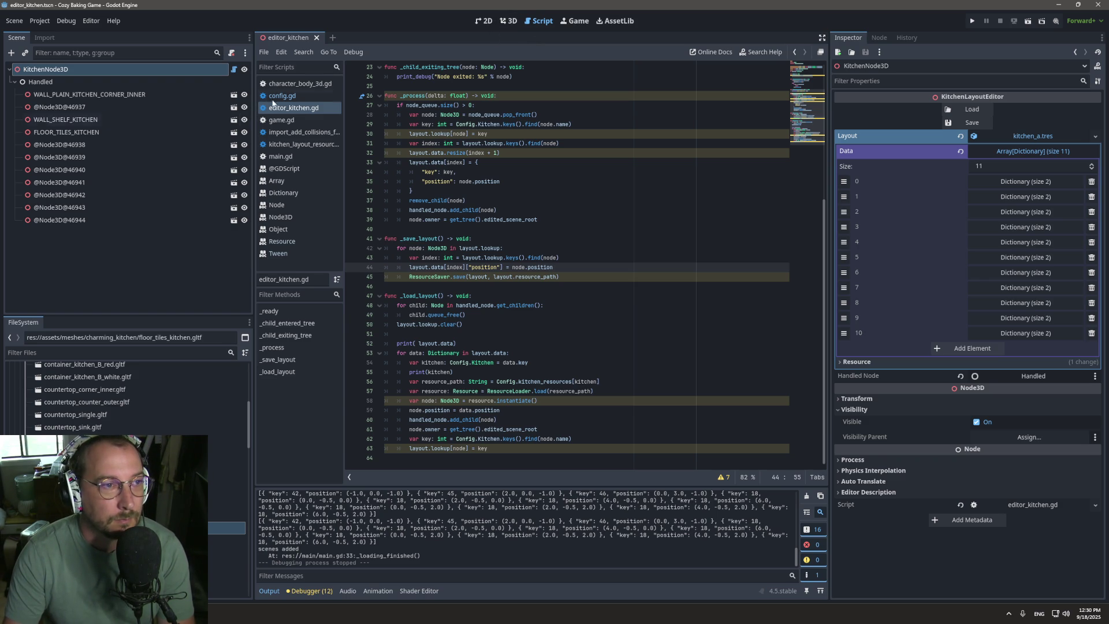
pyautogui.click(508, 24)
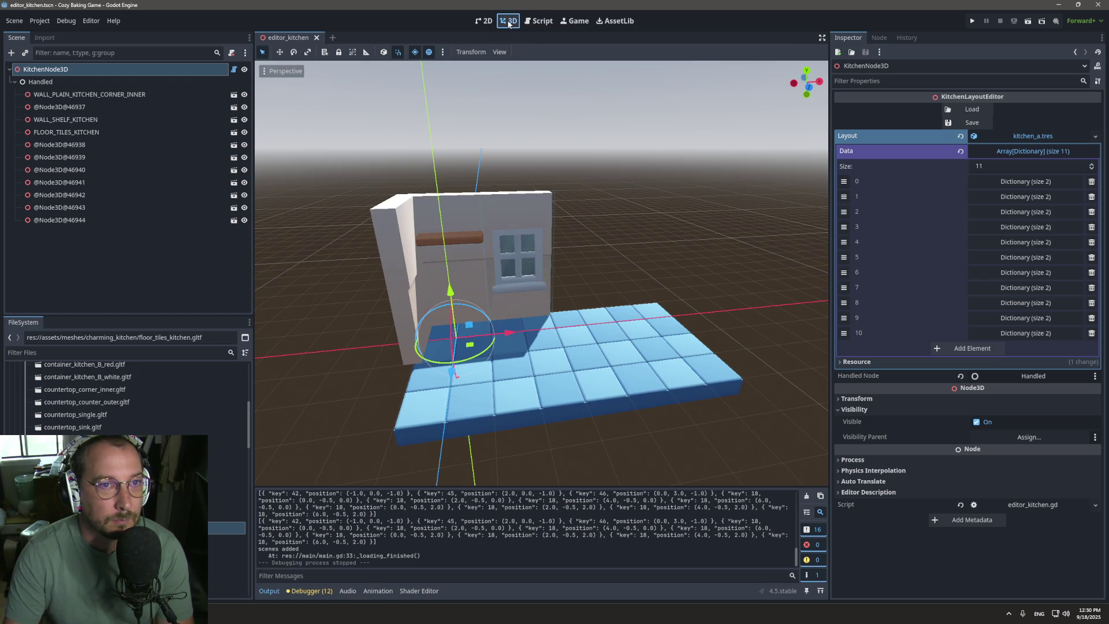
pyautogui.click(541, 23)
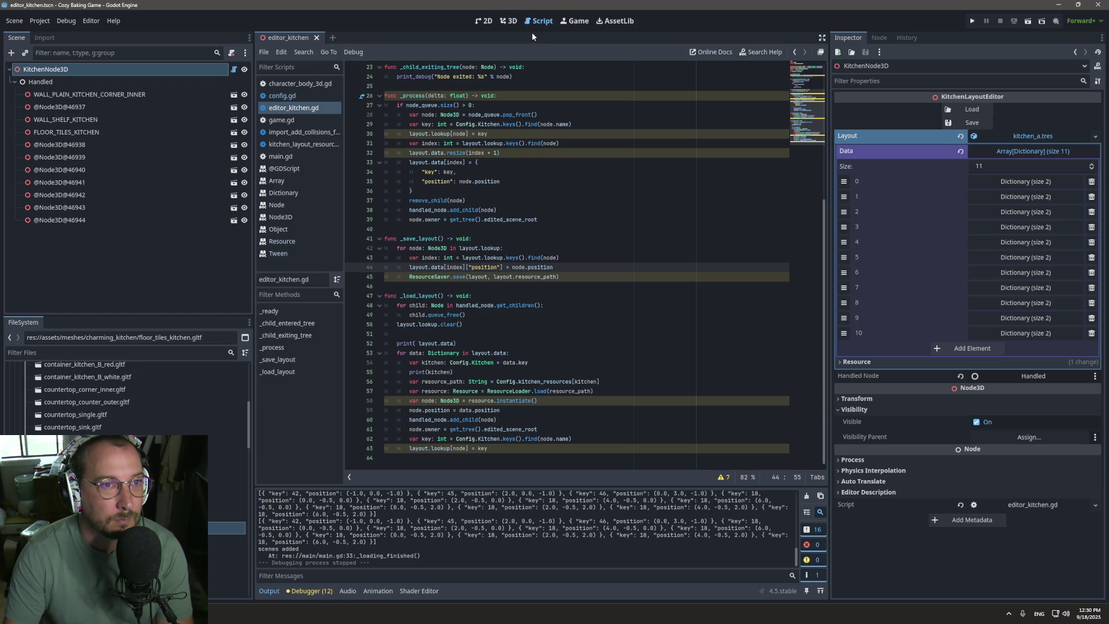
# Step: Filter the FileSystem by 'game' and open the game.tscn scene
pyautogui.click(82, 353)
pyautogui.write('game')
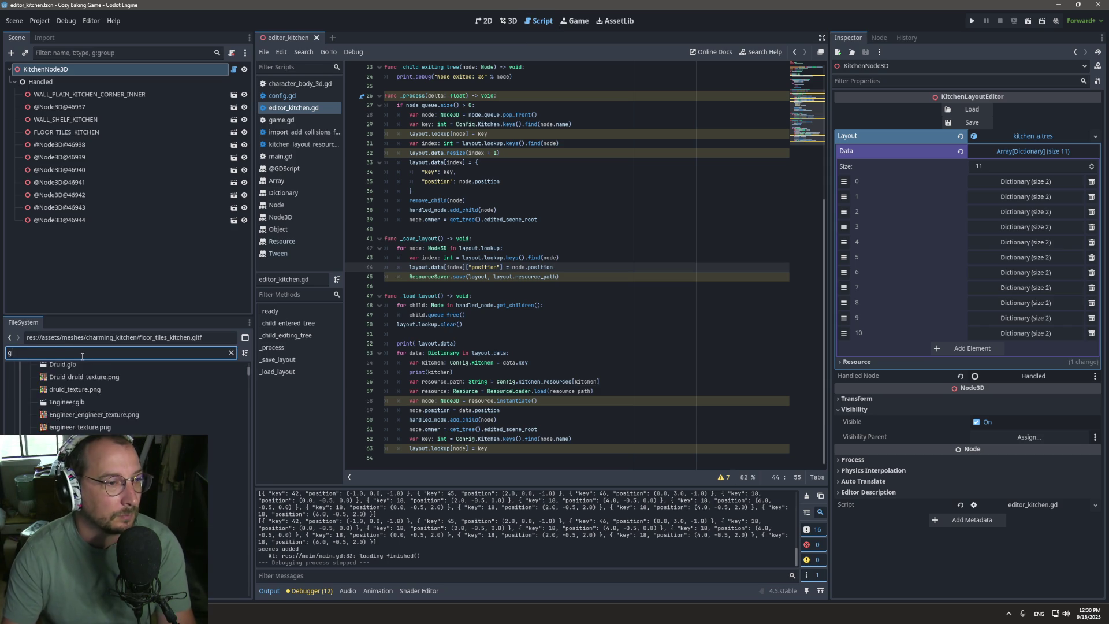
pyautogui.doubleClick(54, 432)
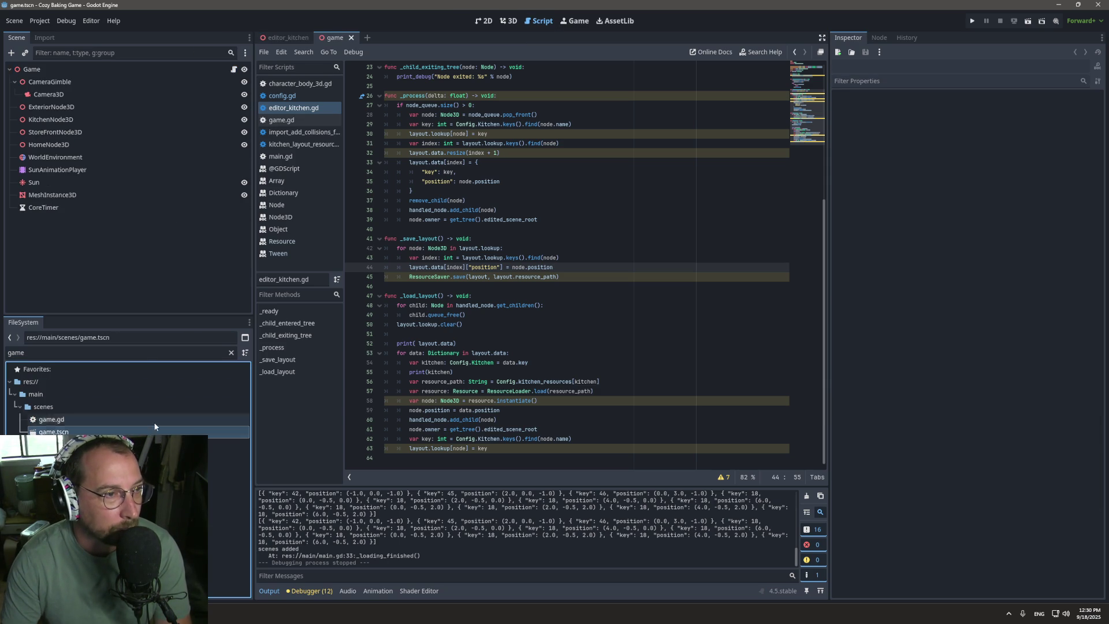
pyautogui.rightClick(155, 201)
# Step: Run the game with F5 and walk the character around the kitchen floor using WASD
pyautogui.press('F5')
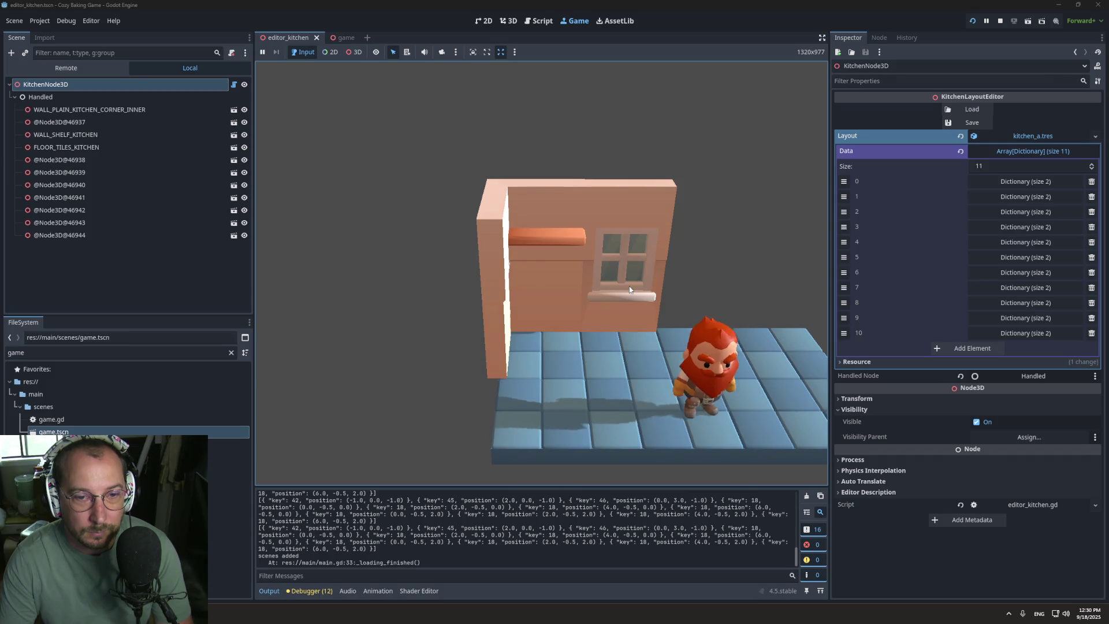
pyautogui.press('a')
pyautogui.press('w')
pyautogui.press('d')
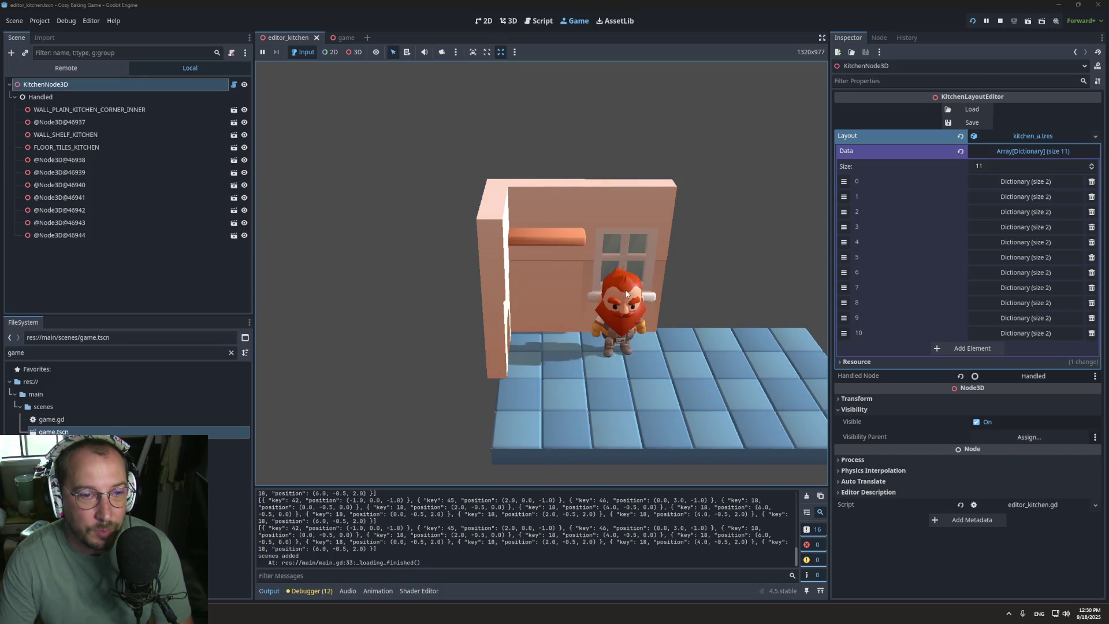
pyautogui.press('d')
pyautogui.press('w')
pyautogui.press('s')
pyautogui.press('a')
pyautogui.press('a')
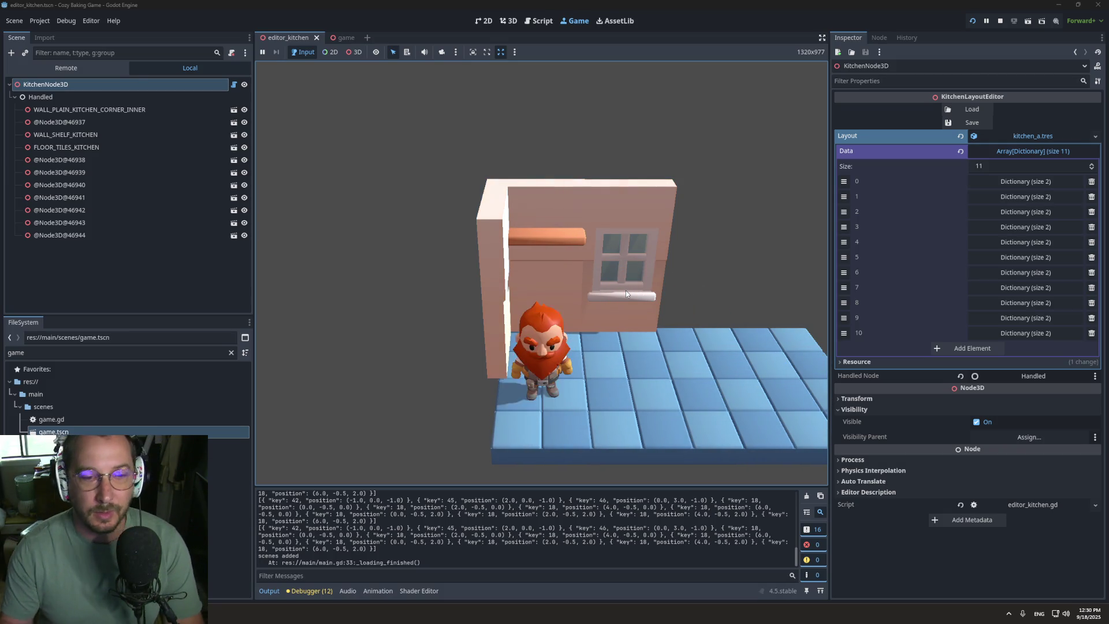
pyautogui.press('w')
pyautogui.press('d')
pyautogui.press('s')
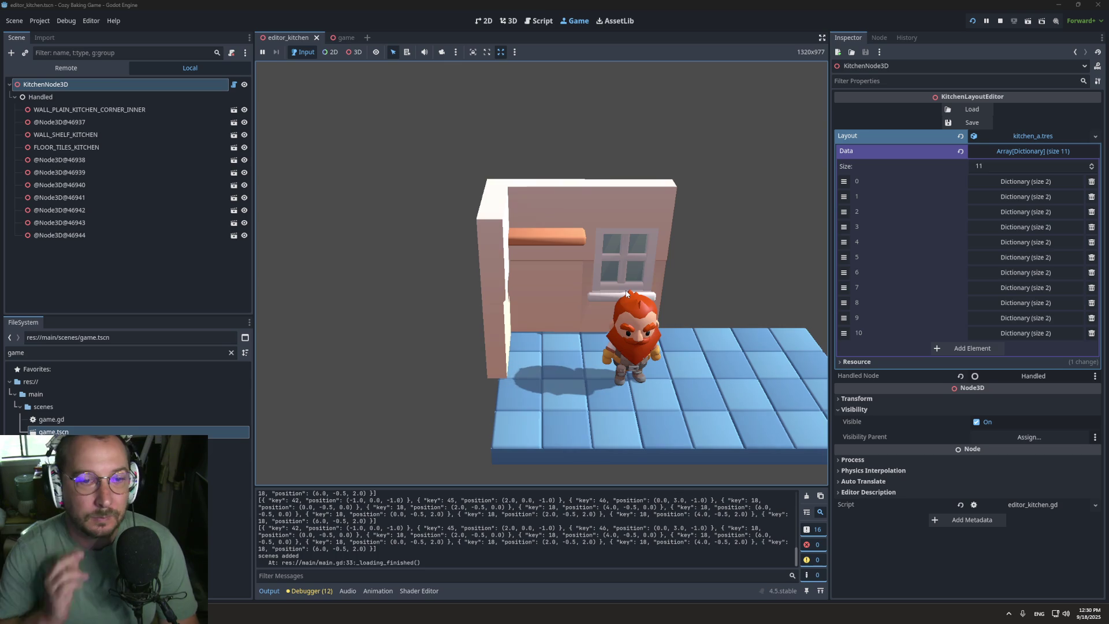
pyautogui.press('d')
pyautogui.press('a')
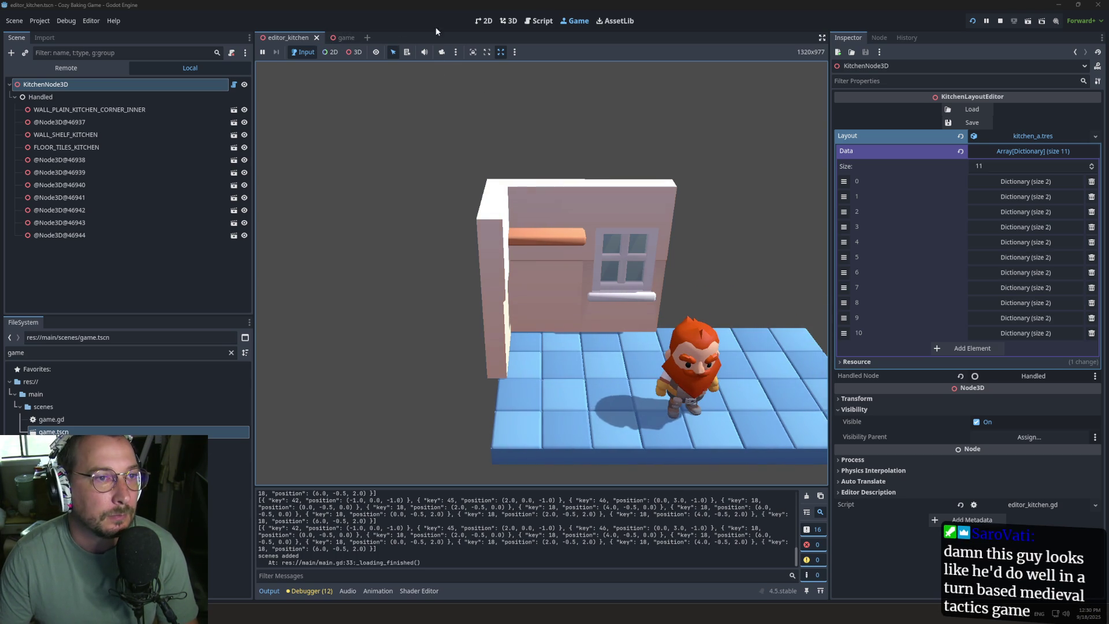
pyautogui.click(508, 20)
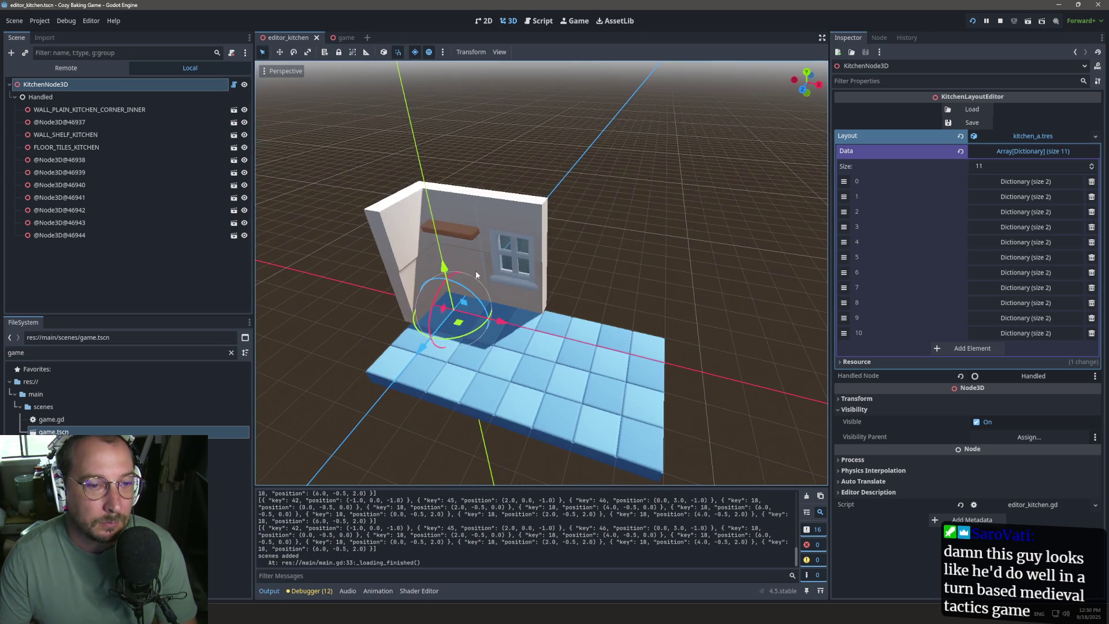
# Step: Clear the 'game' FileSystem filter and browse the full list of kitchen assets
pyautogui.moveTo(481, 271)
pyautogui.mouseDown()
pyautogui.moveTo(533, 217)
pyautogui.moveTo(494, 212)
pyautogui.mouseUp()
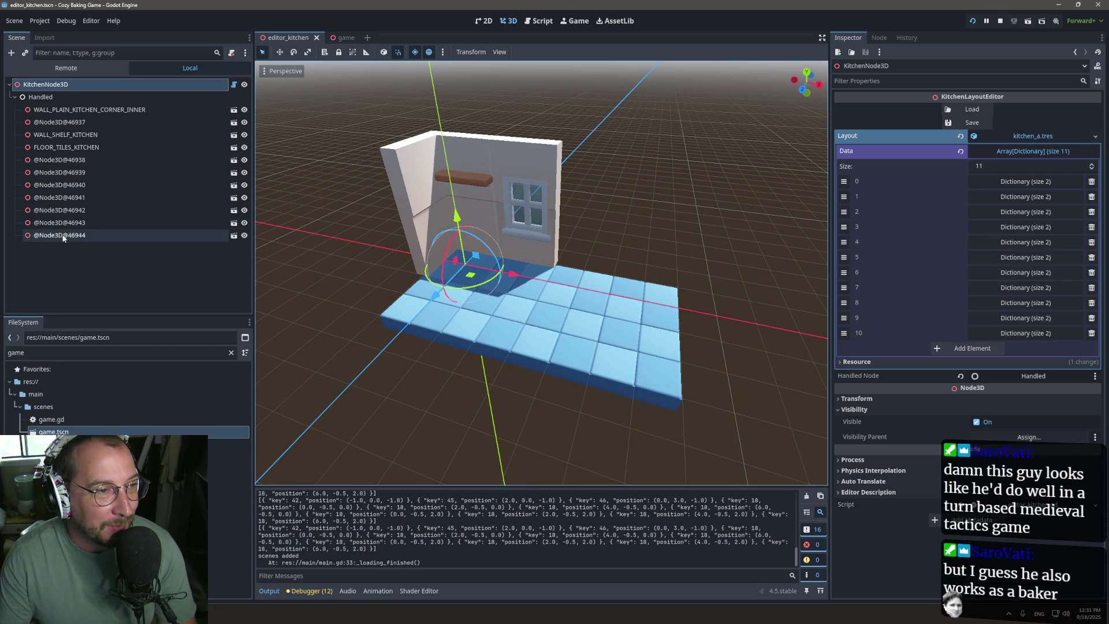
pyautogui.click(230, 354)
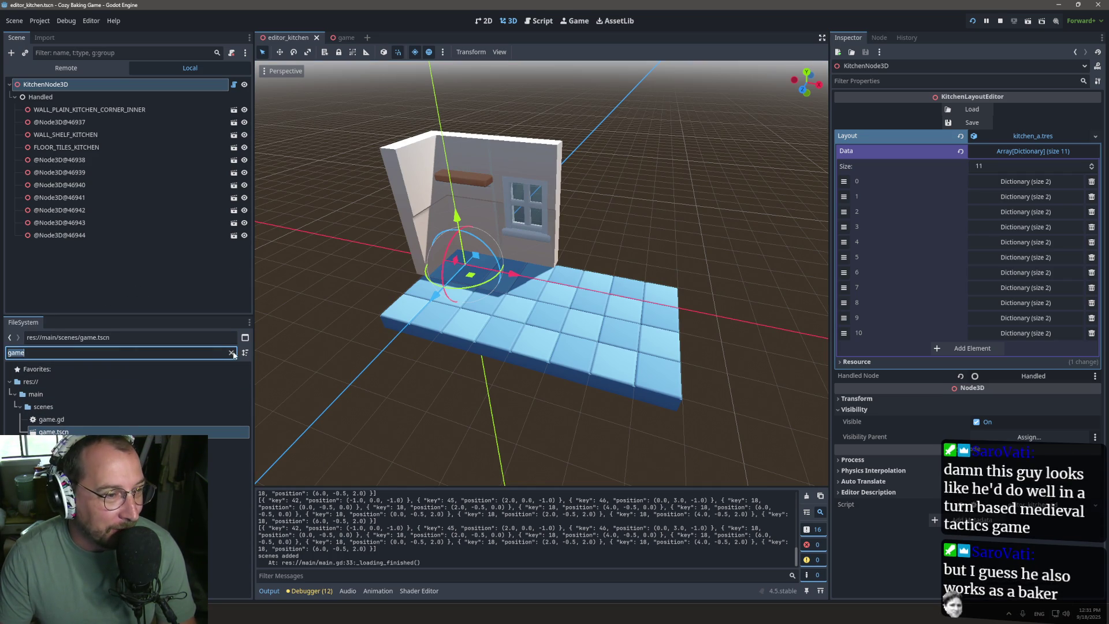
pyautogui.press('BackSpace')
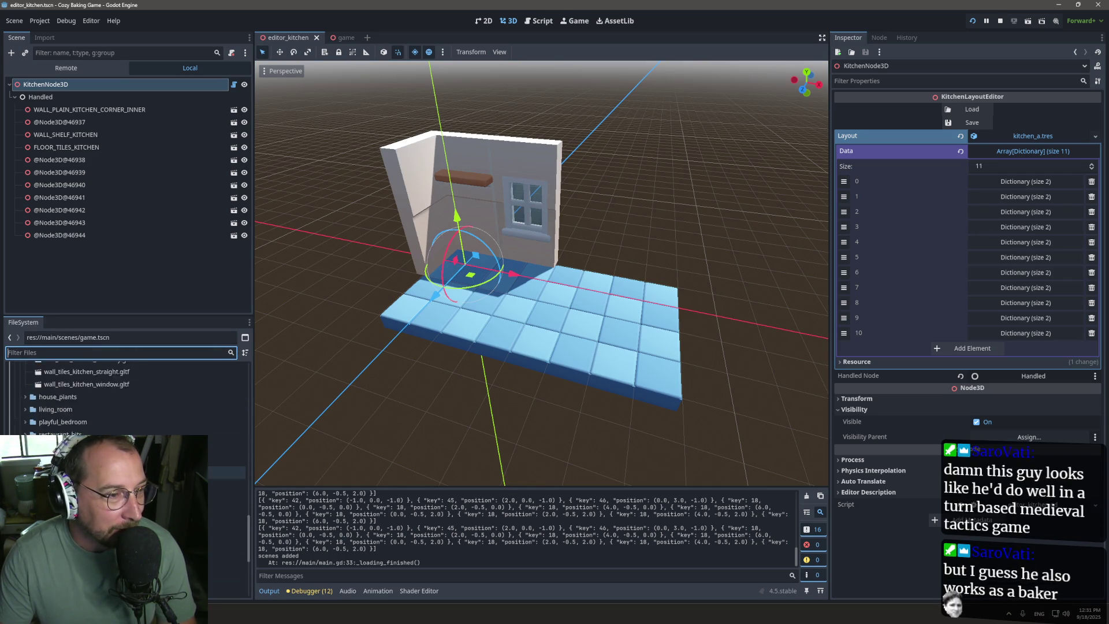
pyautogui.scroll(5, 116, 404)
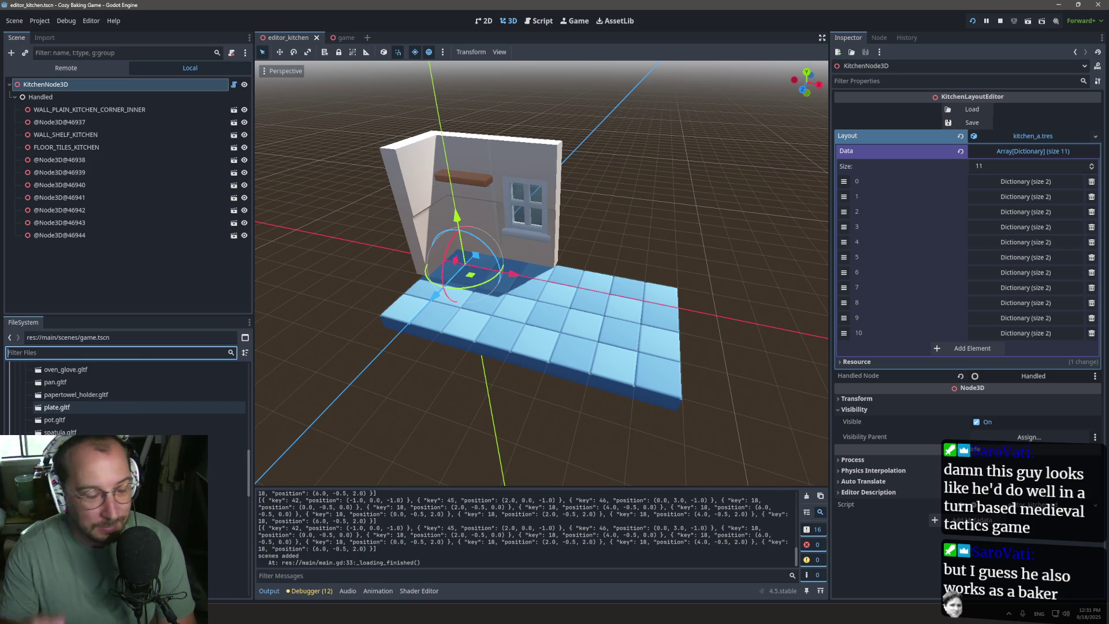
pyautogui.scroll(10, 130, 432)
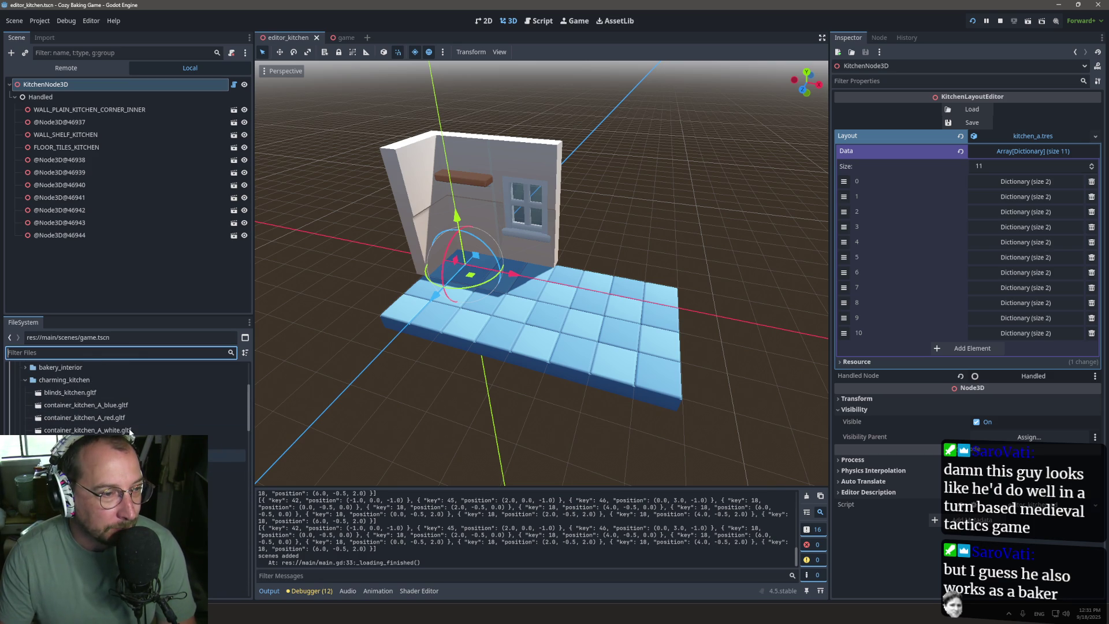
pyautogui.scroll(-5, 140, 408)
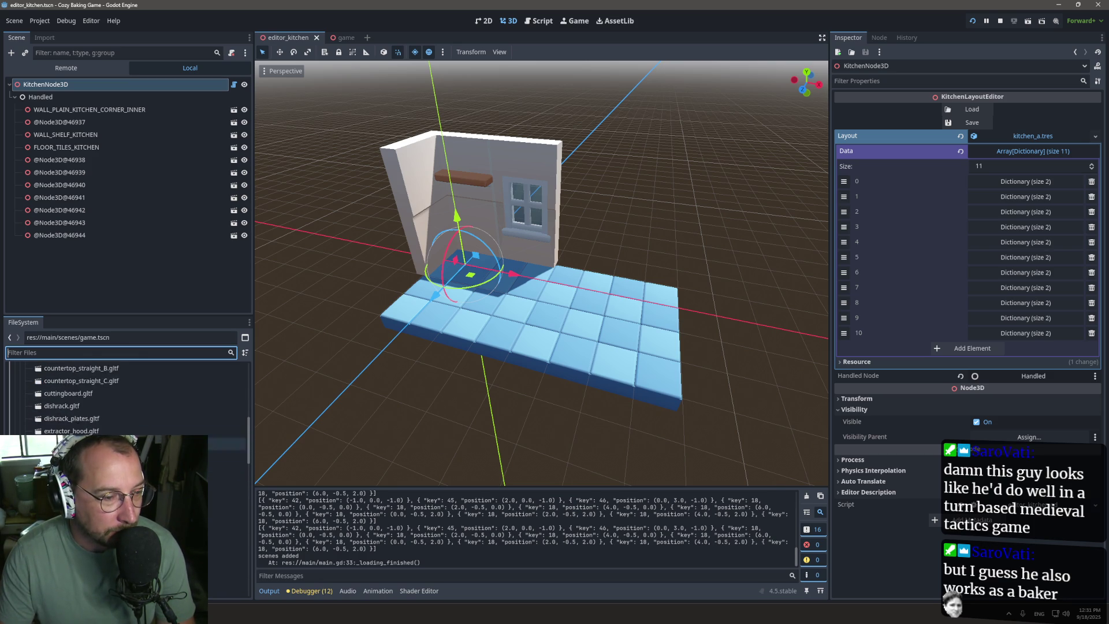
pyautogui.scroll(-3, 127, 398)
pyautogui.scroll(-5, 127, 463)
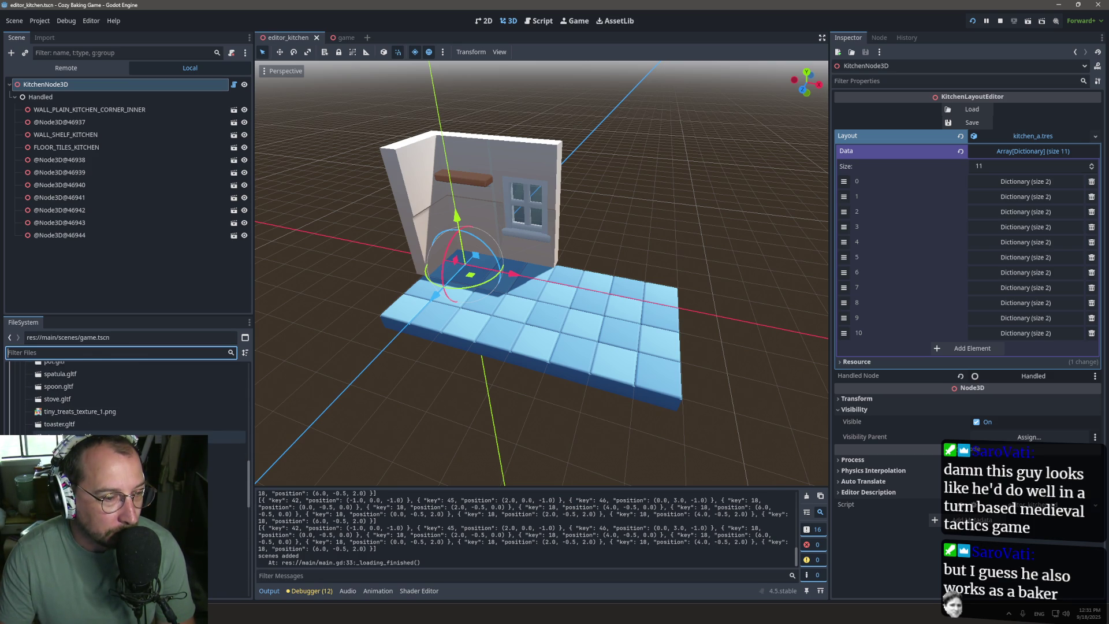
pyautogui.scroll(-4, 127, 466)
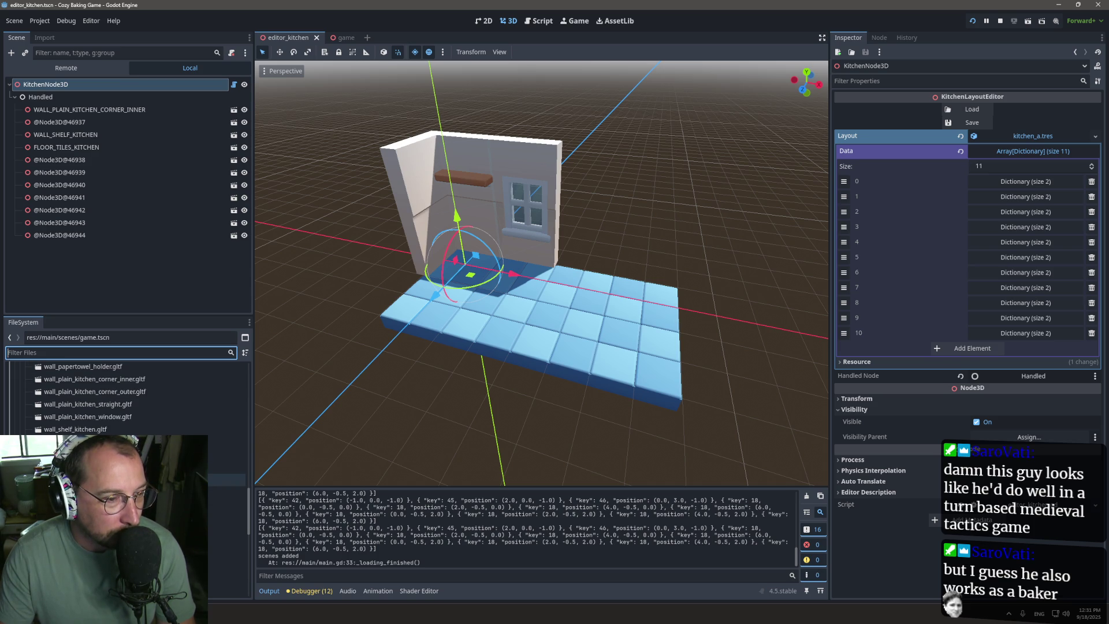
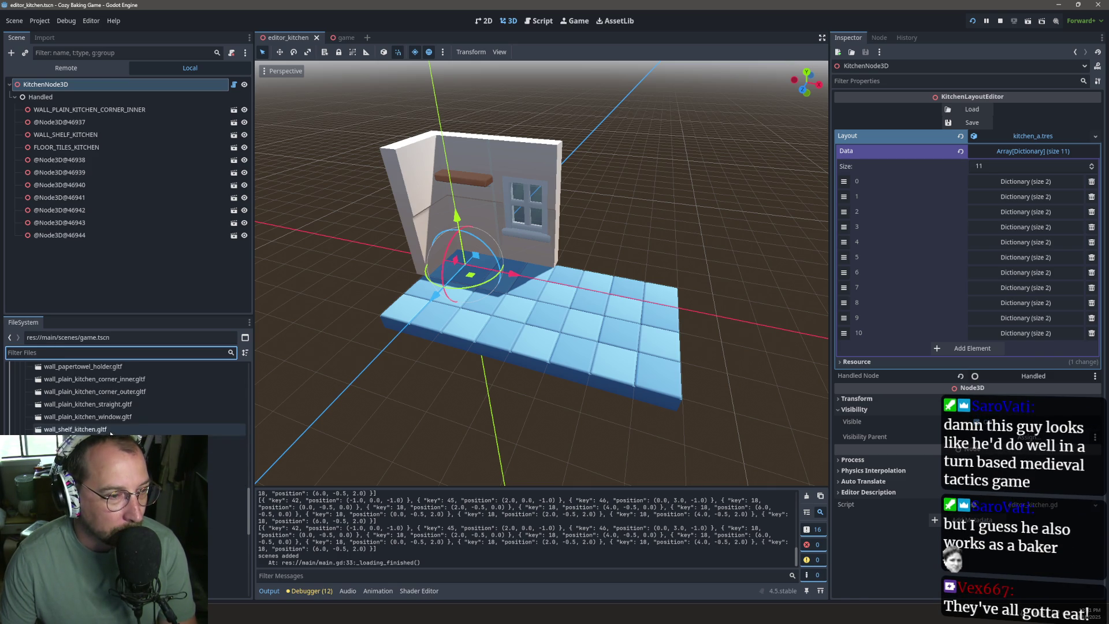
# Step: Place the countertop_corner_inner.gltf inner corner countertop in the room's corner
pyautogui.scroll(5, 110, 432)
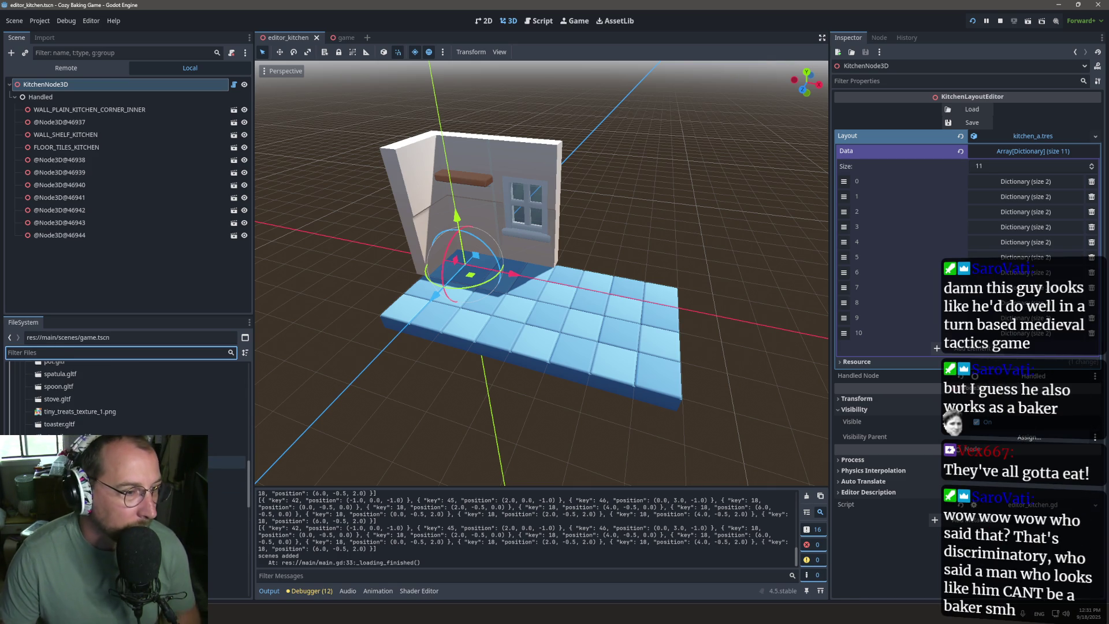
pyautogui.scroll(3, 115, 454)
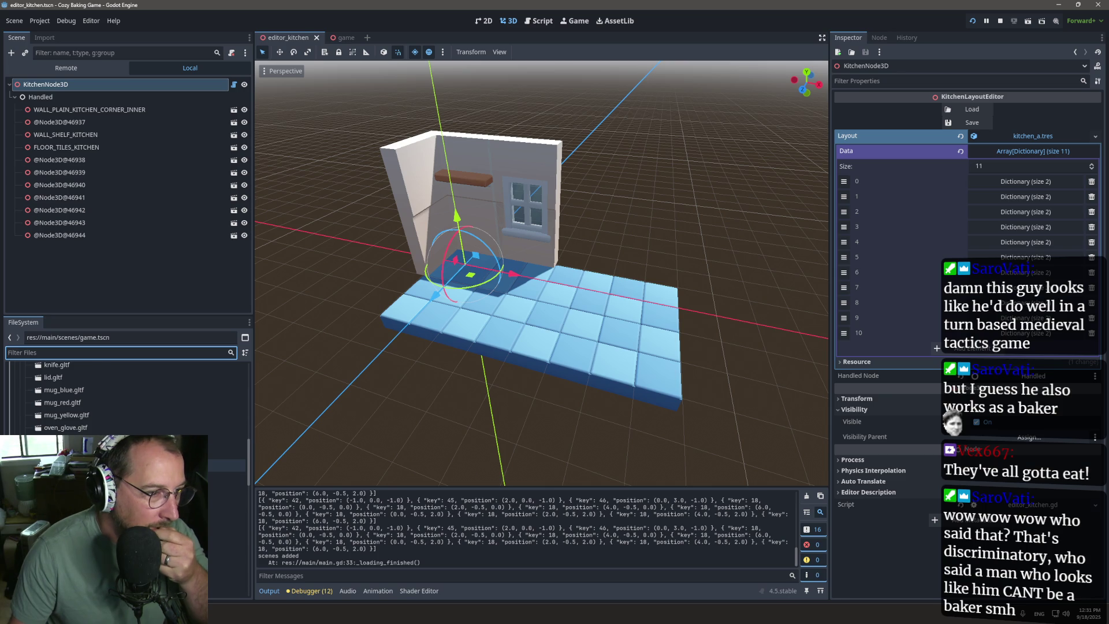
pyautogui.scroll(-3, 116, 456)
pyautogui.scroll(7, 115, 462)
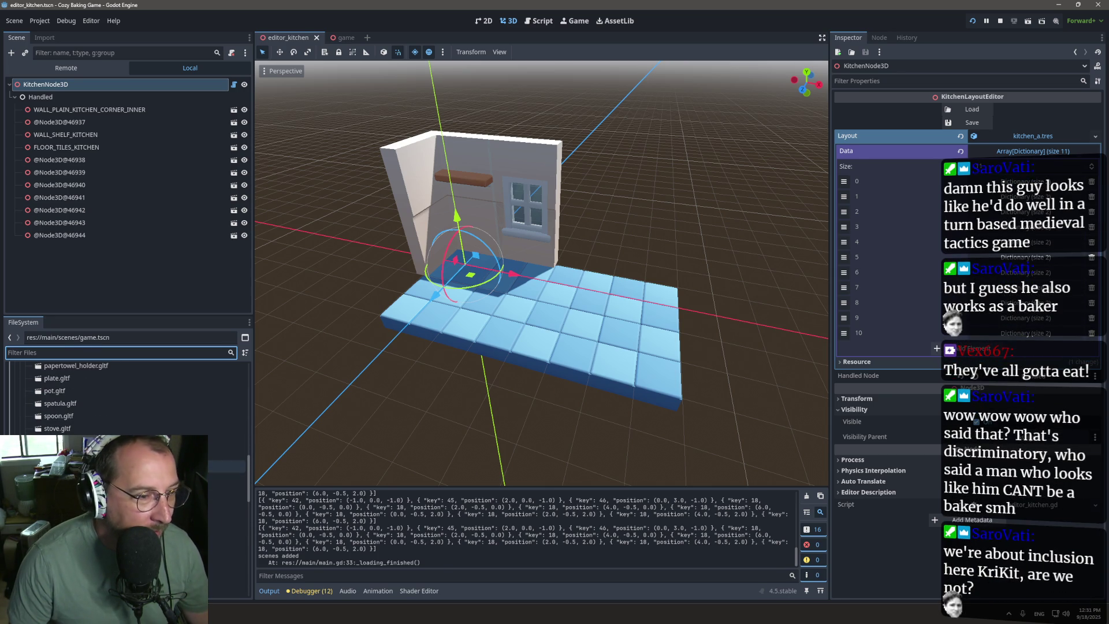
pyautogui.scroll(3, 116, 462)
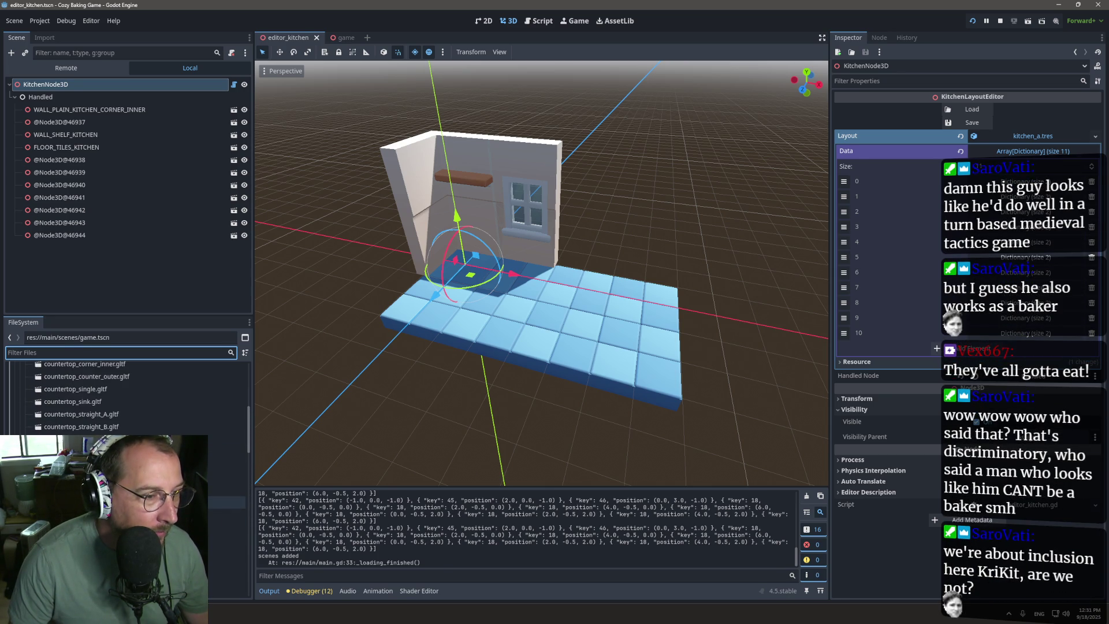
pyautogui.scroll(5, 116, 462)
pyautogui.scroll(-3, 115, 462)
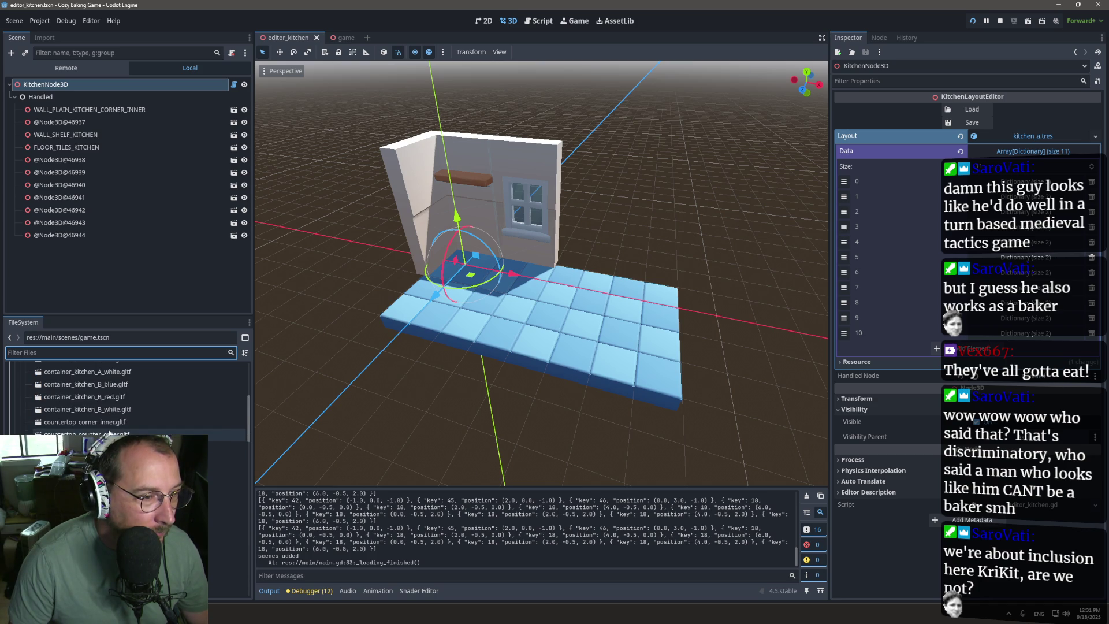
pyautogui.moveTo(103, 426)
pyautogui.mouseDown()
pyautogui.moveTo(497, 283)
pyautogui.moveTo(466, 268)
pyautogui.mouseUp()
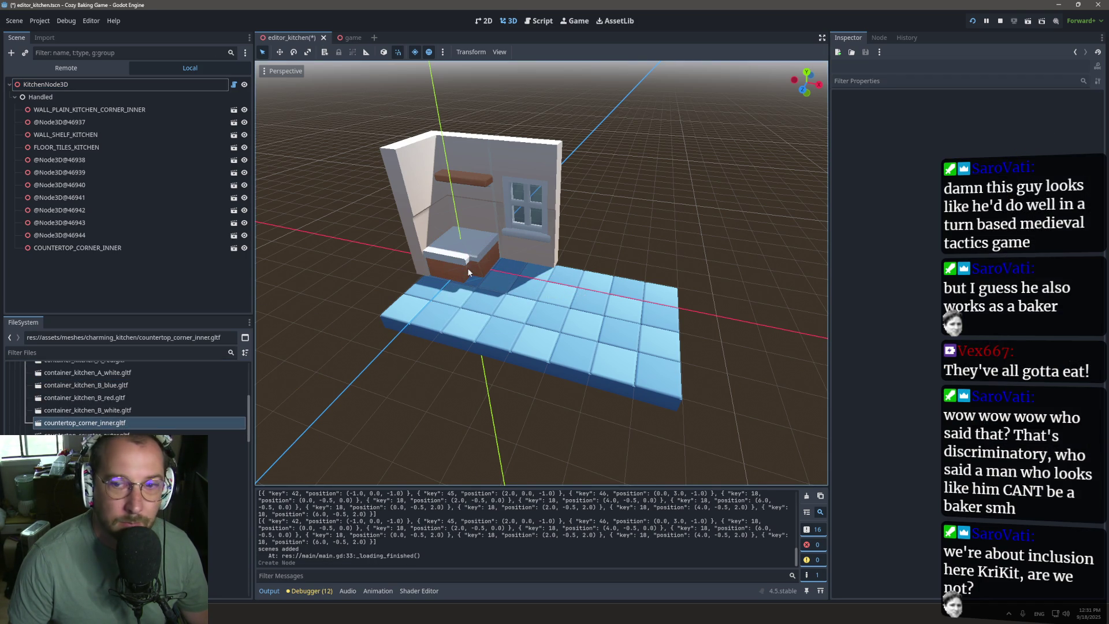
pyautogui.click(70, 88)
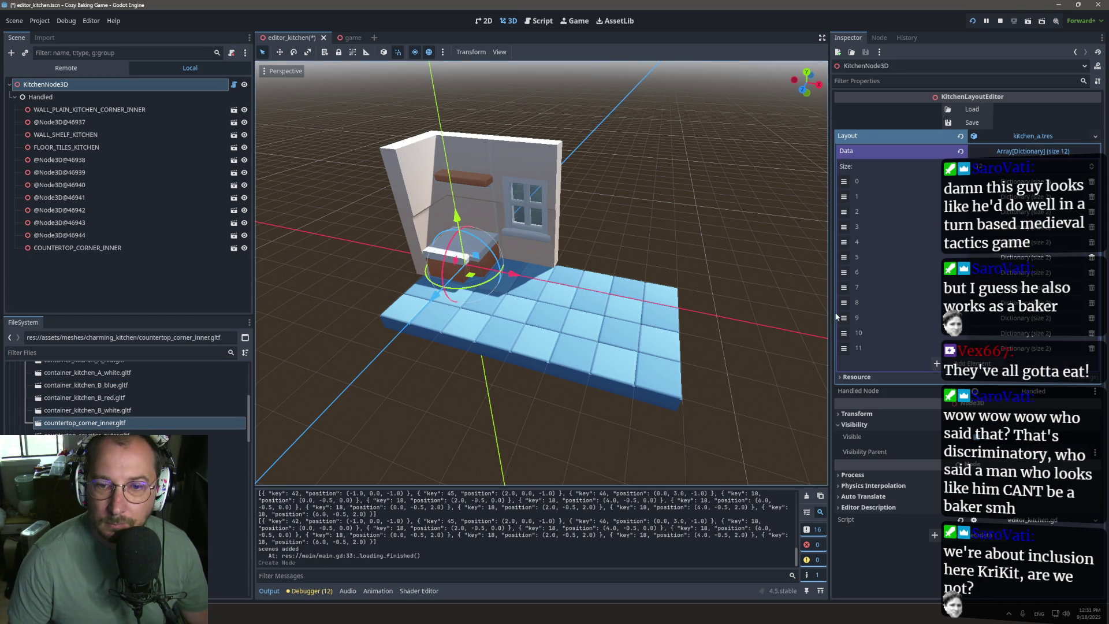
pyautogui.click(1052, 349)
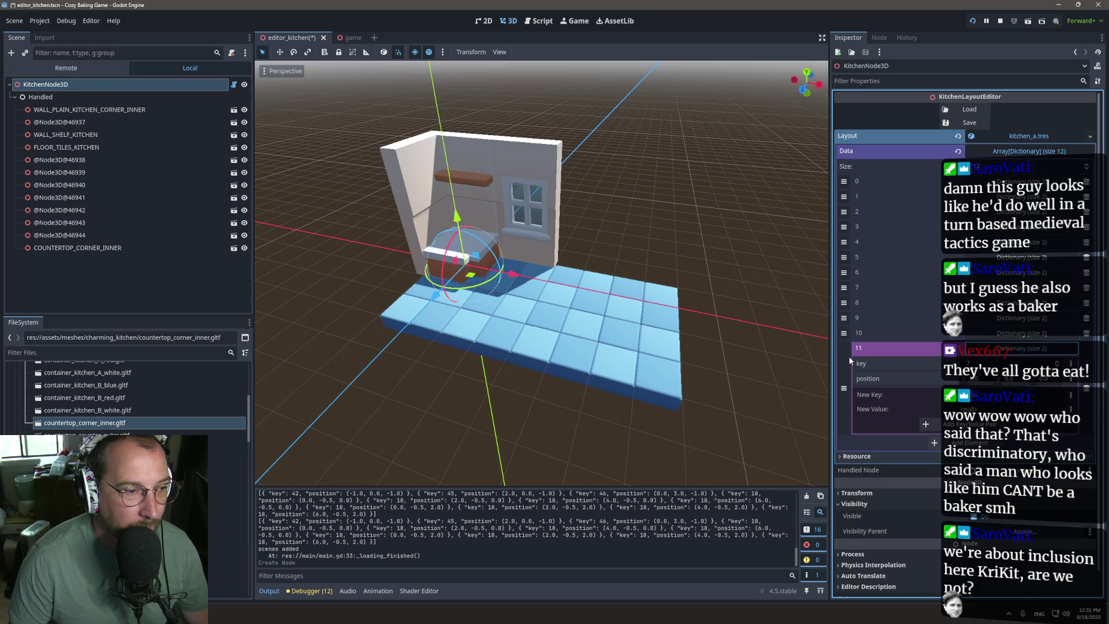
# Step: Slide the window wall to the right along the X axis
pyautogui.scroll(3, 87, 411)
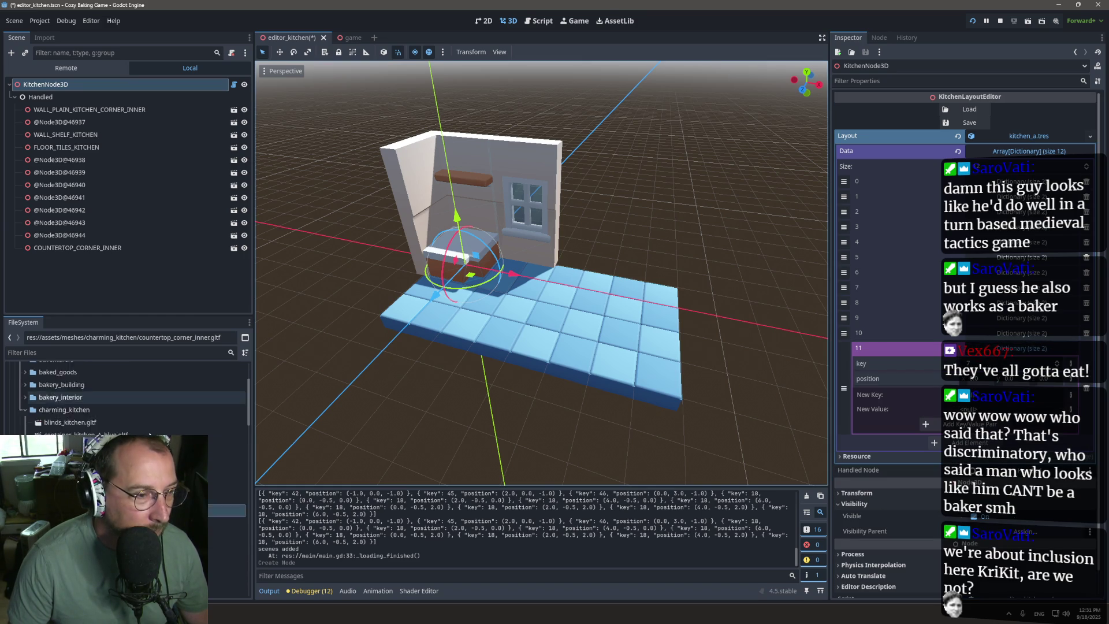
pyautogui.scroll(-3, 87, 410)
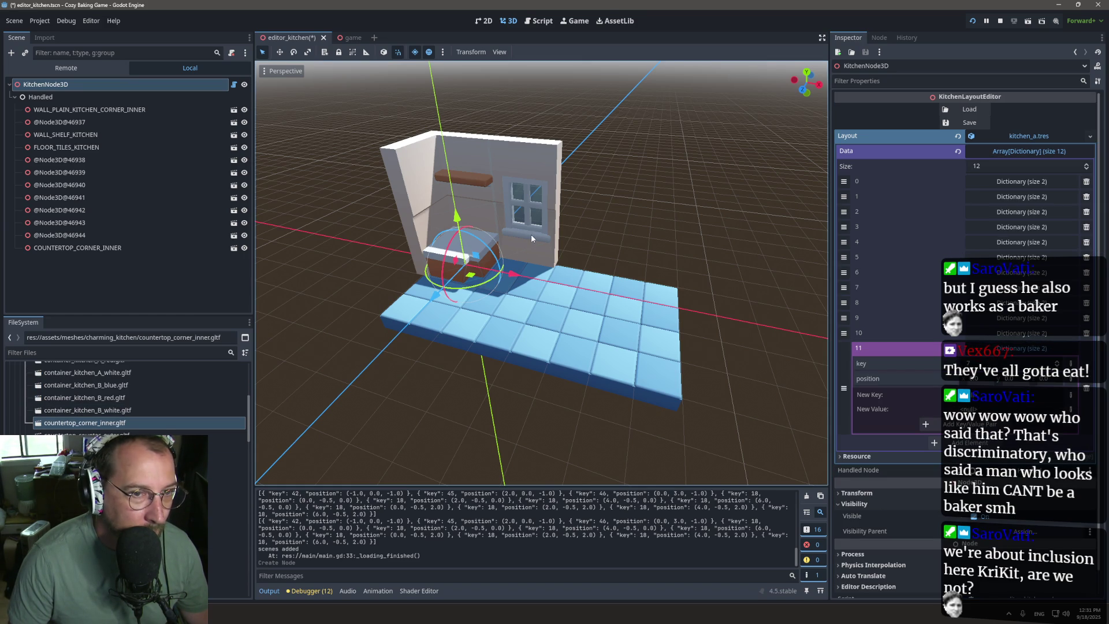
pyautogui.click(530, 240)
pyautogui.moveTo(586, 276); pyautogui.dragTo(643, 286)
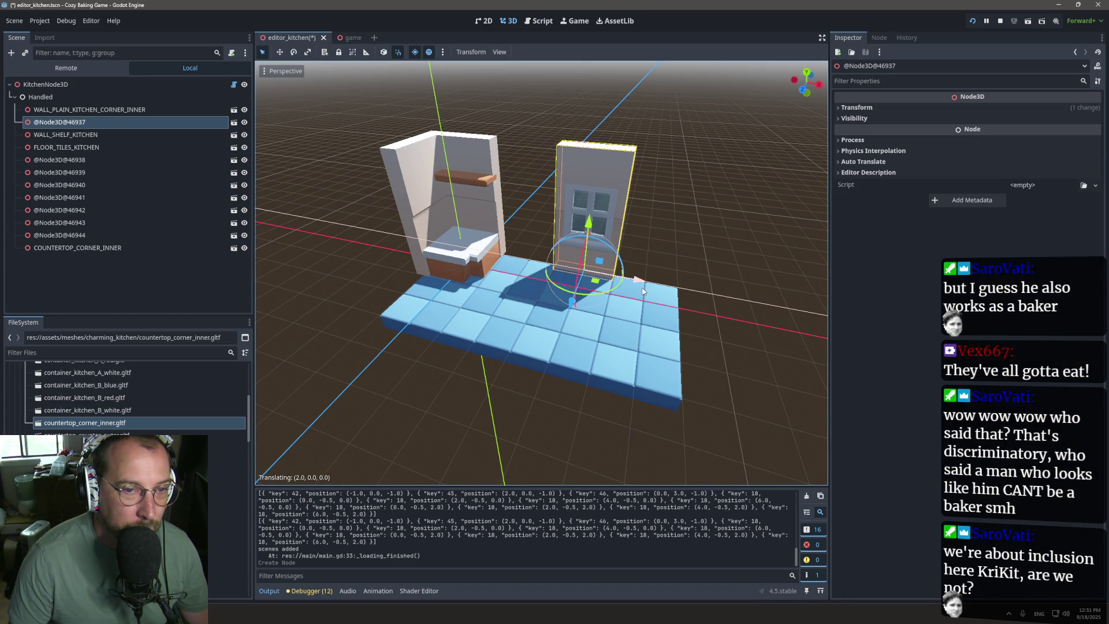
# Step: Add a wall_plain_kitchen_straight.gltf straight plain wall piece to the room
pyautogui.scroll(-3, 138, 399)
pyautogui.scroll(-3, 138, 398)
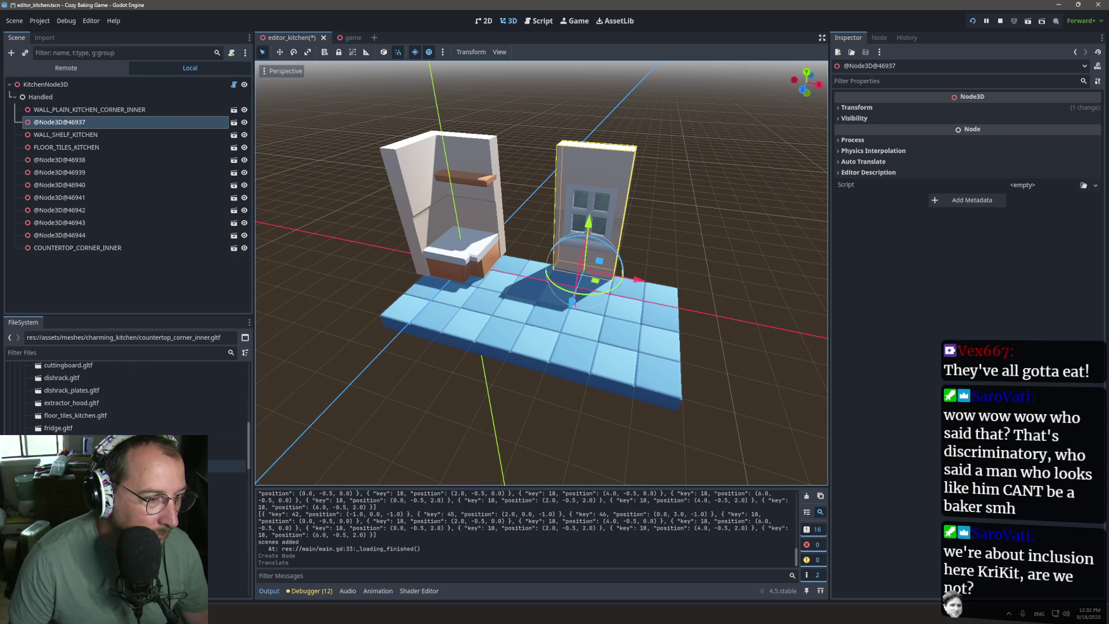
pyautogui.scroll(-5, 139, 399)
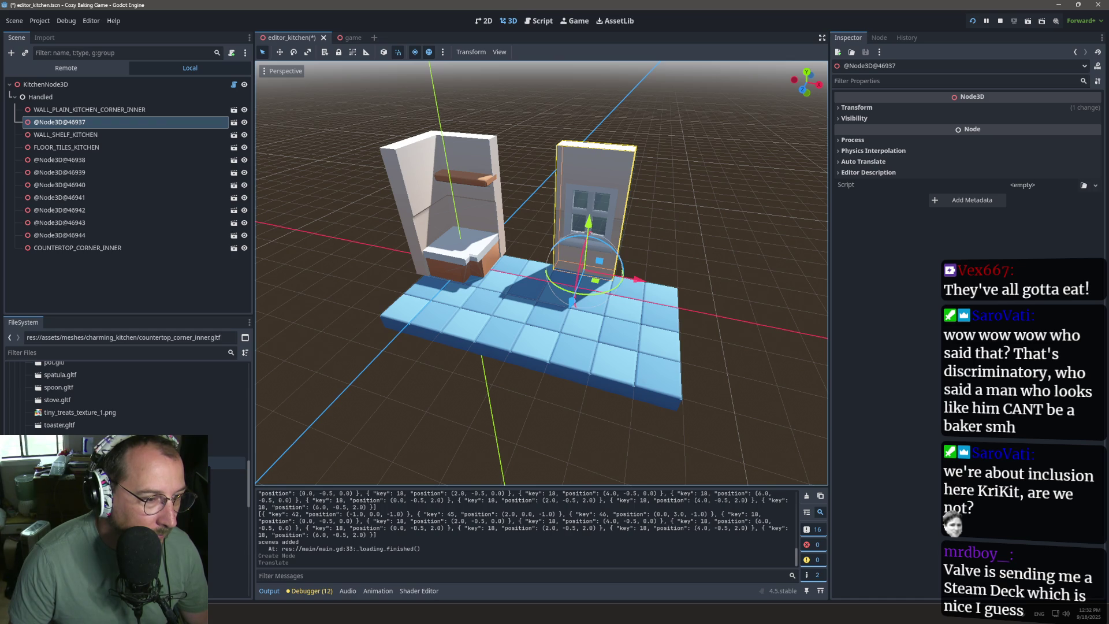
pyautogui.scroll(-2, 138, 398)
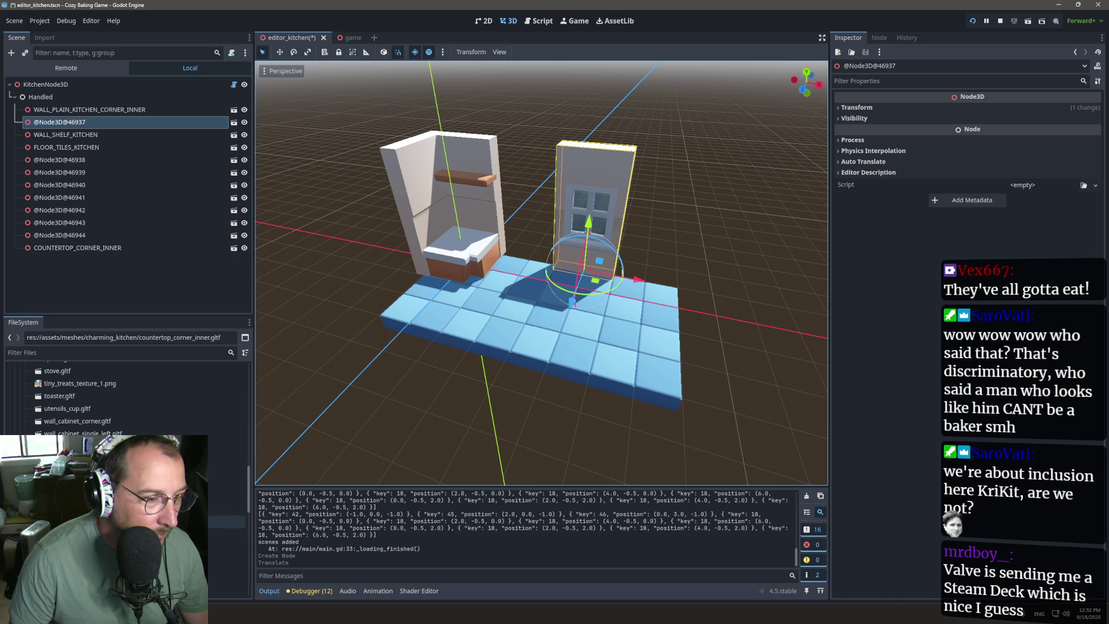
pyautogui.moveTo(190, 521)
pyautogui.mouseDown()
pyautogui.moveTo(533, 252)
pyautogui.moveTo(470, 255)
pyautogui.mouseUp()
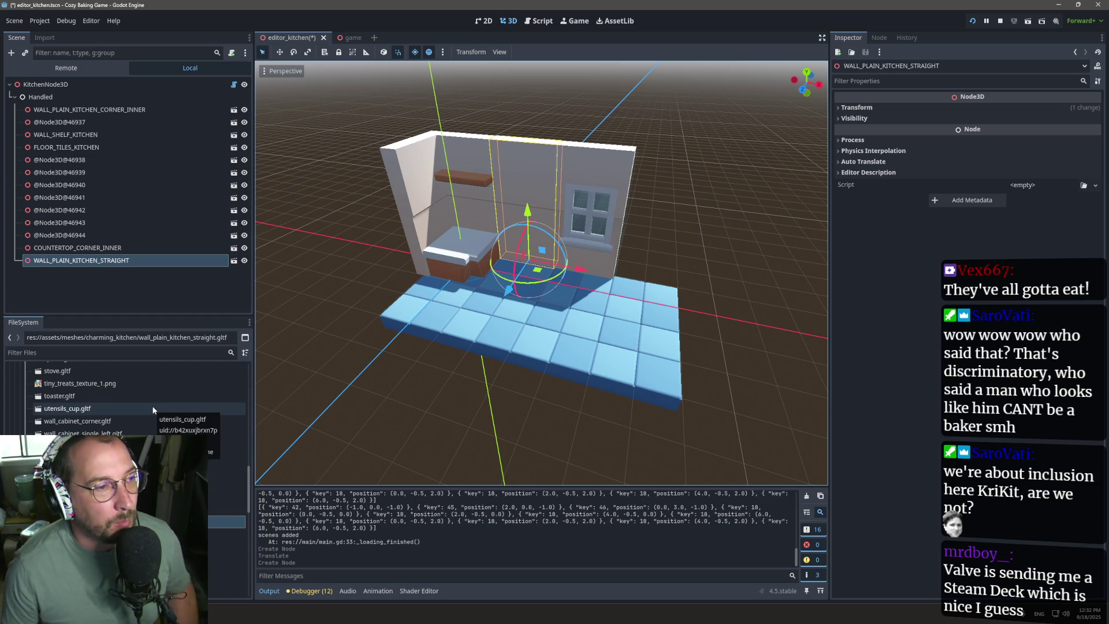
# Step: In editor_kitchen.gd, change the saved 'position' key on line 44 to 'transform'
pyautogui.click(543, 21)
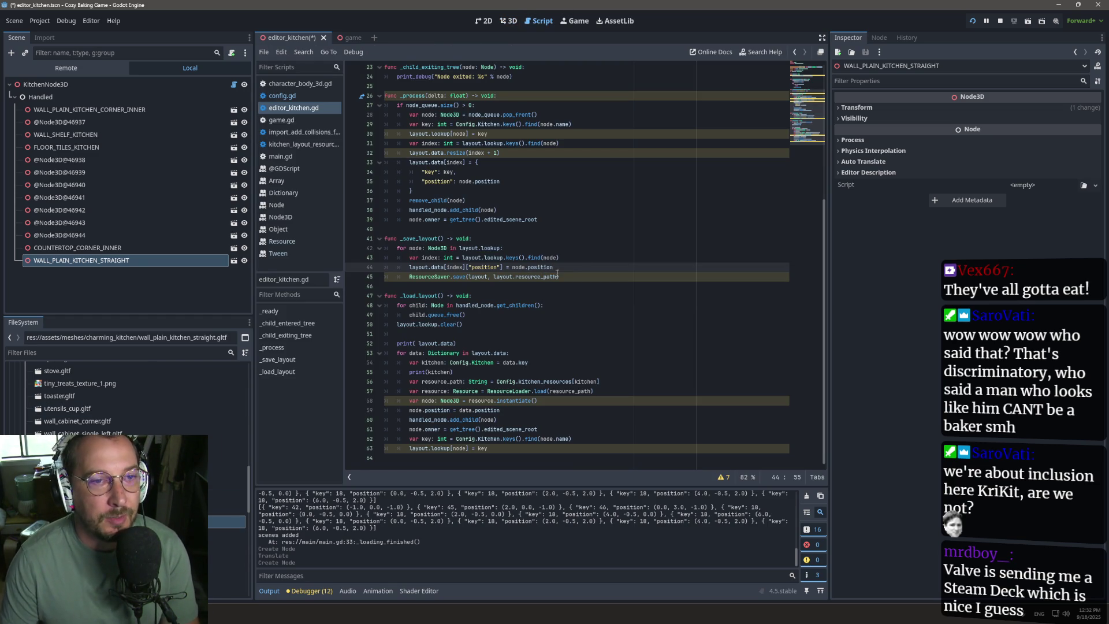
pyautogui.doubleClick(483, 268)
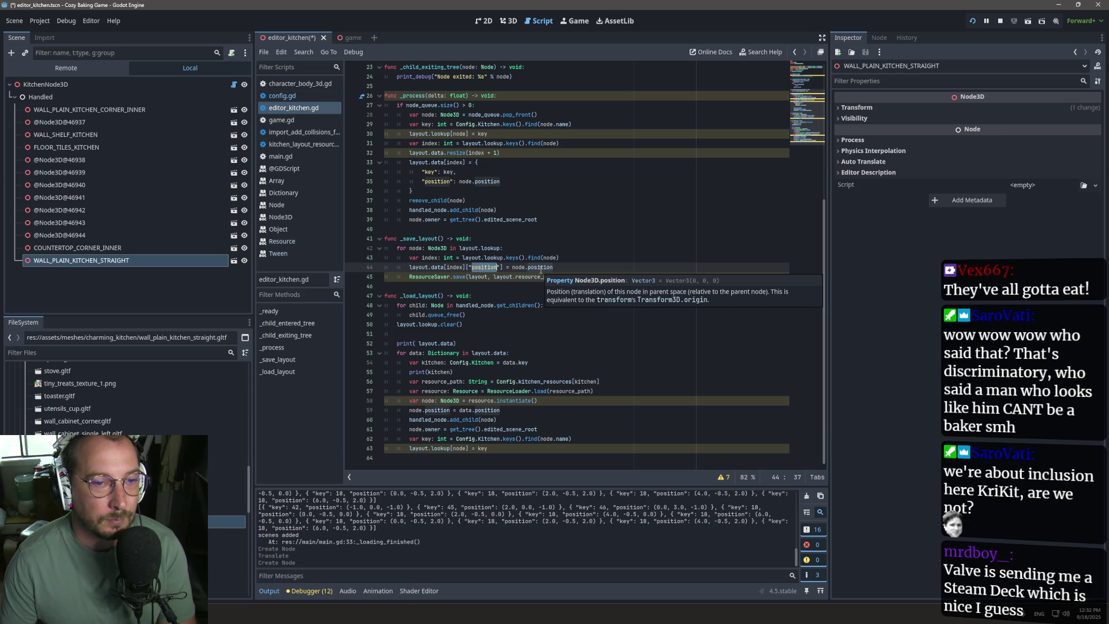
pyautogui.write('tra')
pyautogui.hotkey('ctrl', 'z')
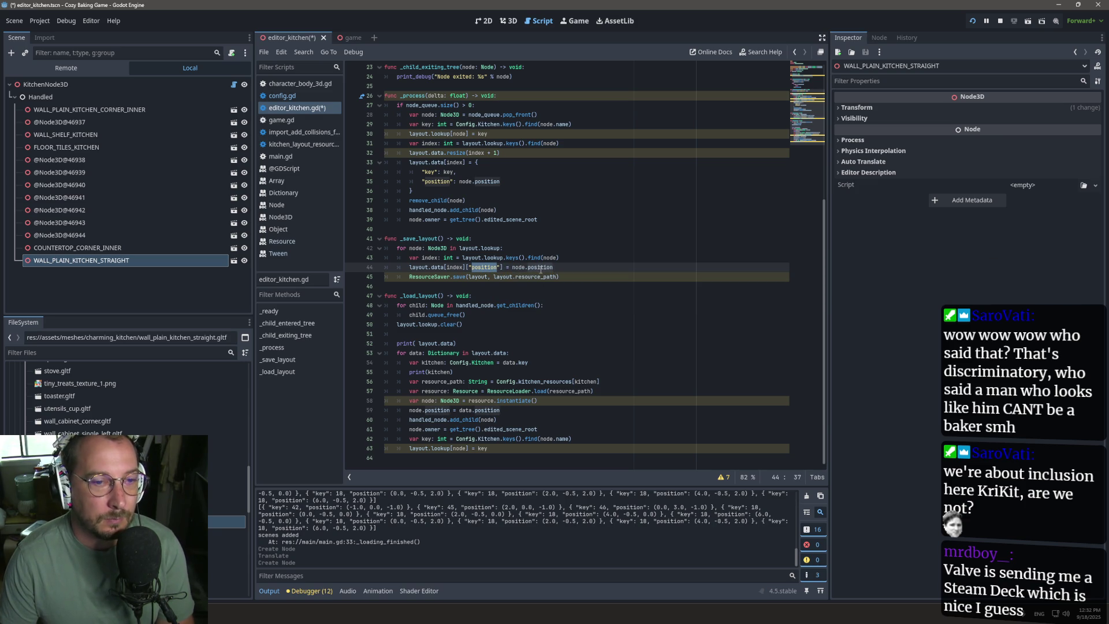
pyautogui.write('transform')
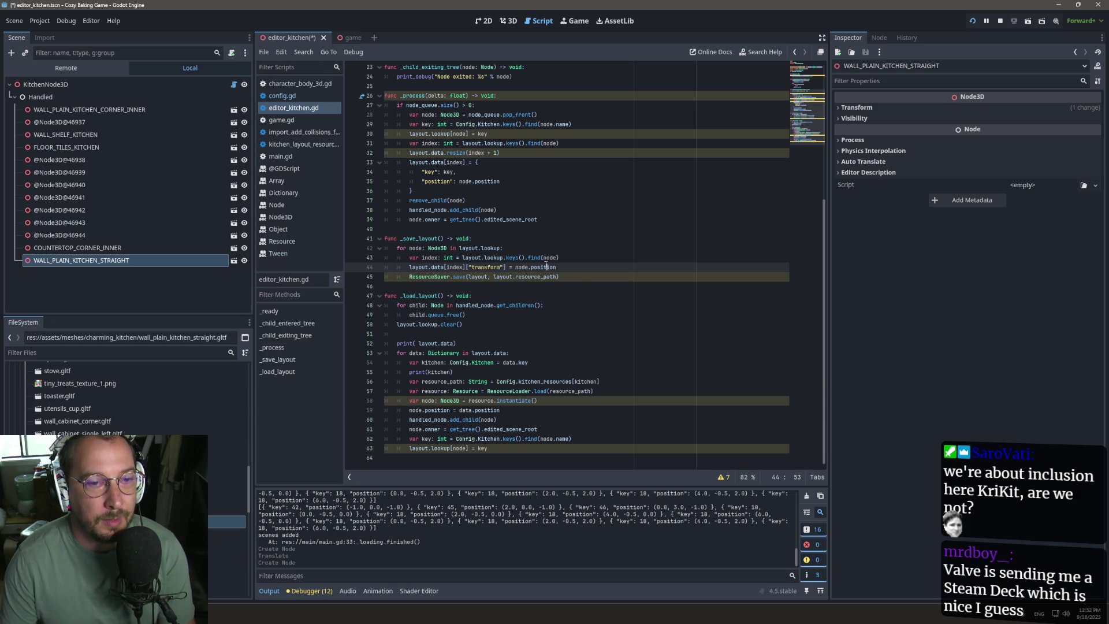
pyautogui.write('ransfor')
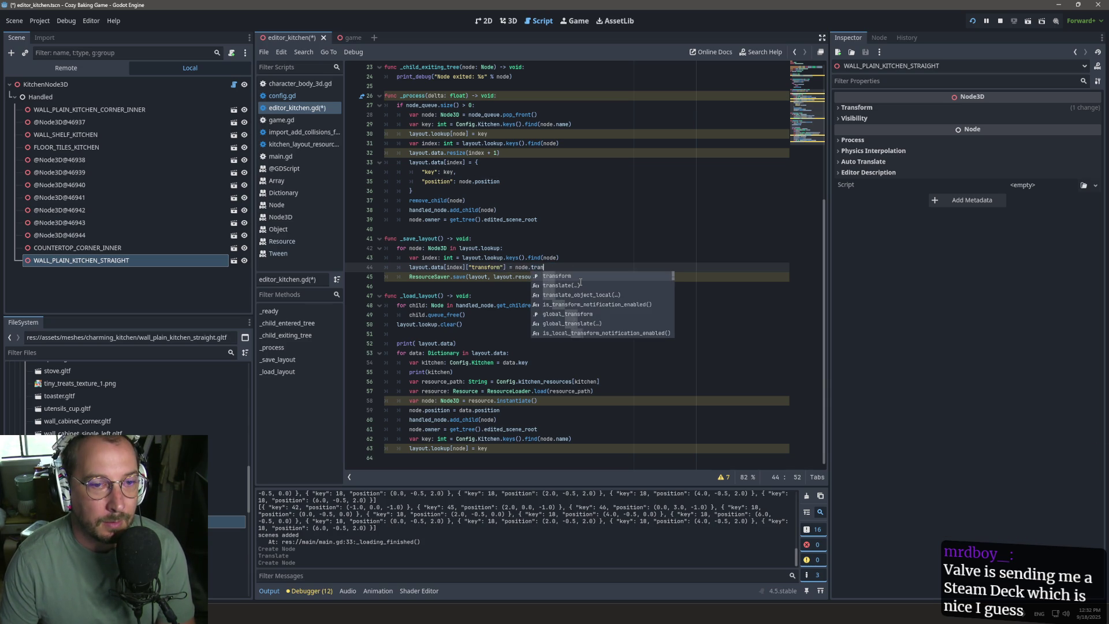
pyautogui.press('Return')
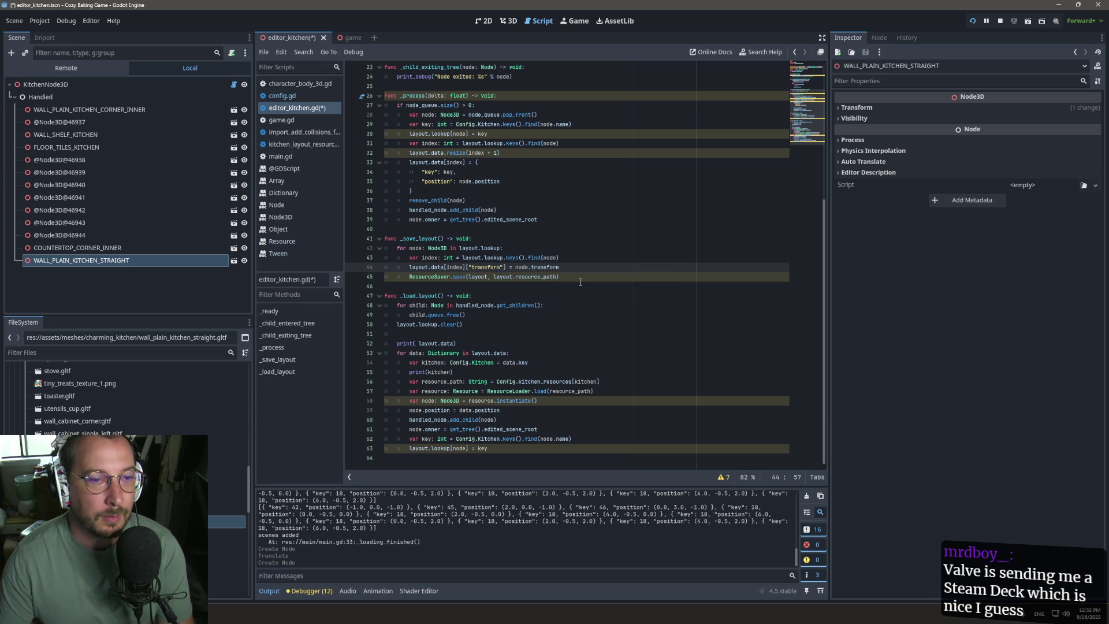
# Step: Replace position with transform on line 59 where layout data is loaded
pyautogui.doubleClick(437, 410)
pyautogui.write('transform')
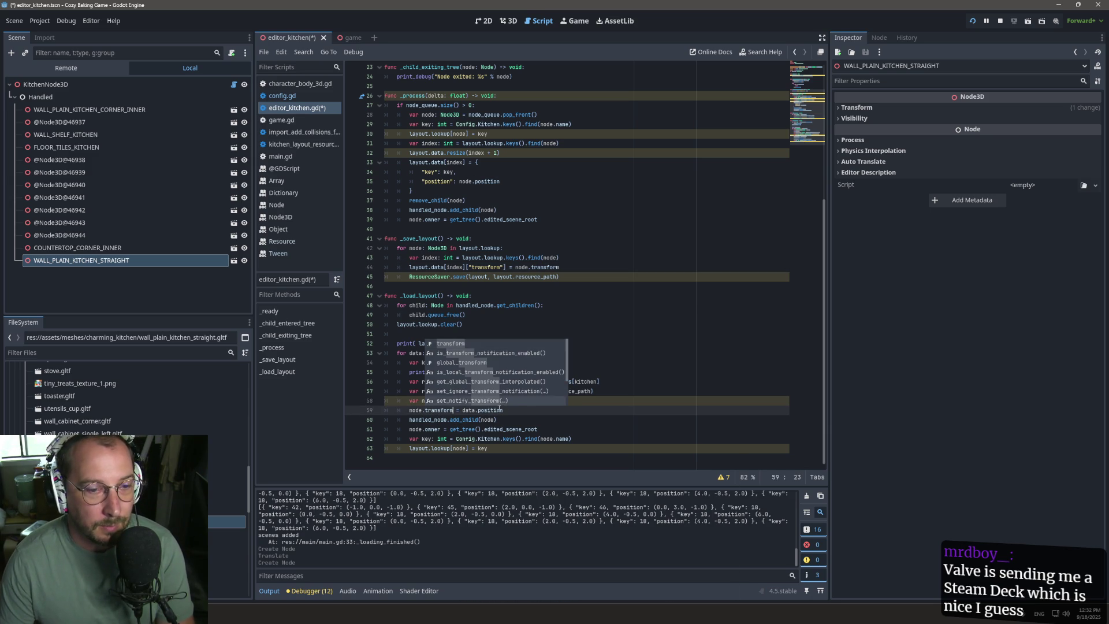
pyautogui.doubleClick(491, 410)
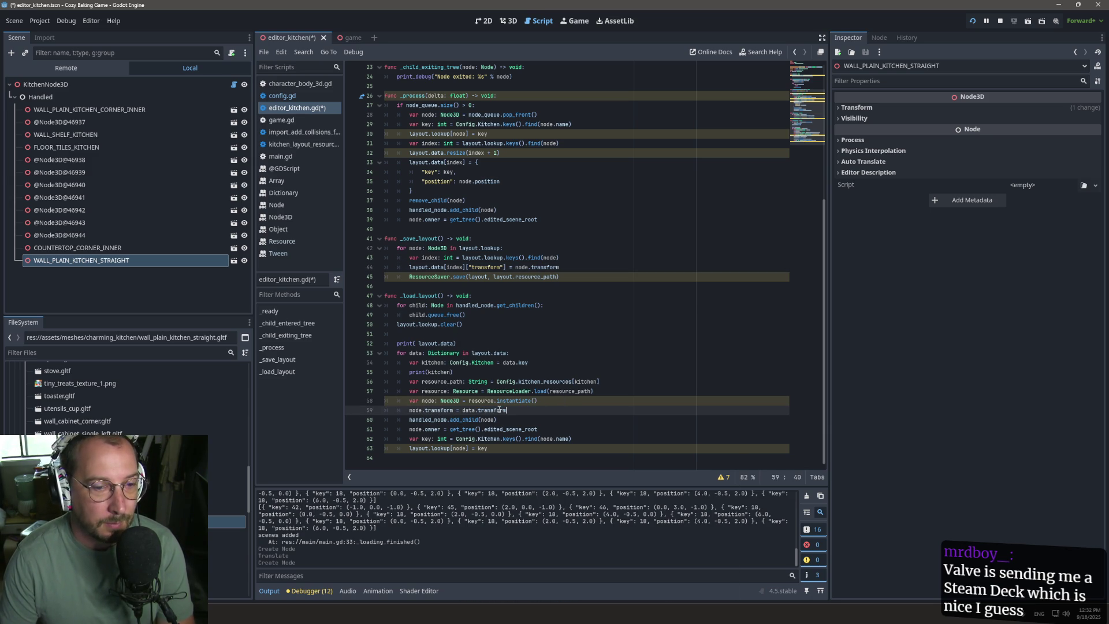
pyautogui.write('transform')
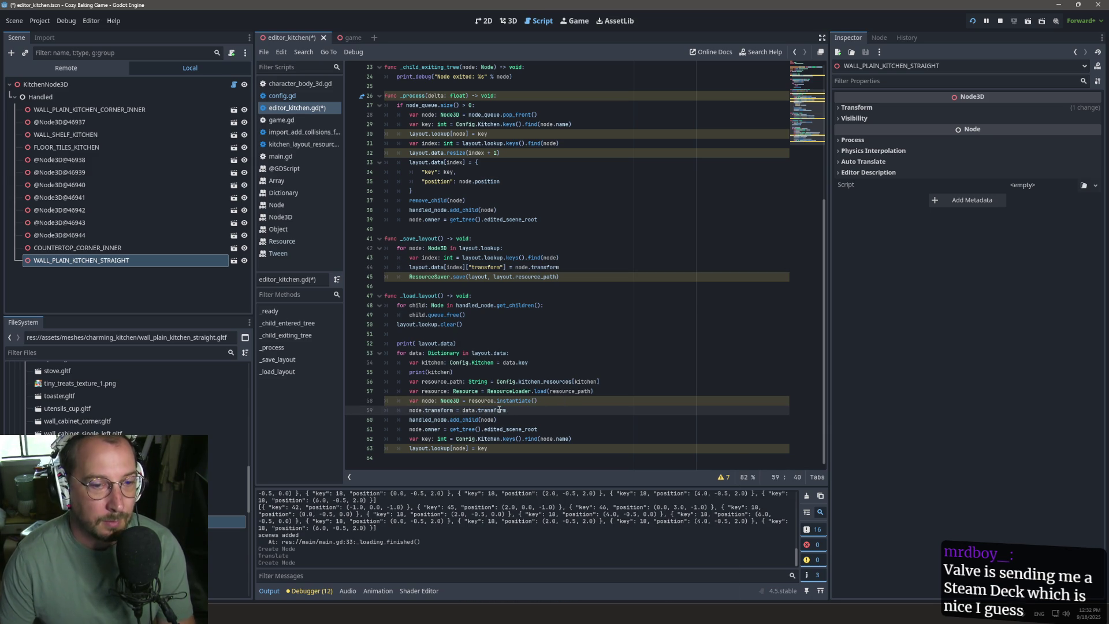
pyautogui.click(511, 305)
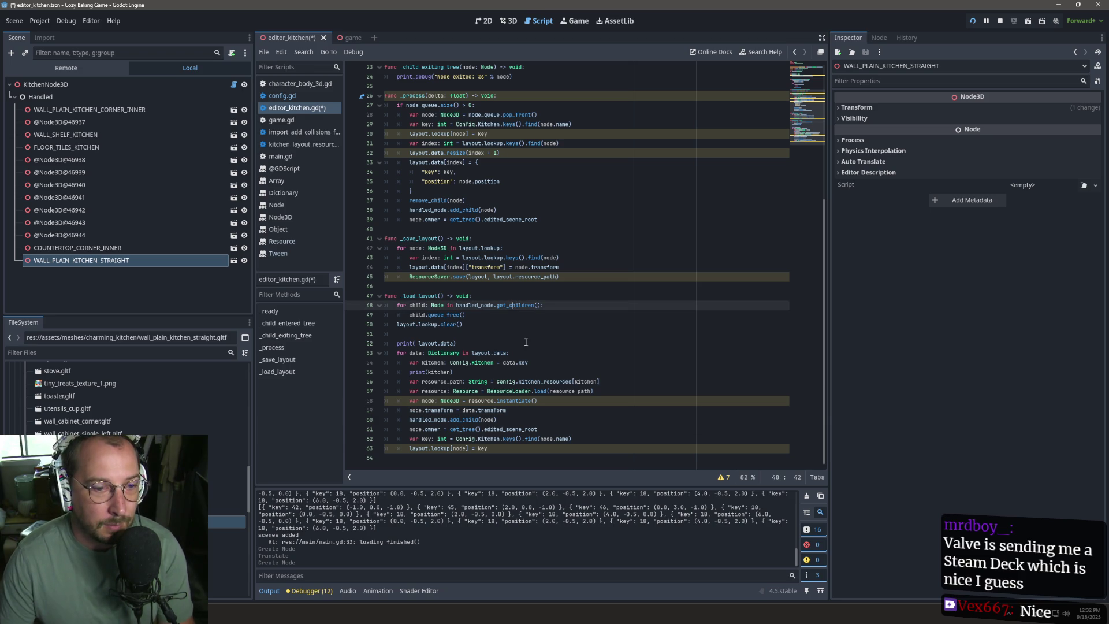
# Step: Make line 35 store the node's transform instead of position, and save the script
pyautogui.doubleClick(445, 183)
pyautogui.write('transform')
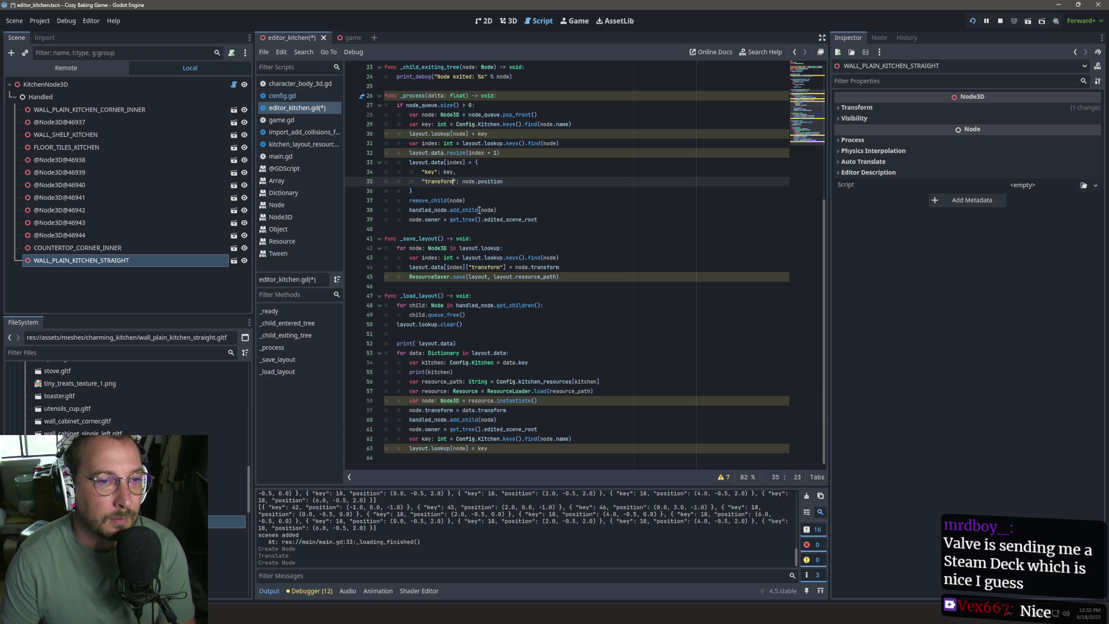
pyautogui.moveTo(478, 181); pyautogui.dragTo(504, 182)
pyautogui.write('tran')
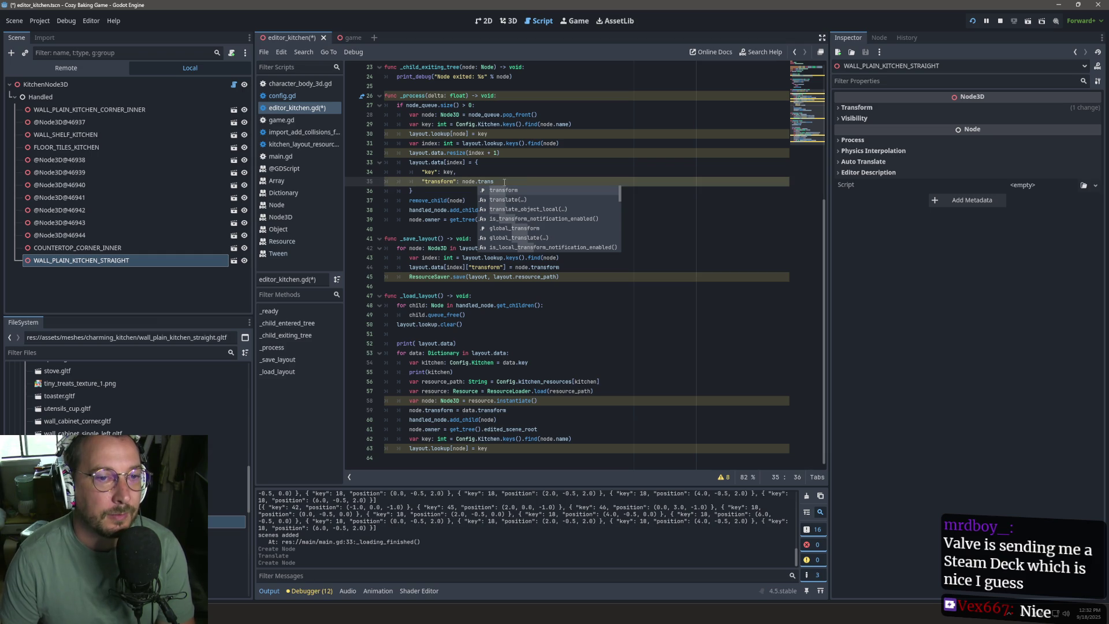
pyautogui.press('Return')
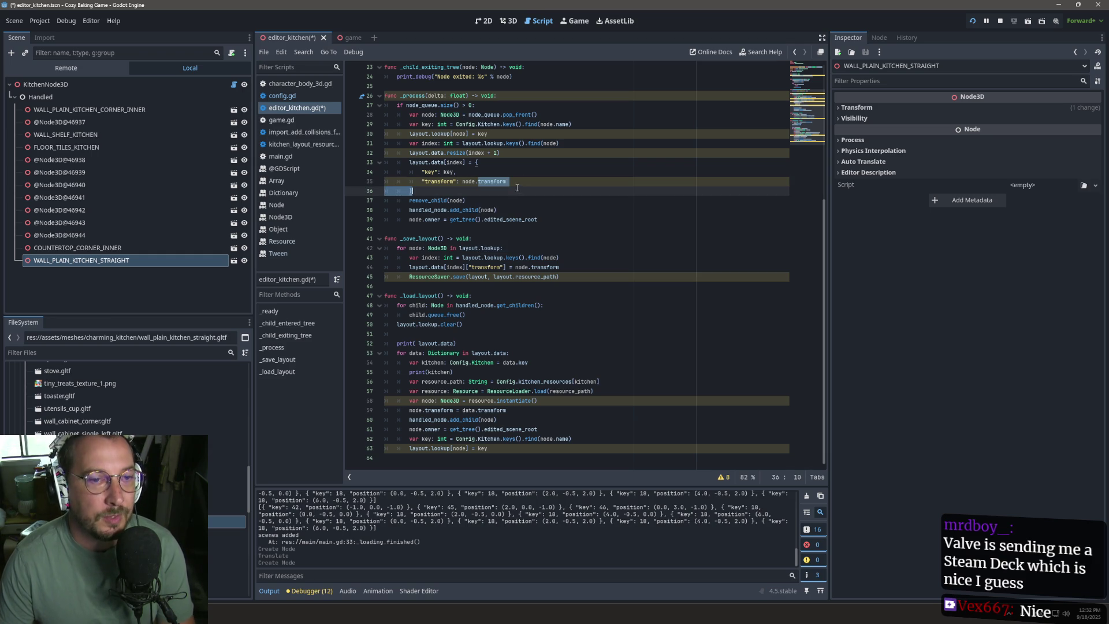
pyautogui.hotkey('ctrl', 's')
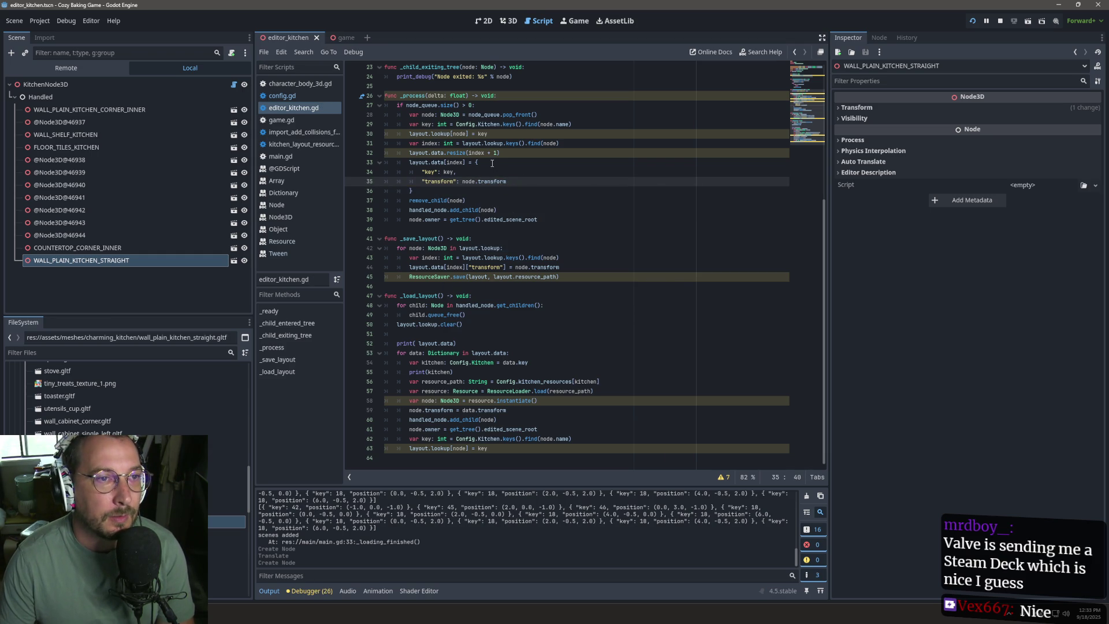
pyautogui.click(109, 84)
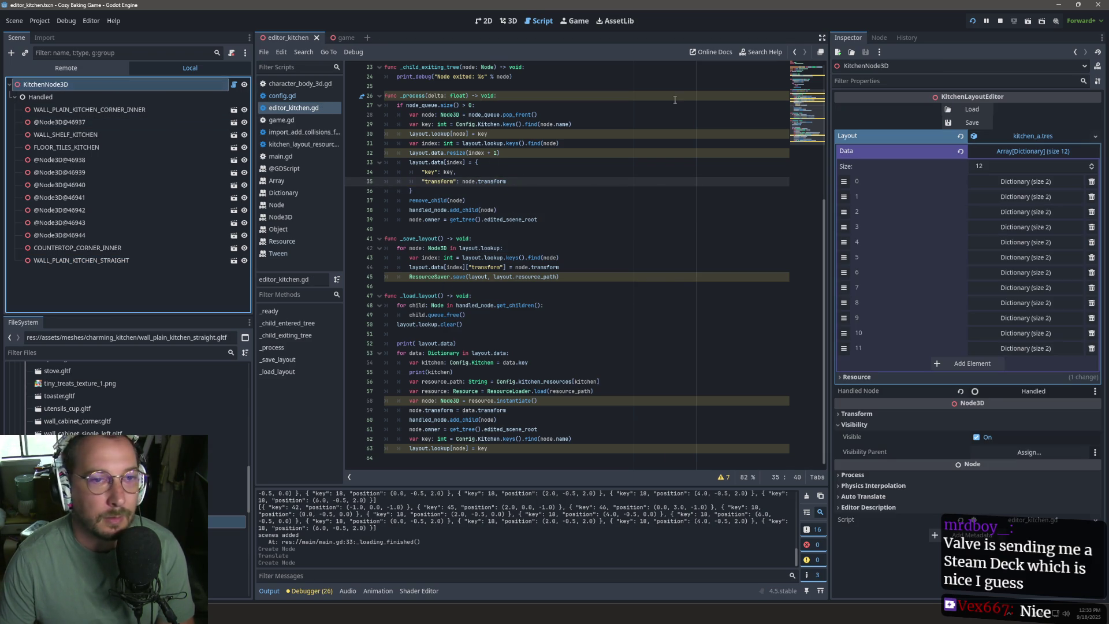
# Step: Save the kitchen layout, check entry 0's stored transform, then reload it in the 3D view
pyautogui.click(972, 123)
pyautogui.click(1052, 182)
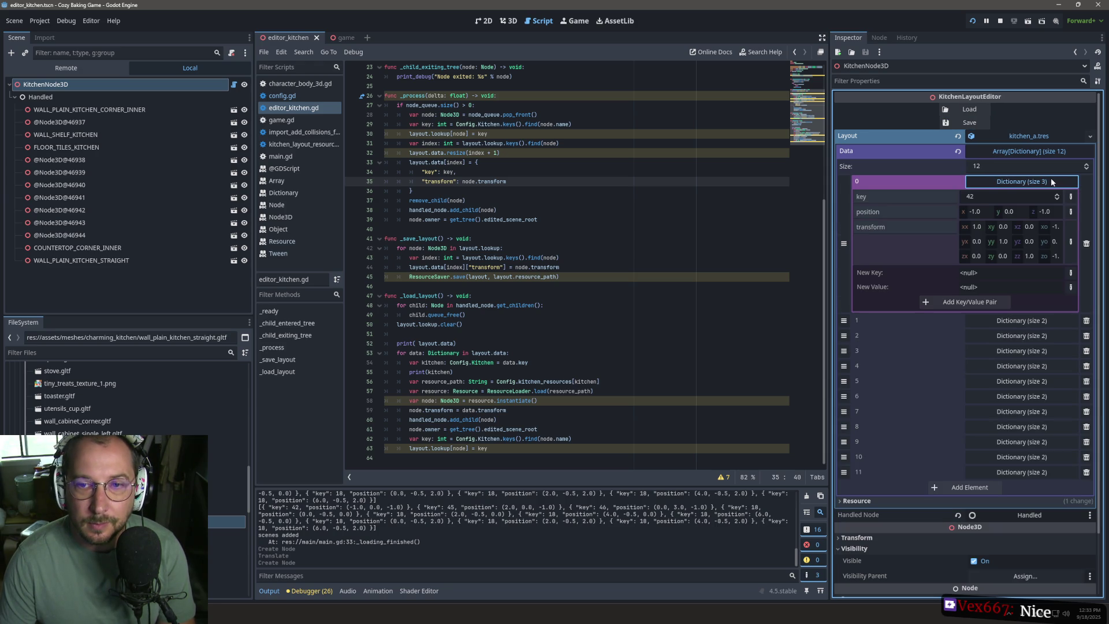
pyautogui.click(1052, 182)
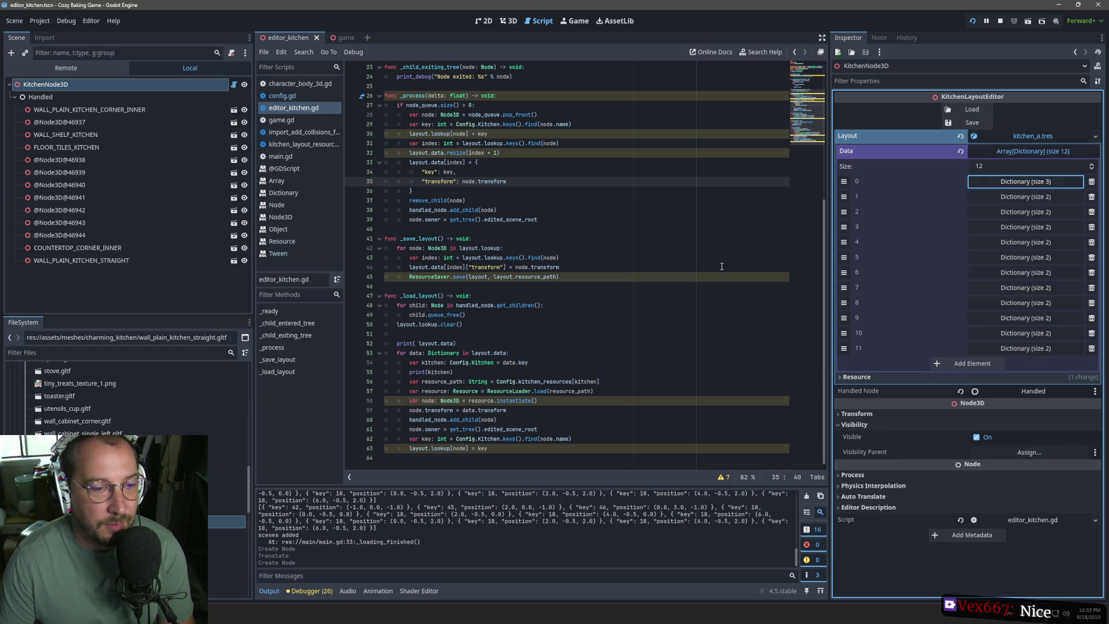
pyautogui.click(509, 21)
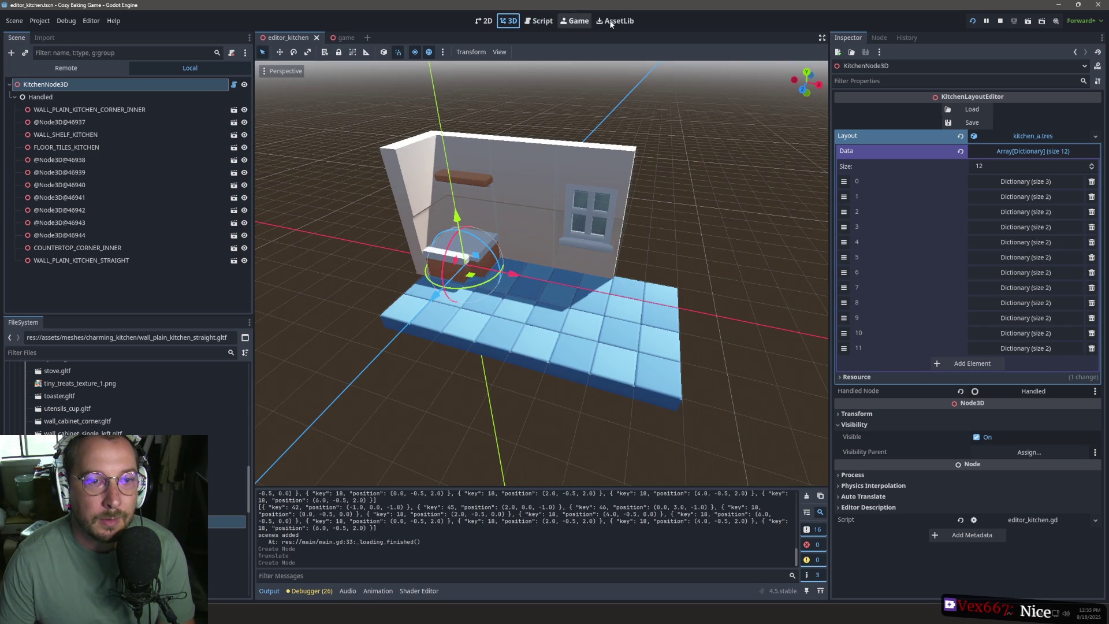
pyautogui.click(965, 111)
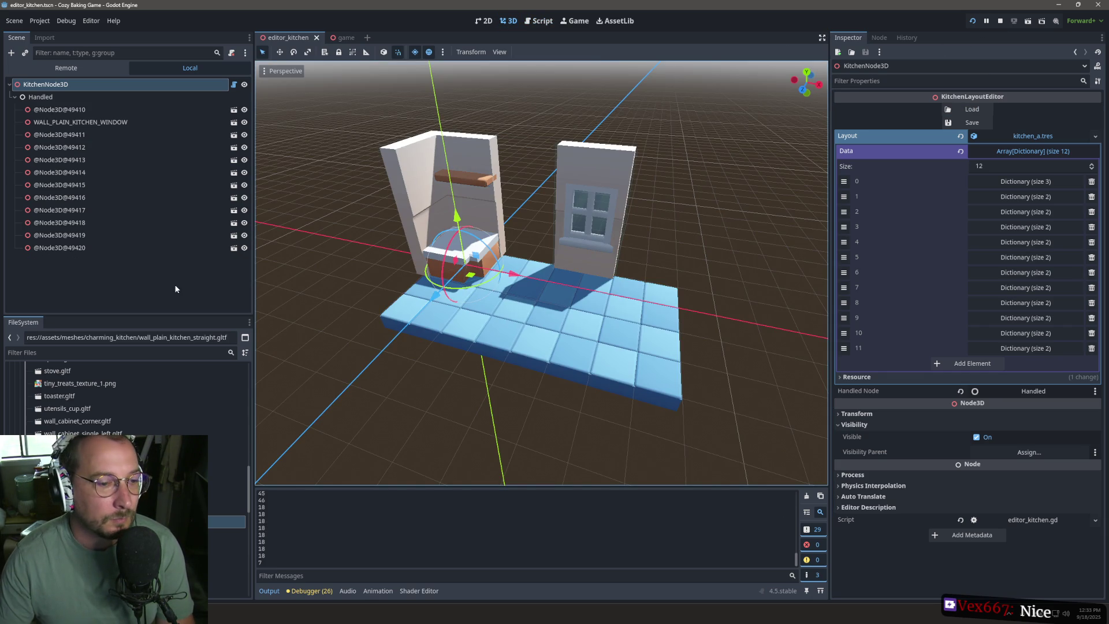
# Step: Add a straight plain wall and rotate it 90 degrees to close the room's left side
pyautogui.moveTo(87, 522)
pyautogui.mouseDown()
pyautogui.moveTo(520, 317)
pyautogui.moveTo(557, 262)
pyautogui.moveTo(544, 264)
pyautogui.mouseUp()
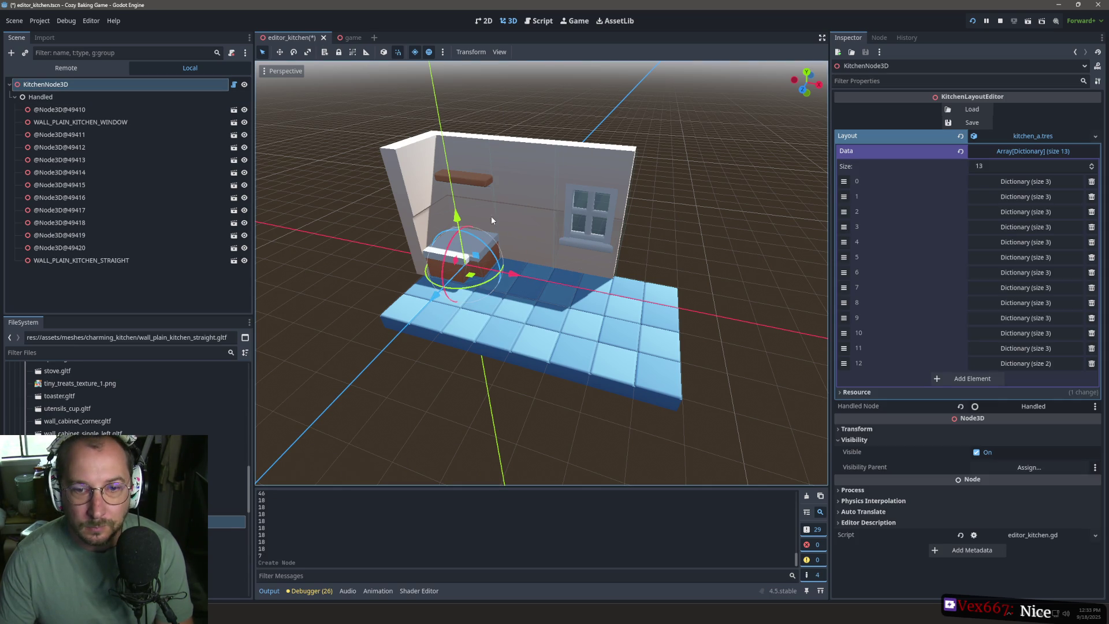
pyautogui.click(515, 215)
pyautogui.moveTo(227, 522)
pyautogui.mouseDown()
pyautogui.moveTo(408, 331)
pyautogui.moveTo(419, 295)
pyautogui.moveTo(445, 289)
pyautogui.moveTo(432, 281)
pyautogui.mouseUp()
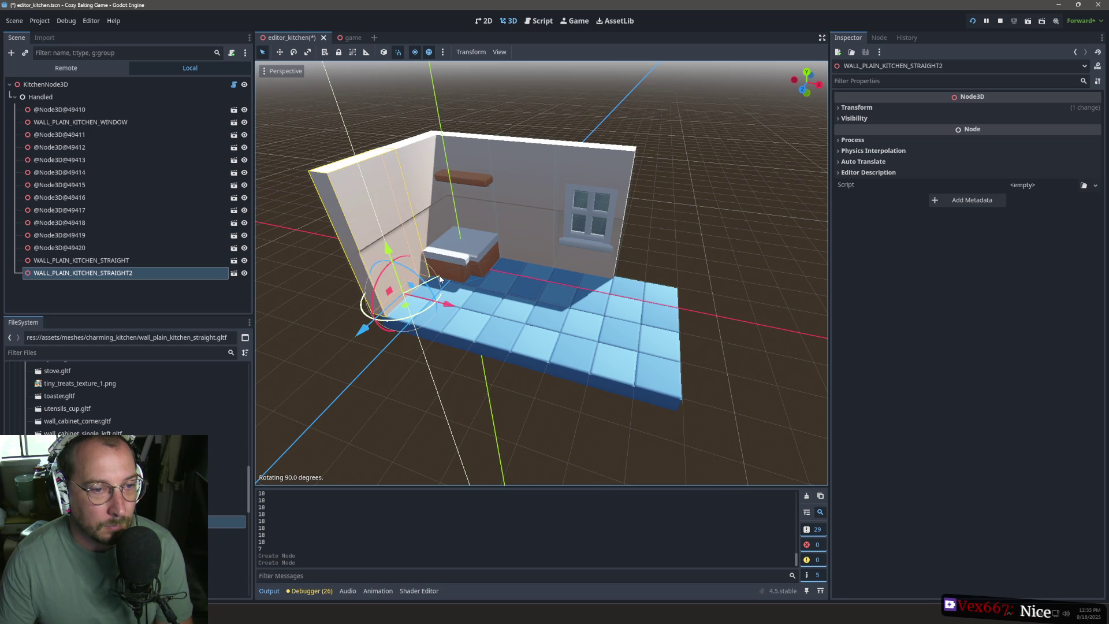
pyautogui.click(60, 85)
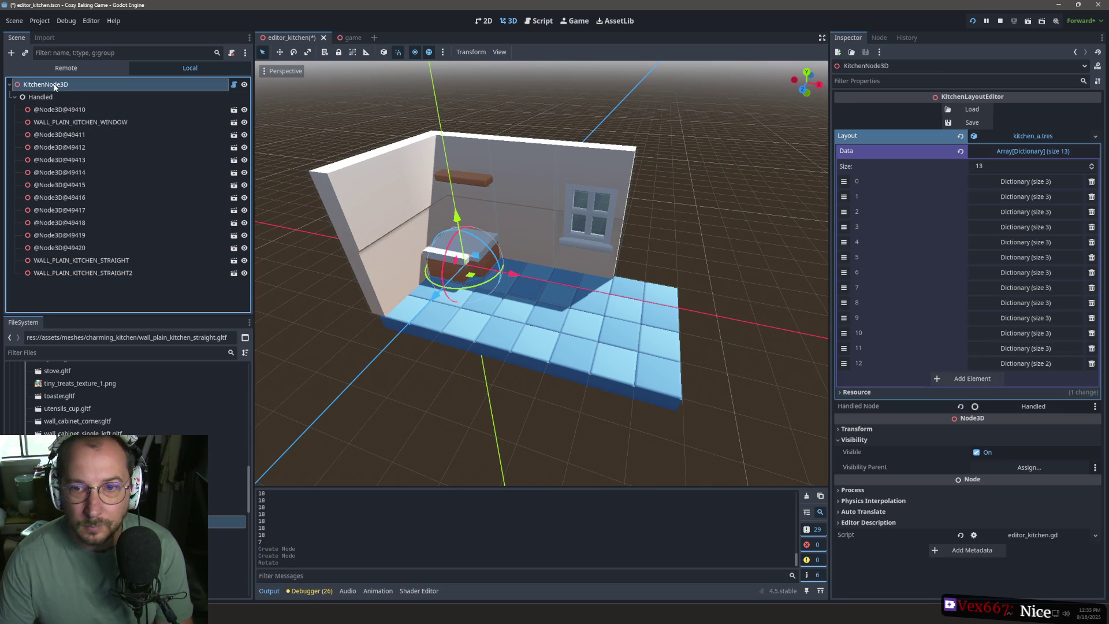
pyautogui.click(374, 269)
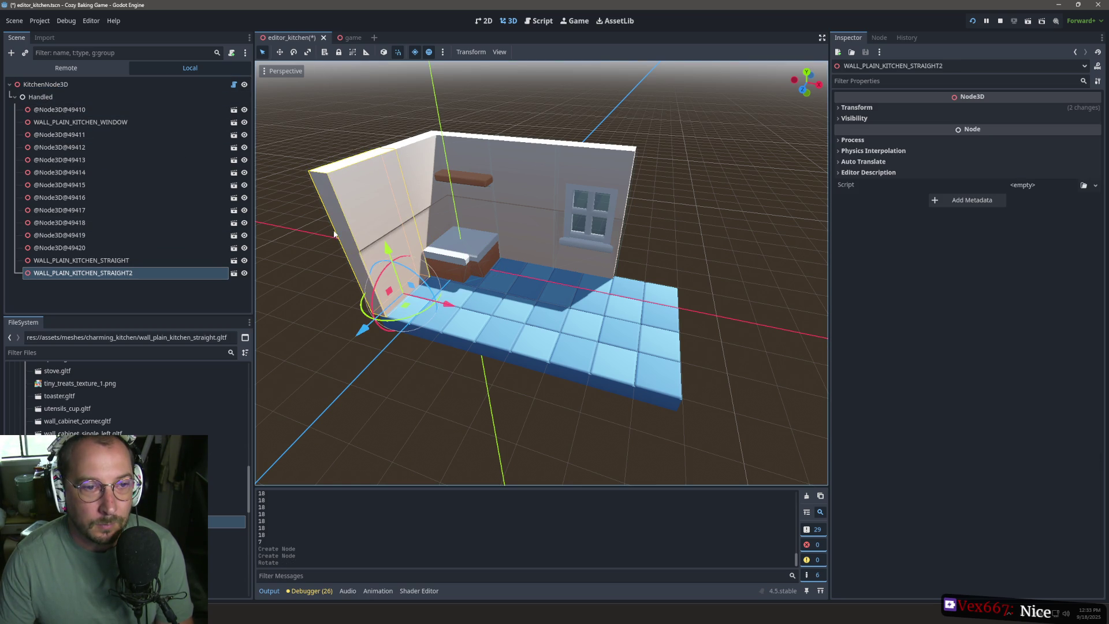
pyautogui.click(84, 94)
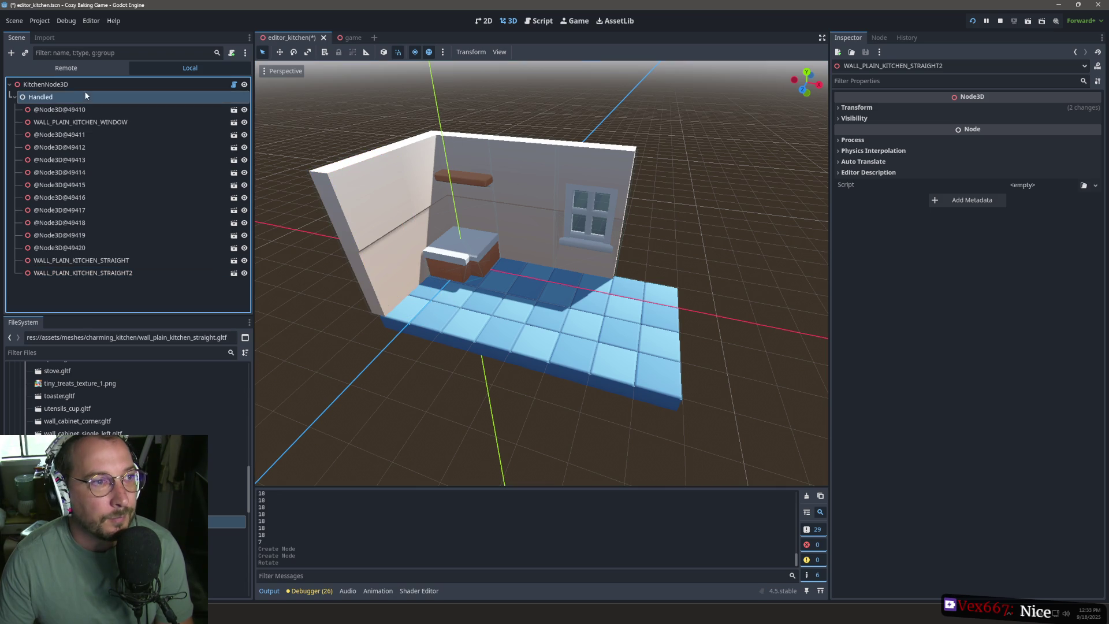
pyautogui.click(92, 85)
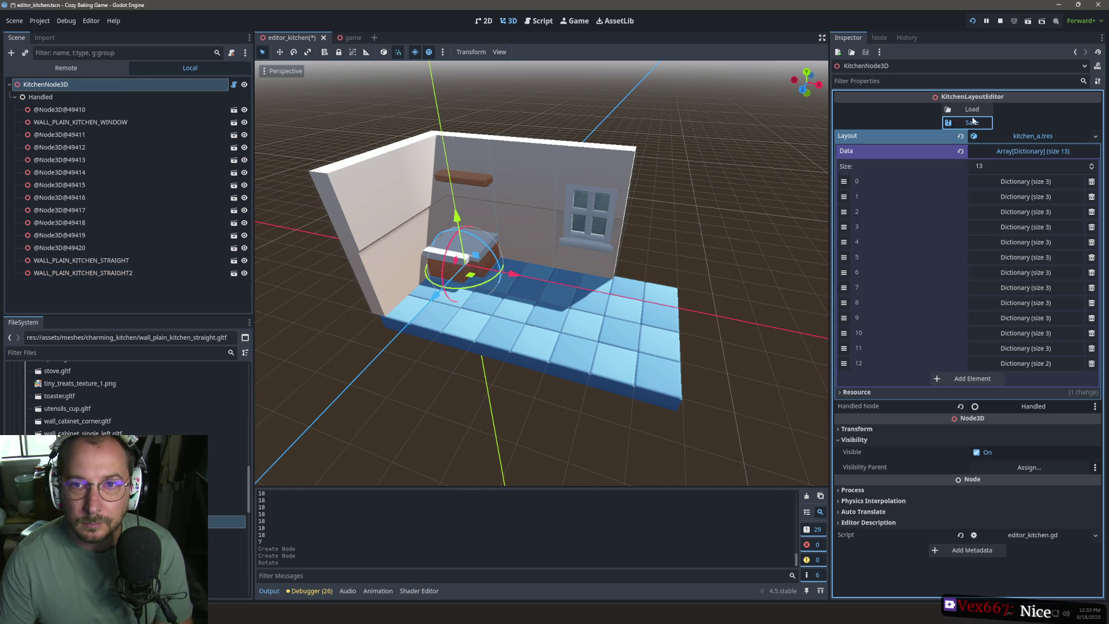
# Step: Reload the layout, then add another straight wall rotated to face the room at the left edge
pyautogui.click(970, 110)
pyautogui.moveTo(115, 522); pyautogui.dragTo(390, 413)
pyautogui.click(83, 89)
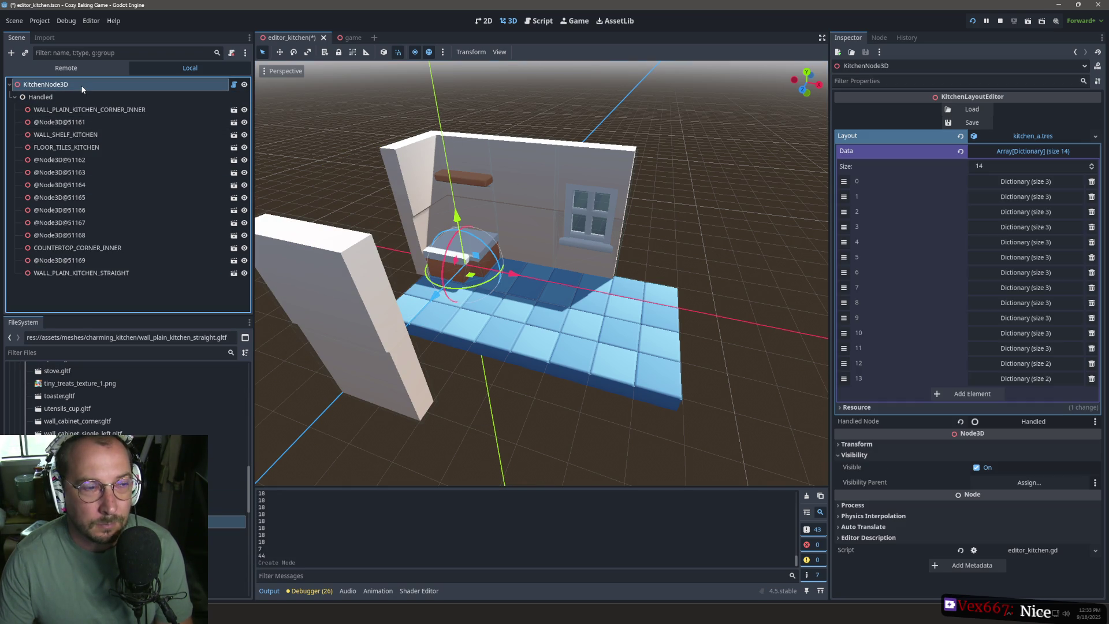
pyautogui.click(371, 299)
pyautogui.moveTo(414, 420)
pyautogui.mouseDown()
pyautogui.moveTo(346, 448)
pyautogui.moveTo(456, 340)
pyautogui.moveTo(347, 277)
pyautogui.mouseUp()
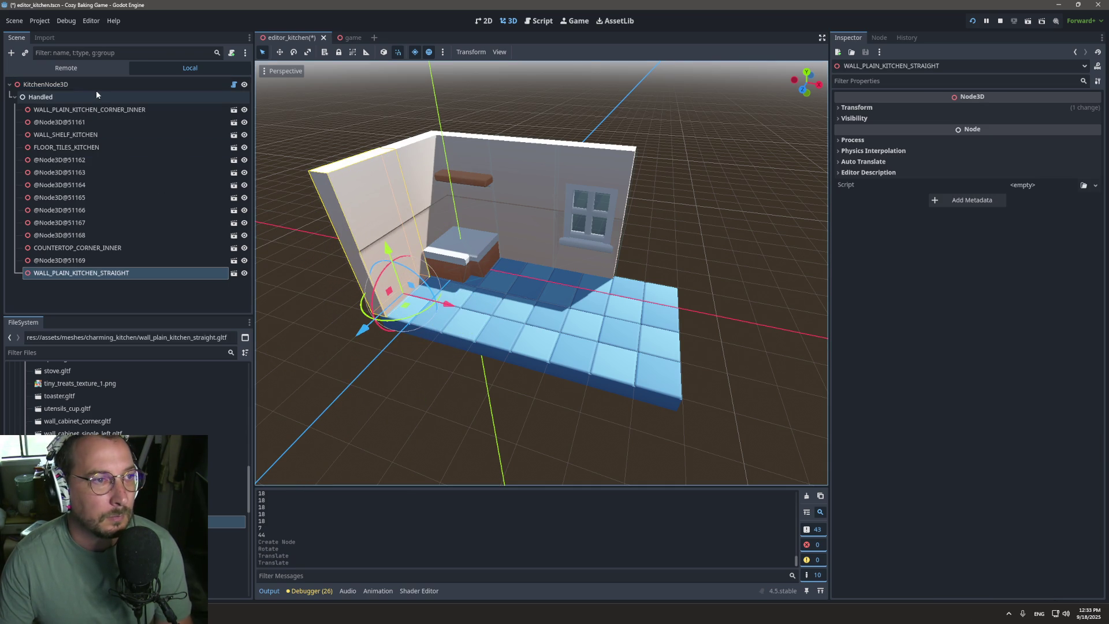
# Step: Save the 14-entry layout to kitchen_a.tres, reload it, and orbit to inspect the result
pyautogui.click(97, 88)
pyautogui.click(967, 124)
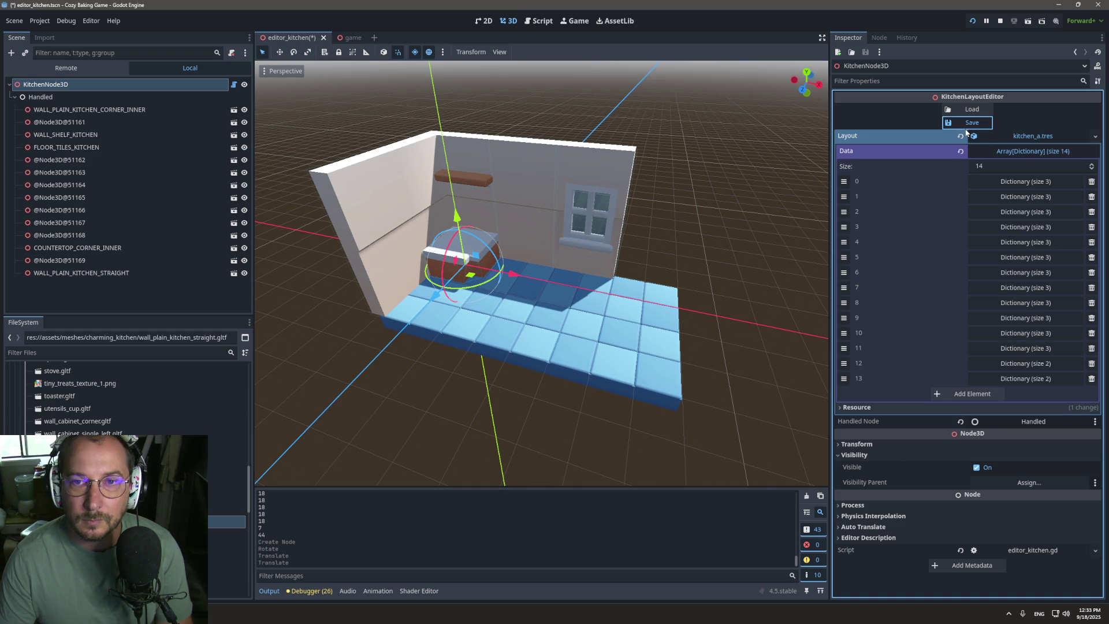
pyautogui.click(971, 111)
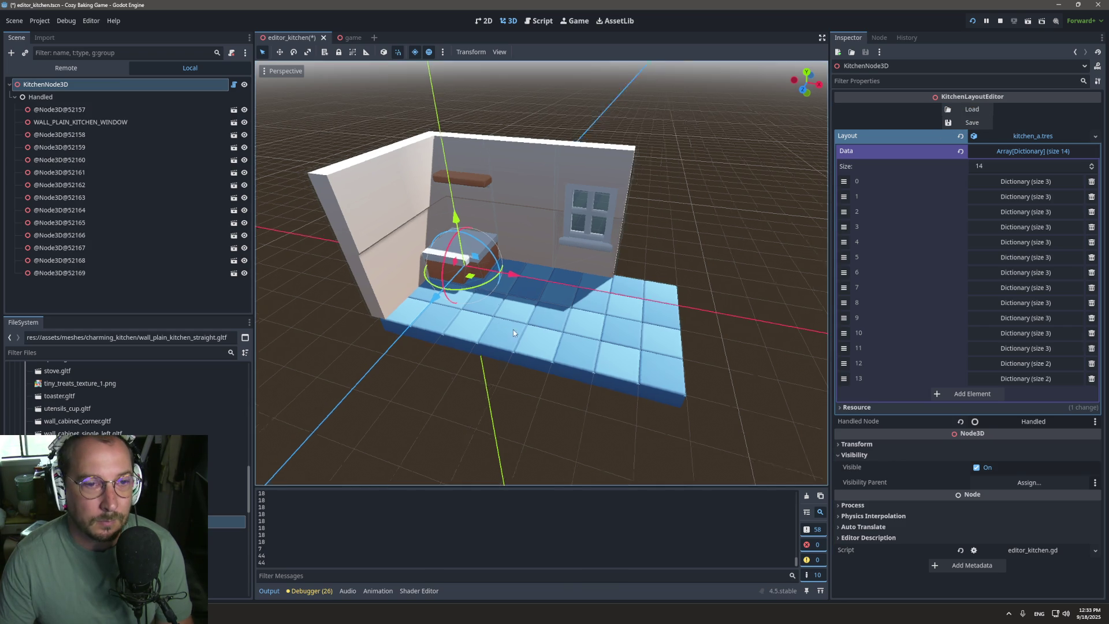
pyautogui.moveTo(489, 325)
pyautogui.mouseDown()
pyautogui.moveTo(487, 312)
pyautogui.moveTo(456, 358)
pyautogui.moveTo(484, 400)
pyautogui.moveTo(311, 399)
pyautogui.mouseUp()
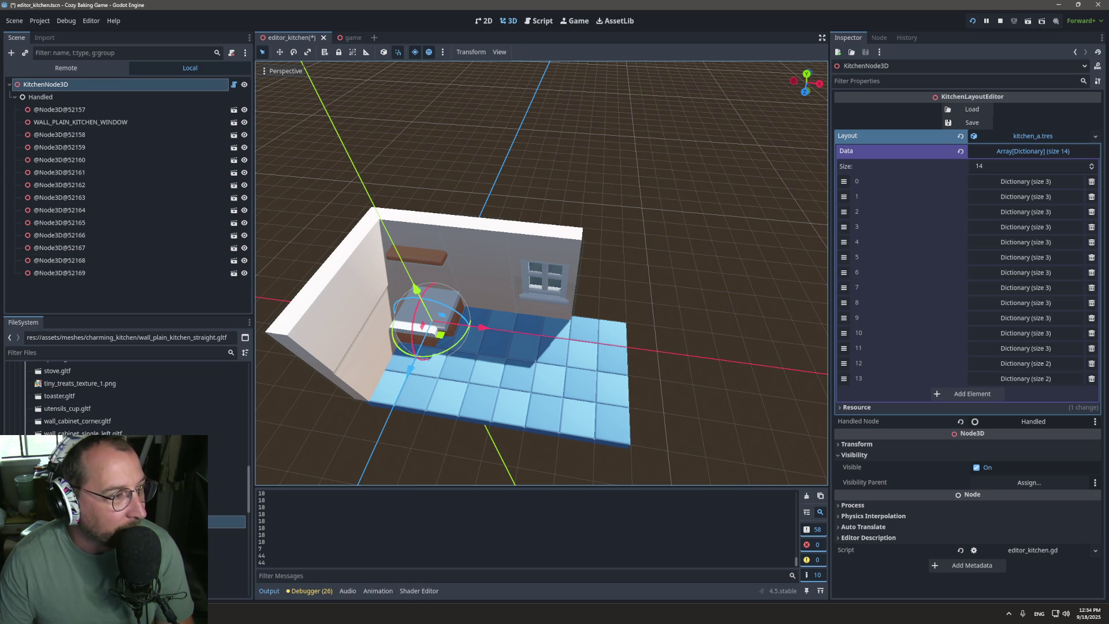
# Step: Drop another wall_plain_kitchen_straight.gltf piece to lengthen the back wall
pyautogui.scroll(-3, 499, 218)
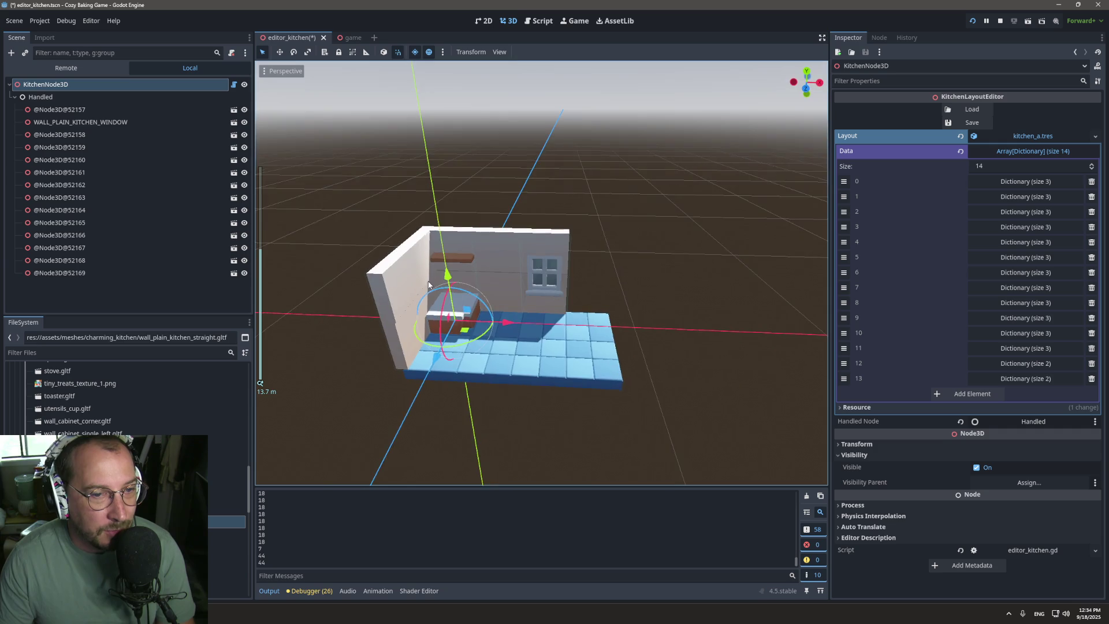
pyautogui.scroll(5, 512, 316)
pyautogui.scroll(1, 512, 316)
pyautogui.moveTo(228, 521)
pyautogui.mouseDown()
pyautogui.moveTo(322, 463)
pyautogui.moveTo(626, 341)
pyautogui.moveTo(622, 351)
pyautogui.mouseUp()
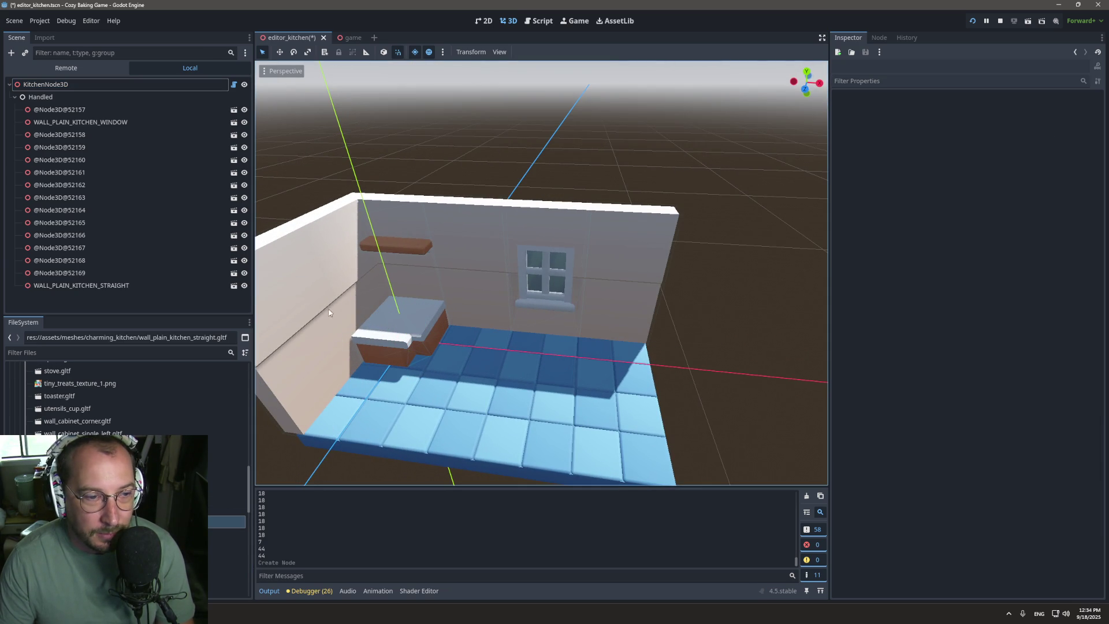
pyautogui.scroll(-3, 127, 398)
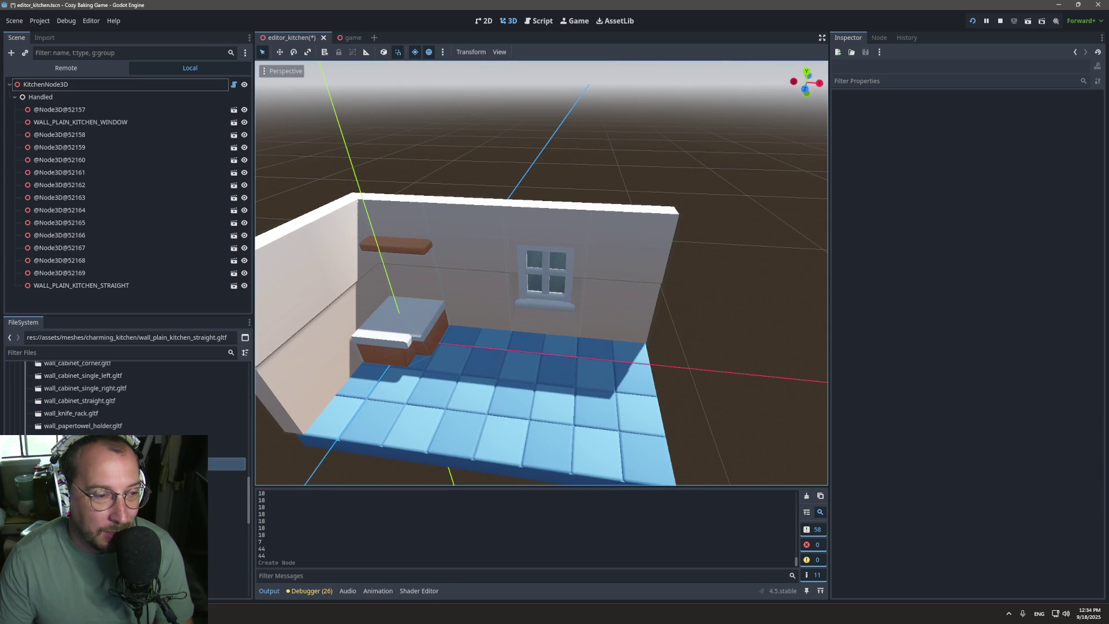
pyautogui.scroll(-2, 127, 398)
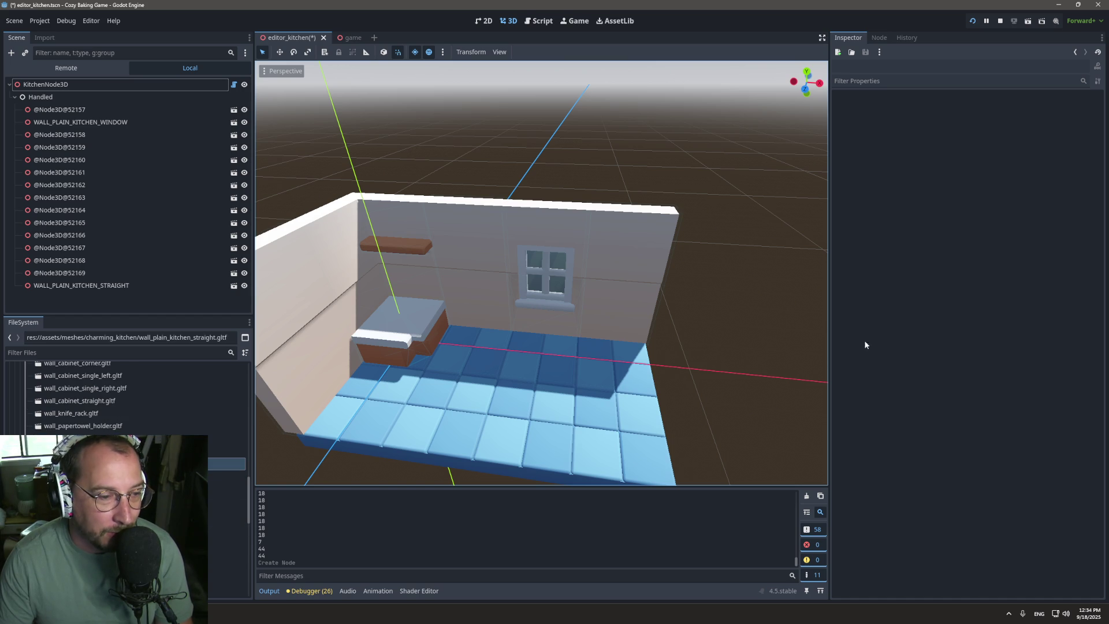
pyautogui.scroll(3, 127, 398)
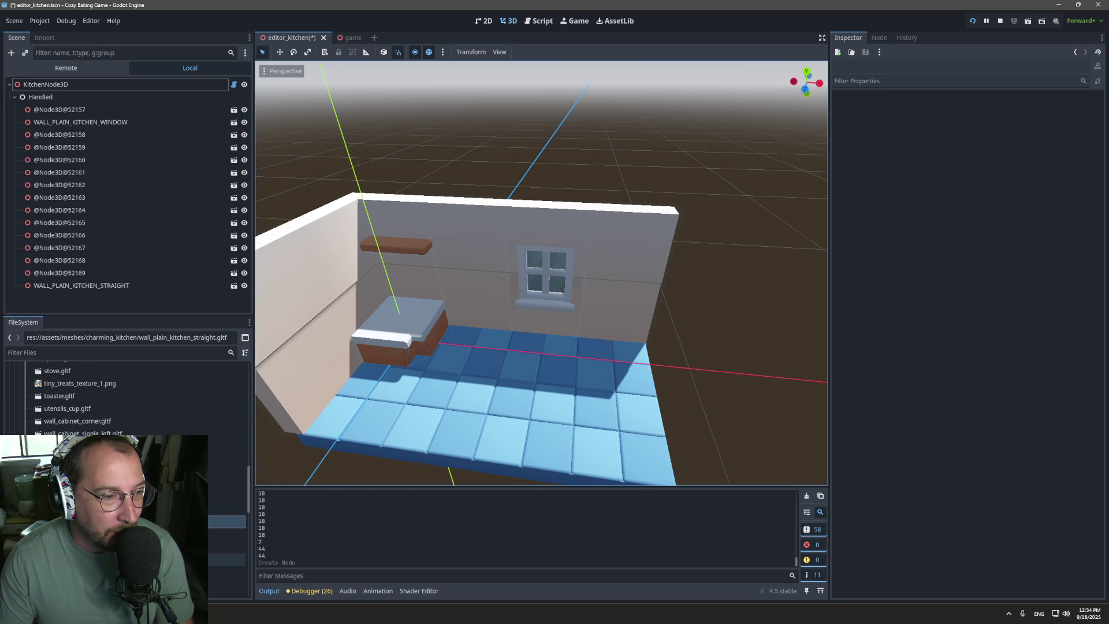
pyautogui.scroll(10, 127, 399)
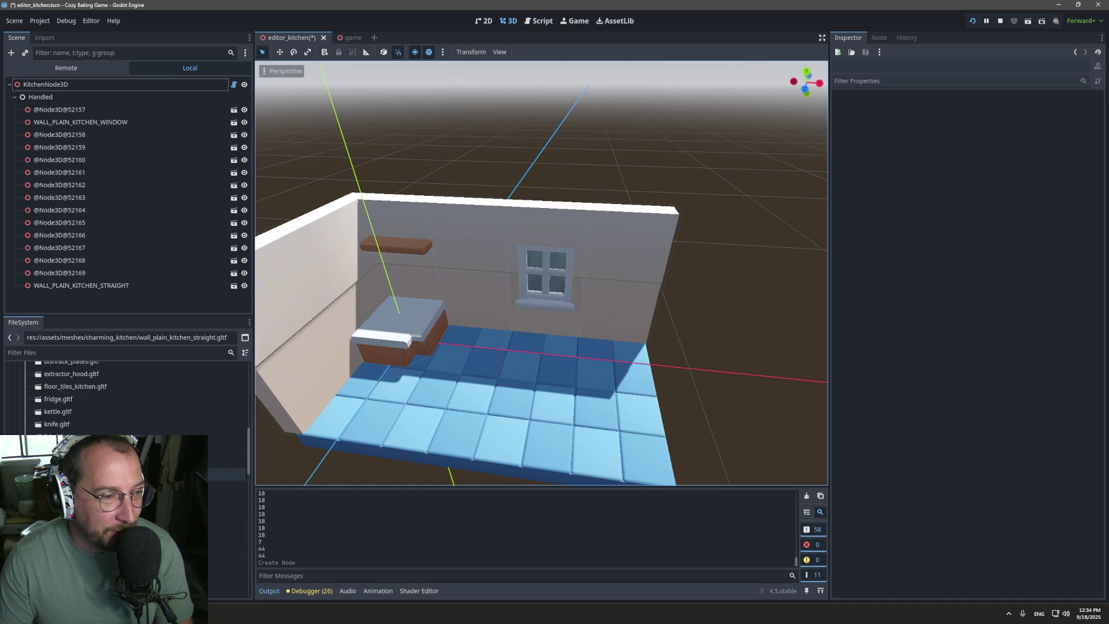
pyautogui.scroll(4, 127, 399)
pyautogui.scroll(-12, 128, 399)
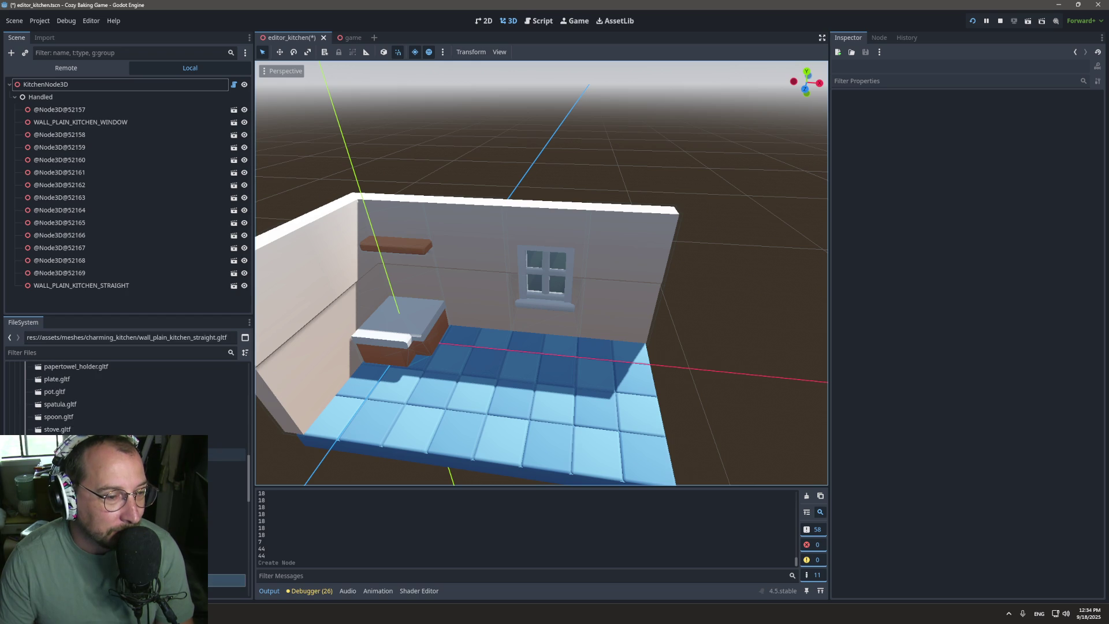
pyautogui.scroll(-2, 127, 398)
pyautogui.scroll(12, 127, 399)
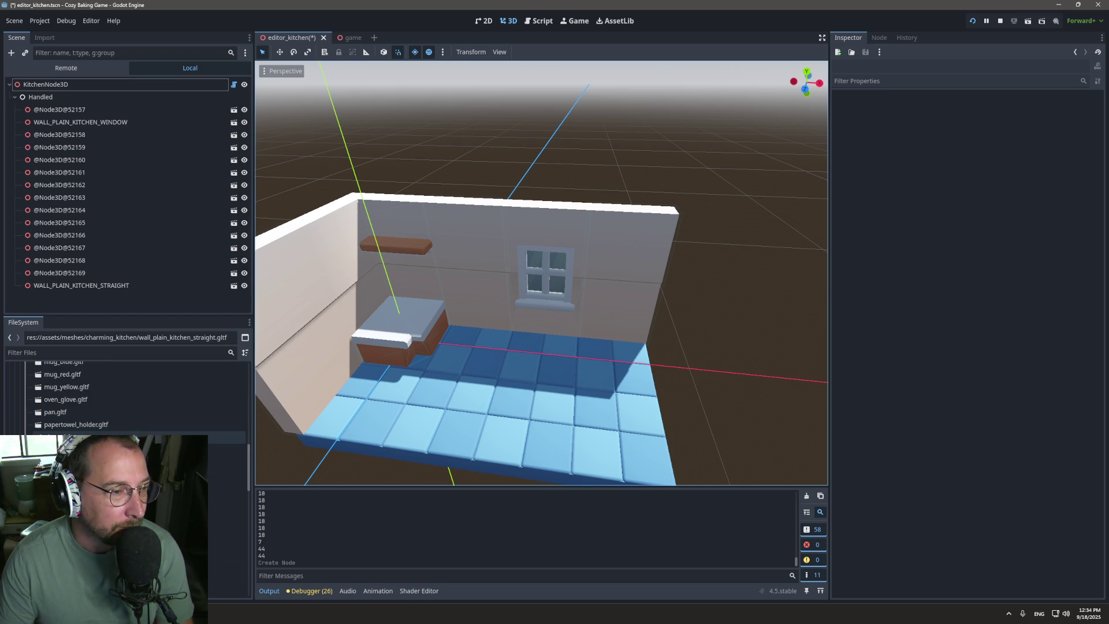
# Step: Place a straight countertop and slide it right along the X axis
pyautogui.moveTo(127, 514); pyautogui.dragTo(467, 354)
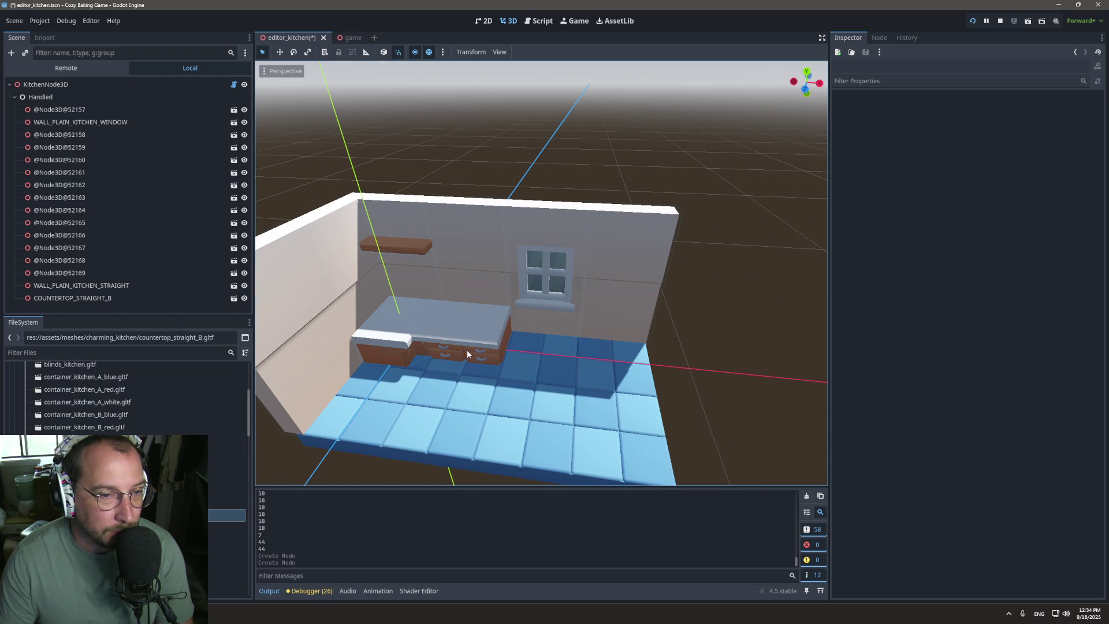
pyautogui.click(486, 335)
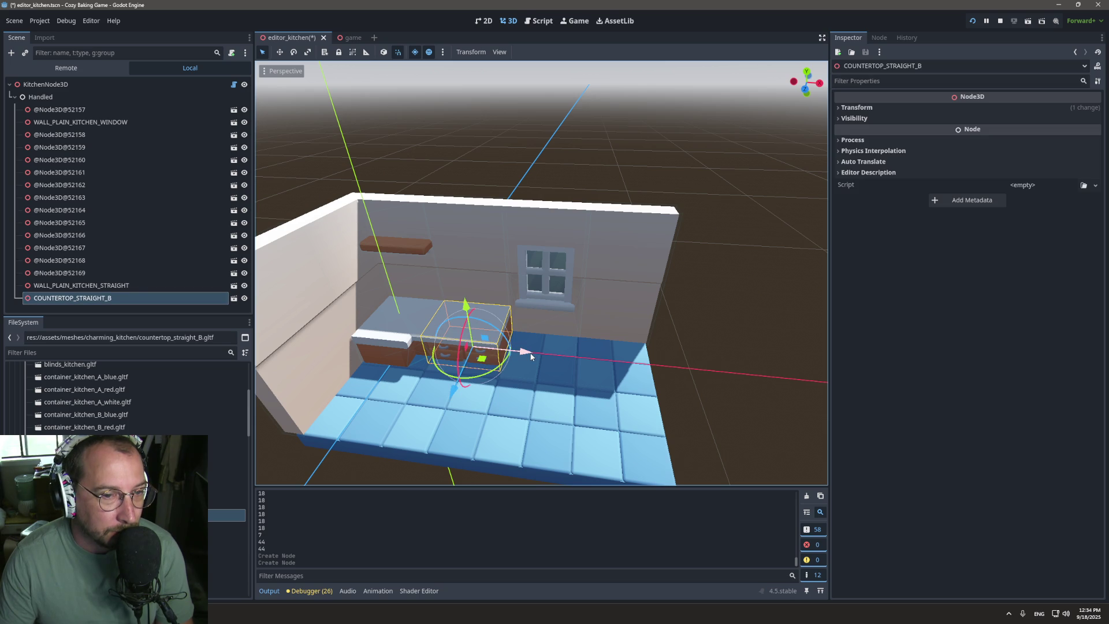
pyautogui.moveTo(529, 357); pyautogui.dragTo(598, 361)
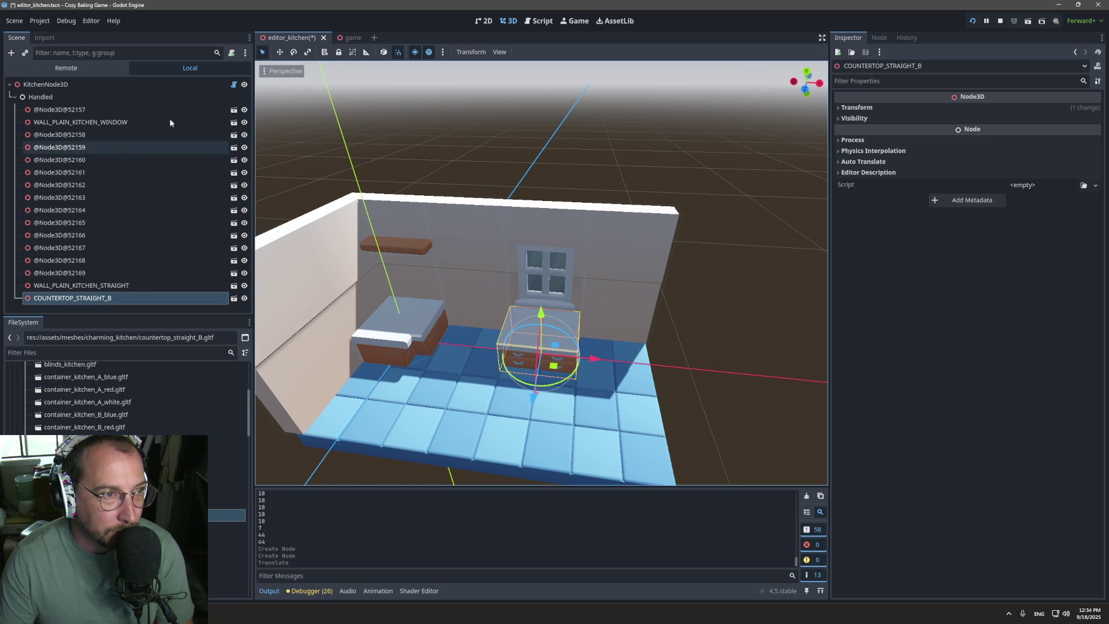
# Step: Add a sink countertop to the kitchen beside the straight countertop
pyautogui.click(105, 87)
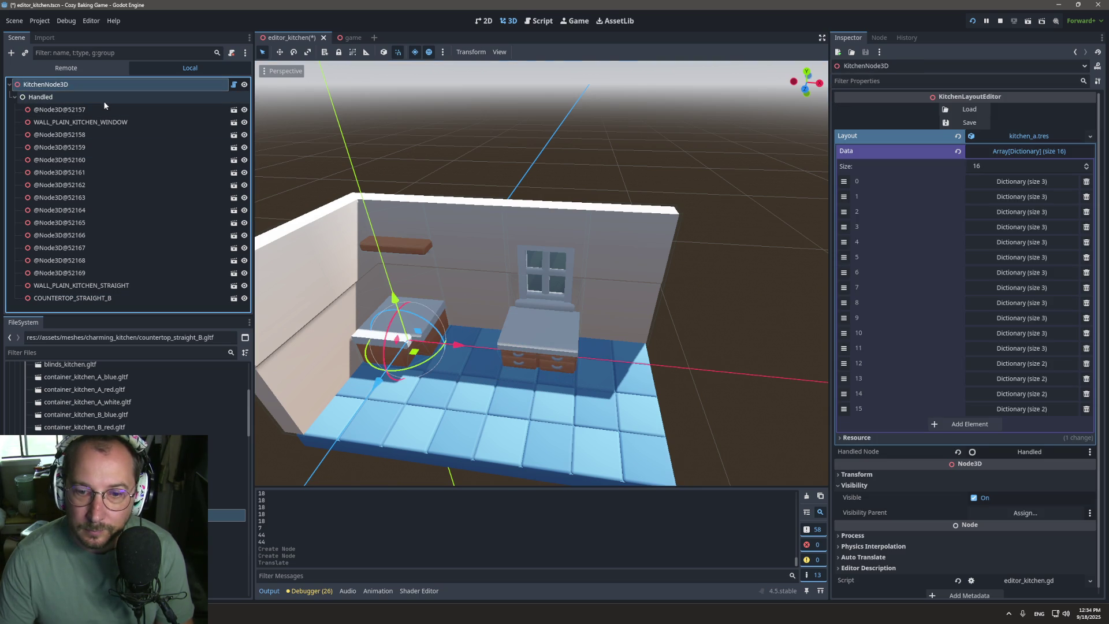
pyautogui.click(105, 103)
pyautogui.moveTo(225, 489)
pyautogui.mouseDown()
pyautogui.moveTo(211, 455)
pyautogui.moveTo(480, 351)
pyautogui.mouseUp()
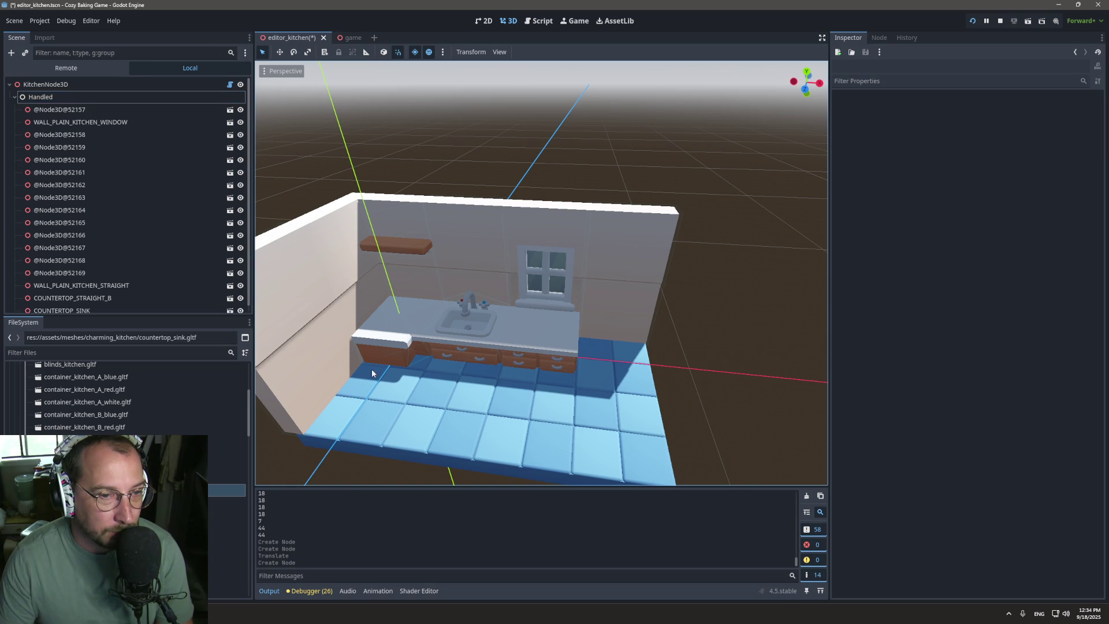
pyautogui.click(63, 85)
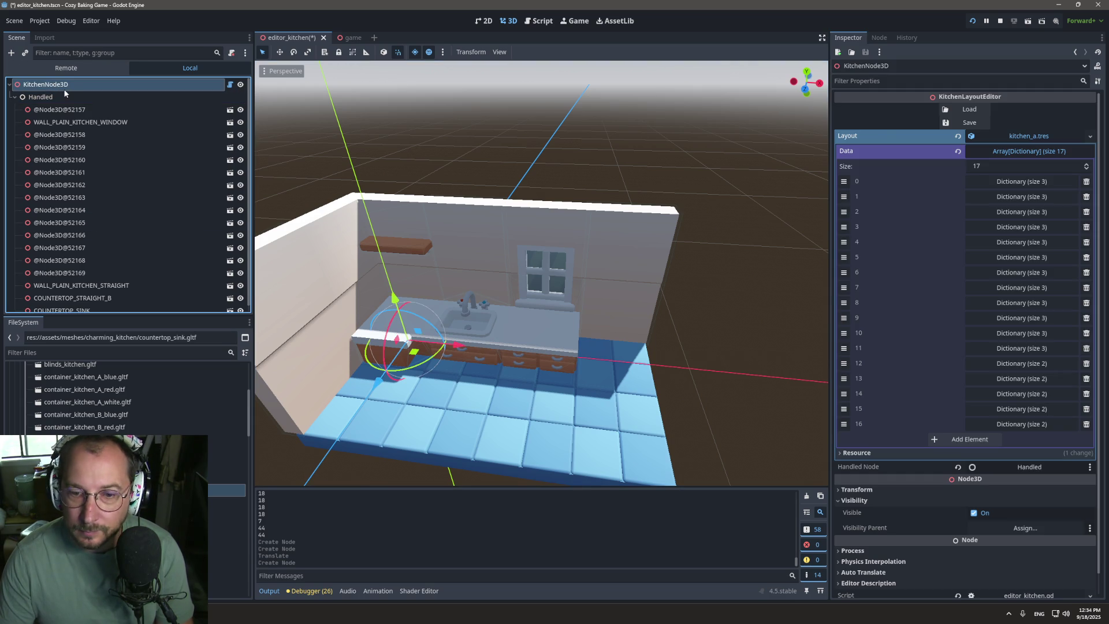
pyautogui.click(64, 88)
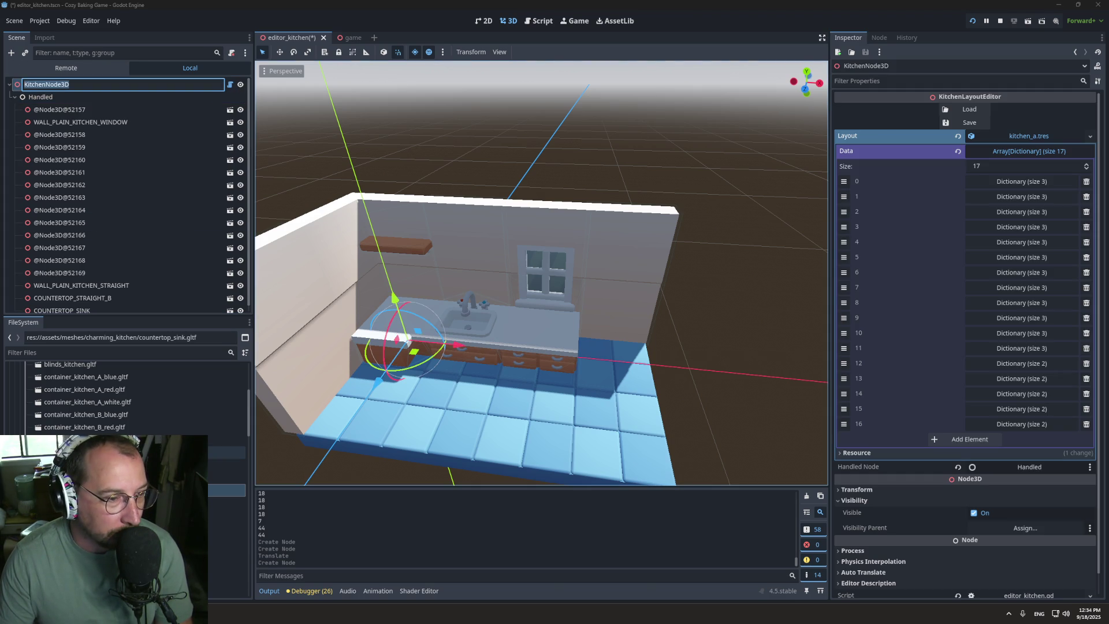
pyautogui.scroll(-2, 116, 405)
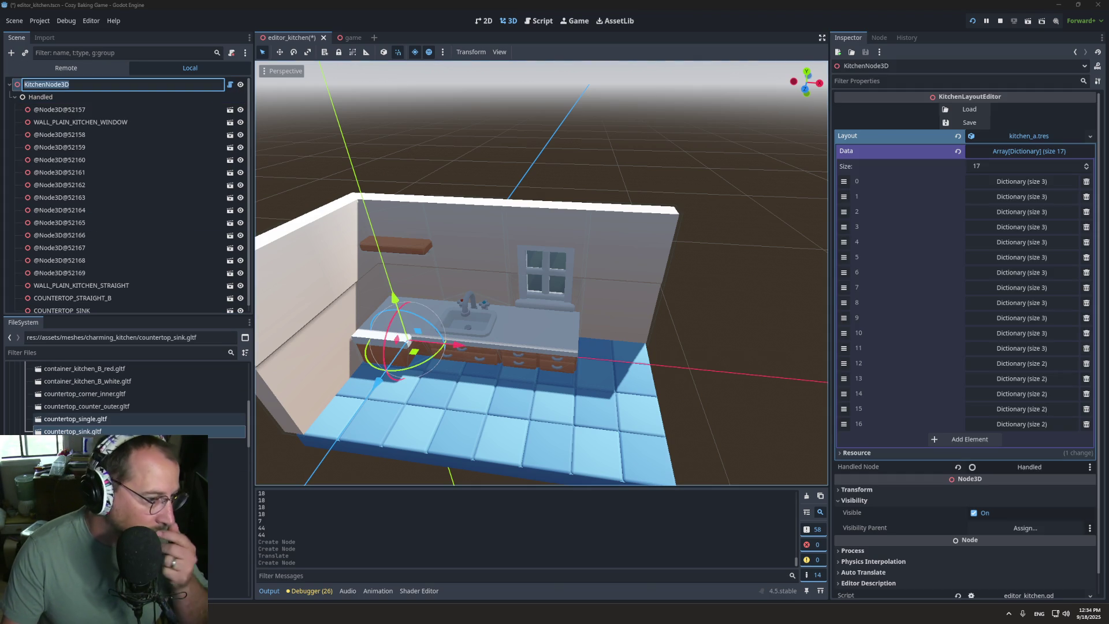
pyautogui.scroll(-3, 116, 419)
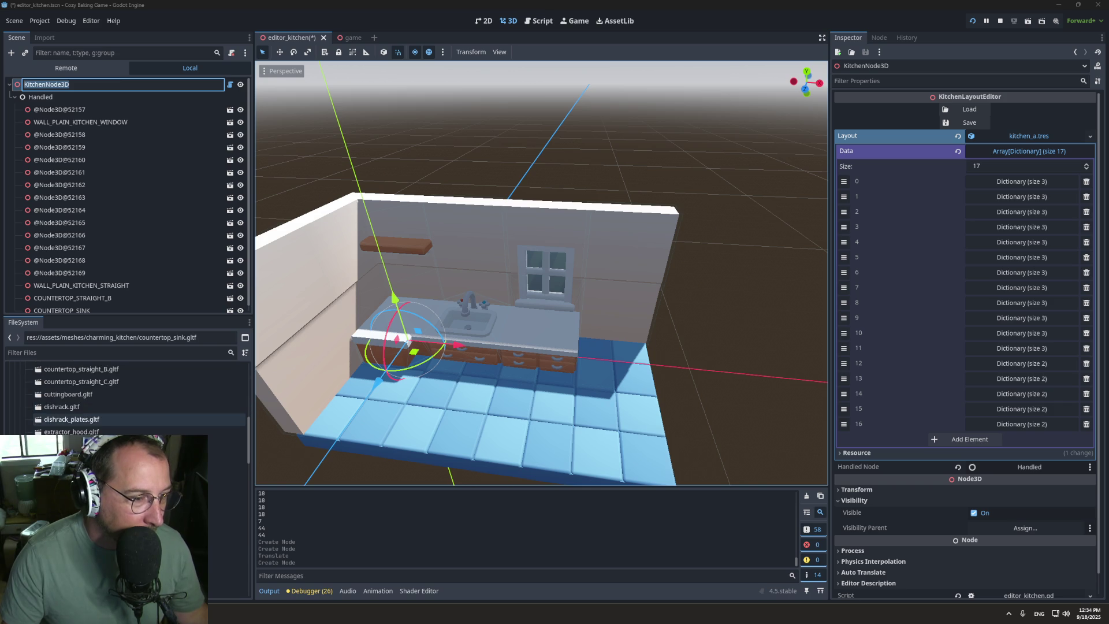
pyautogui.scroll(-2, 116, 399)
pyautogui.scroll(-2, 116, 419)
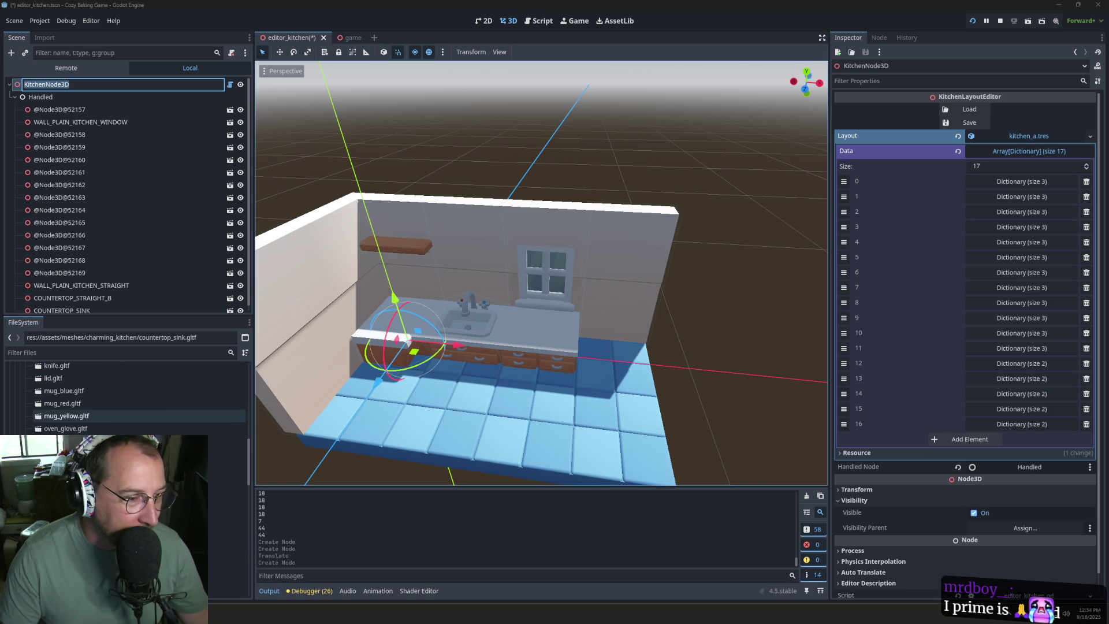
pyautogui.click(329, 431)
# Step: Place a stove at the left end, rotate it, and reload the layout on KitchenNode3D
pyautogui.moveTo(115, 516)
pyautogui.mouseDown()
pyautogui.moveTo(364, 398)
pyautogui.moveTo(370, 412)
pyautogui.mouseUp()
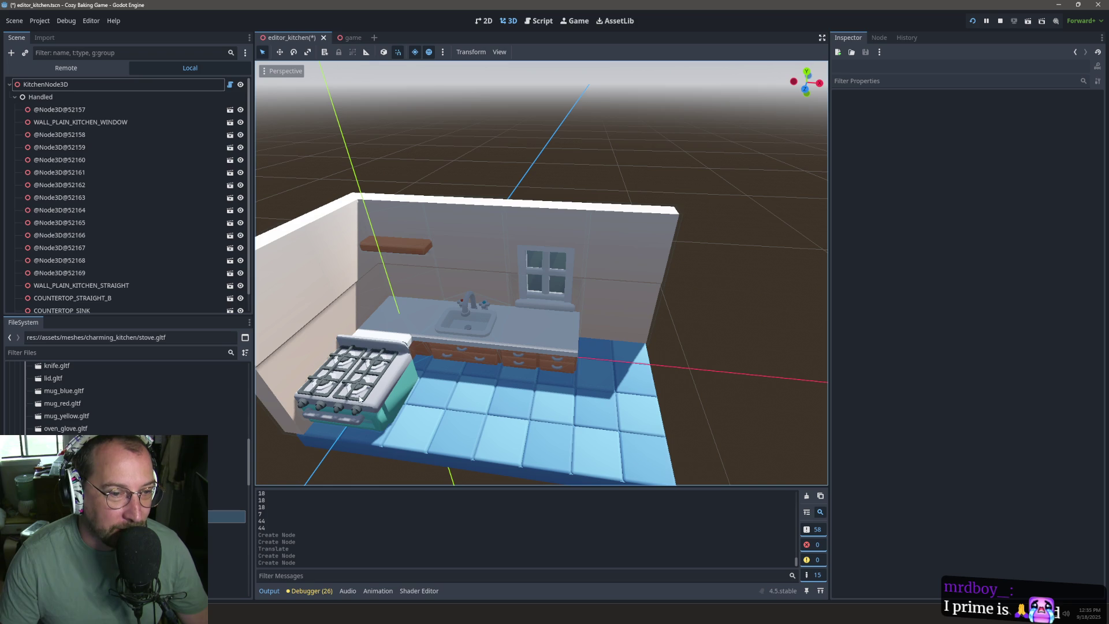
pyautogui.click(129, 84)
pyautogui.click(337, 391)
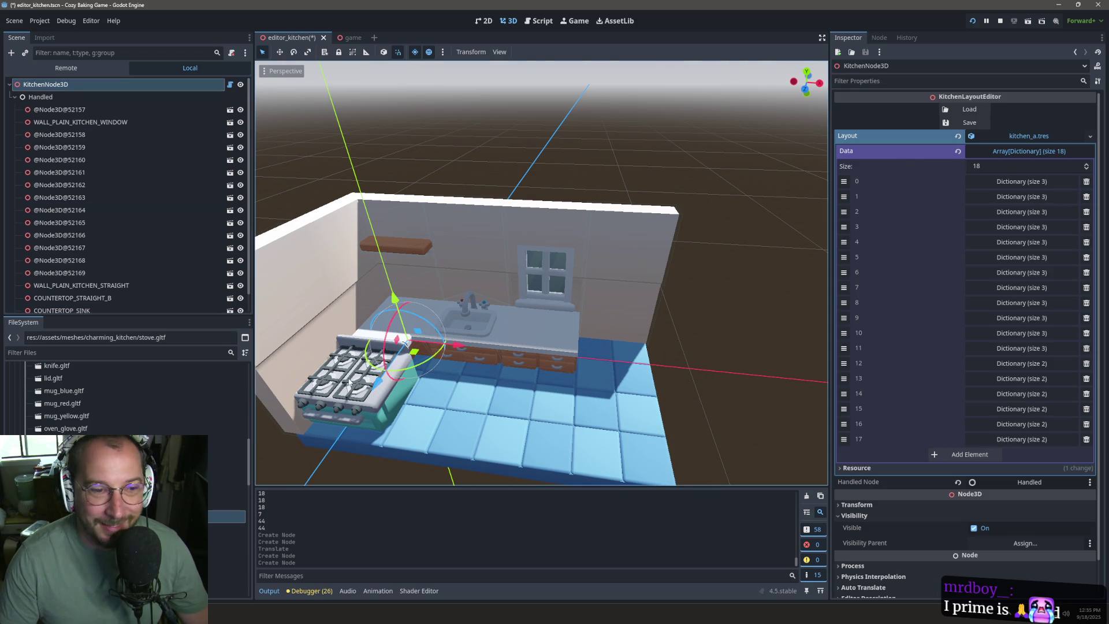
pyautogui.moveTo(377, 428); pyautogui.dragTo(397, 390)
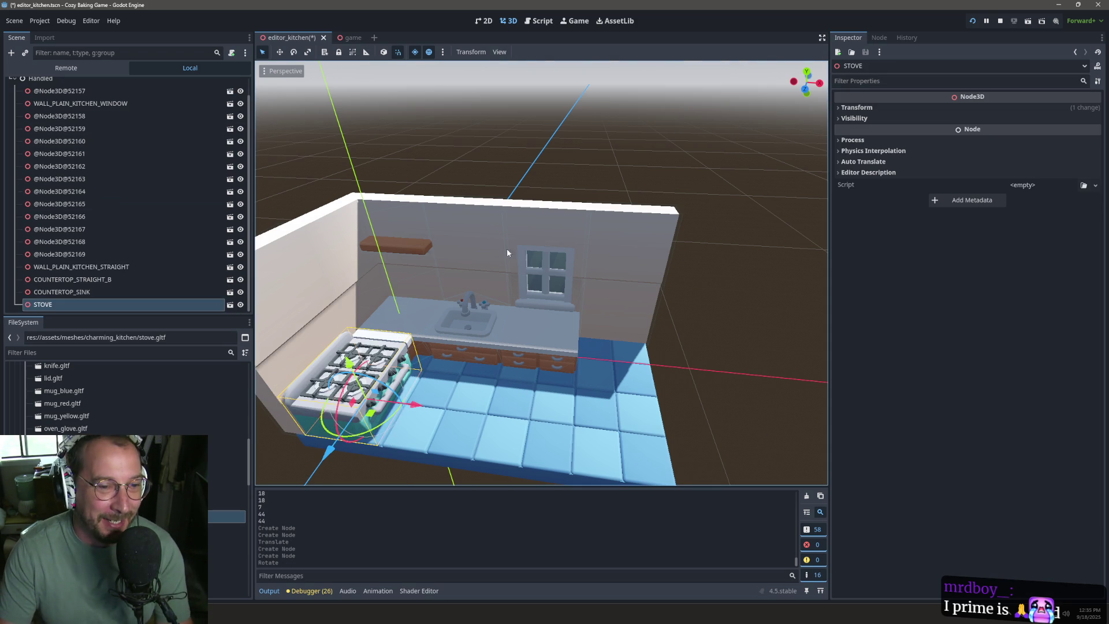
pyautogui.scroll(1, 129, 94)
pyautogui.click(127, 85)
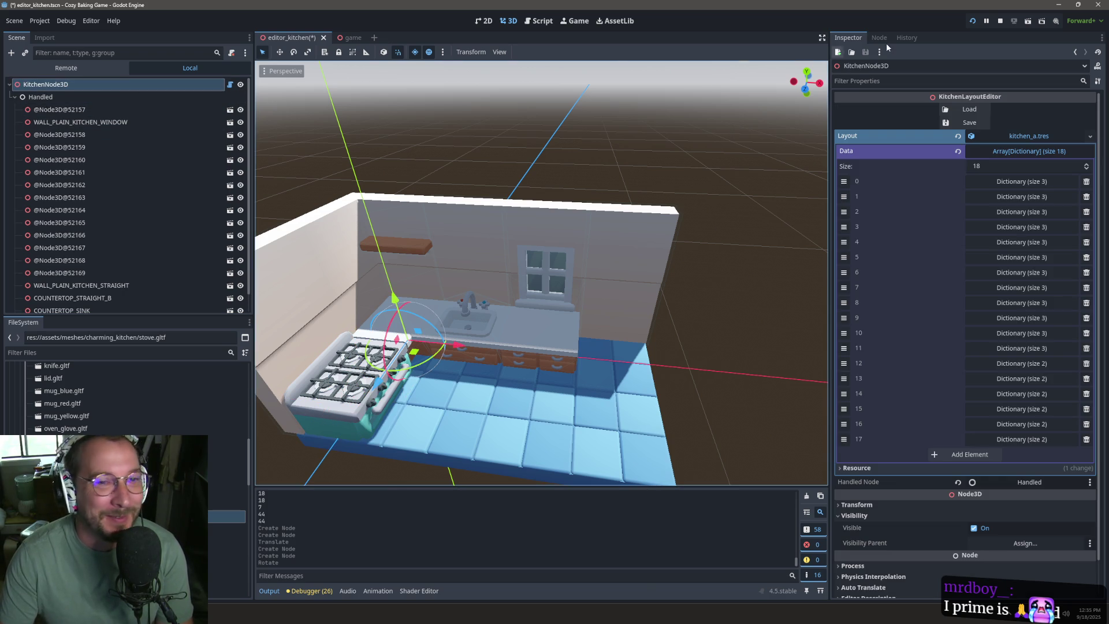
pyautogui.click(966, 115)
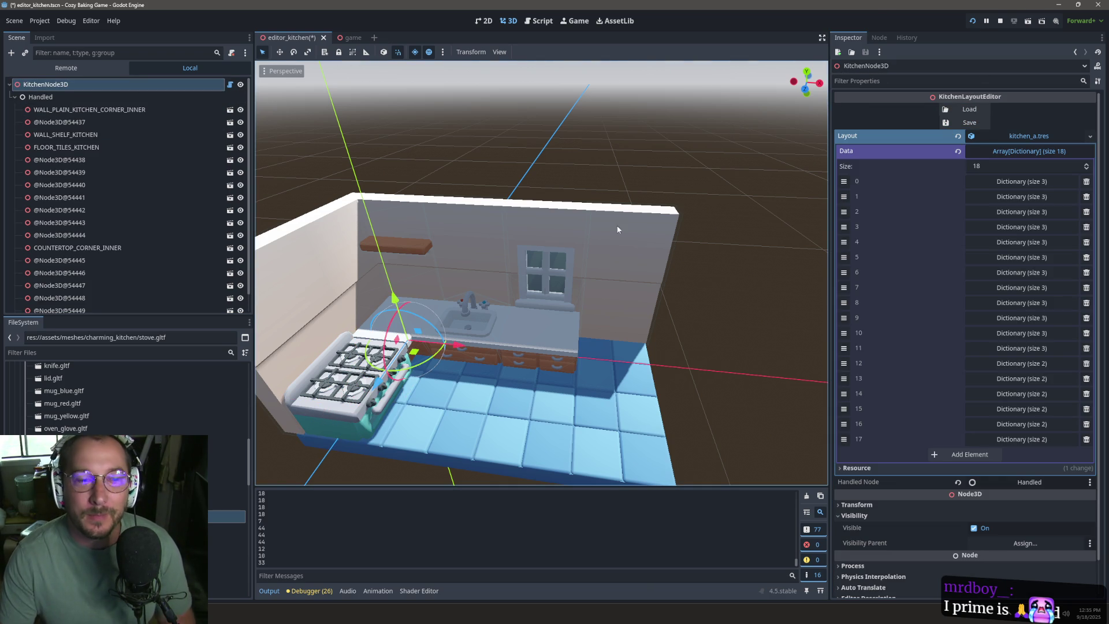
# Step: Drop a floor_tiles_kitchen.gltf block in front of the existing kitchen floor
pyautogui.moveTo(626, 330)
pyautogui.mouseDown()
pyautogui.moveTo(663, 261)
pyautogui.moveTo(600, 339)
pyautogui.moveTo(623, 324)
pyautogui.moveTo(613, 346)
pyautogui.moveTo(621, 341)
pyautogui.mouseUp()
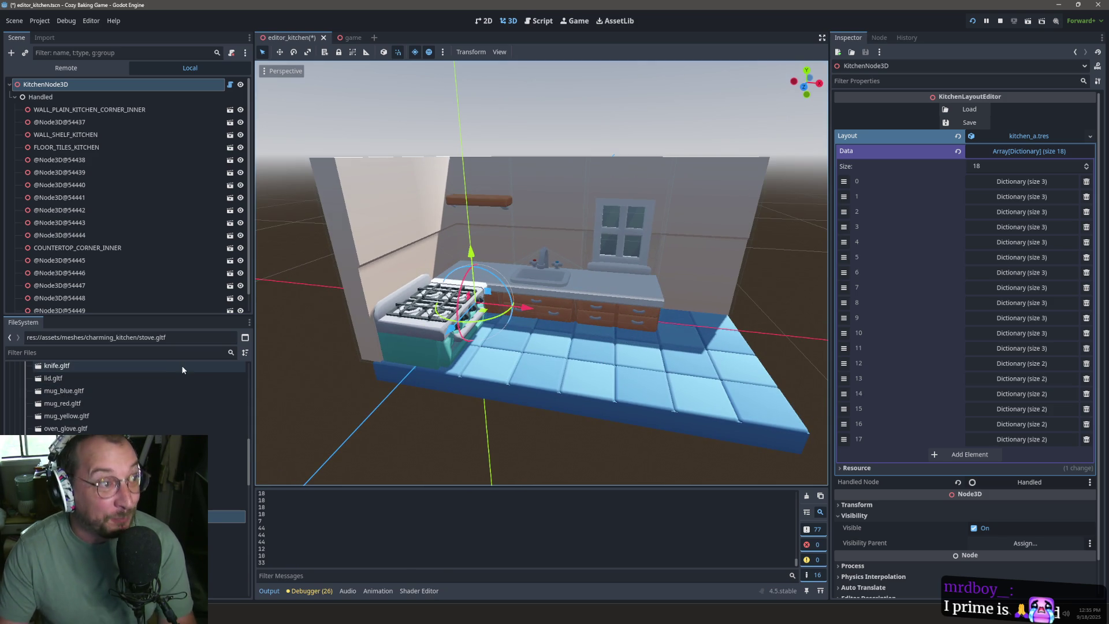
pyautogui.scroll(3, 57, 414)
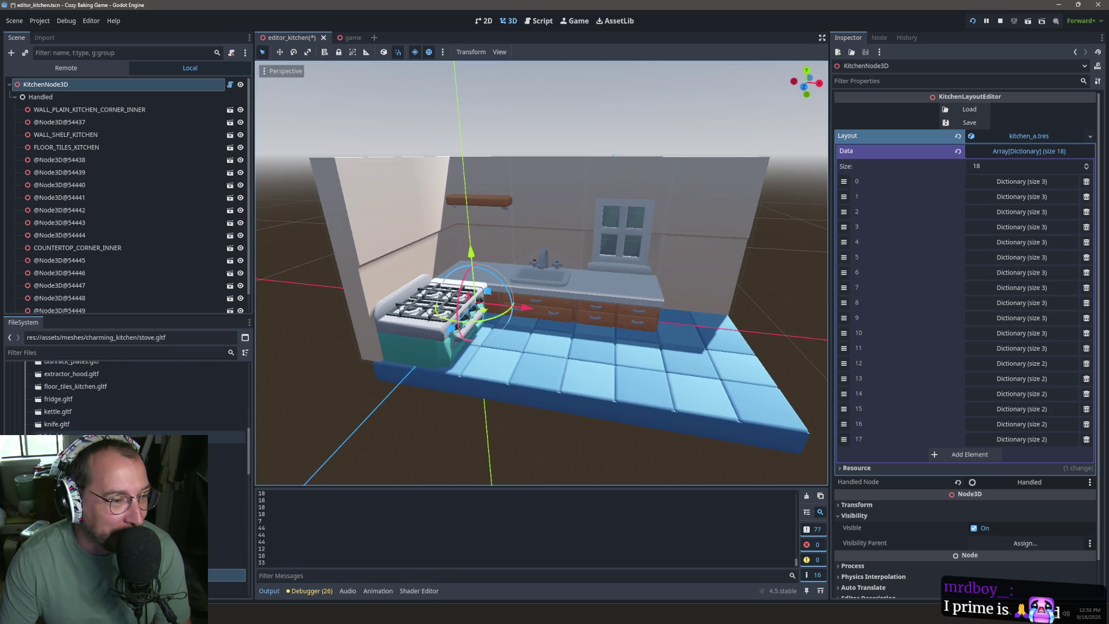
pyautogui.scroll(3, 136, 424)
pyautogui.scroll(3, 136, 424)
pyautogui.scroll(5, 136, 404)
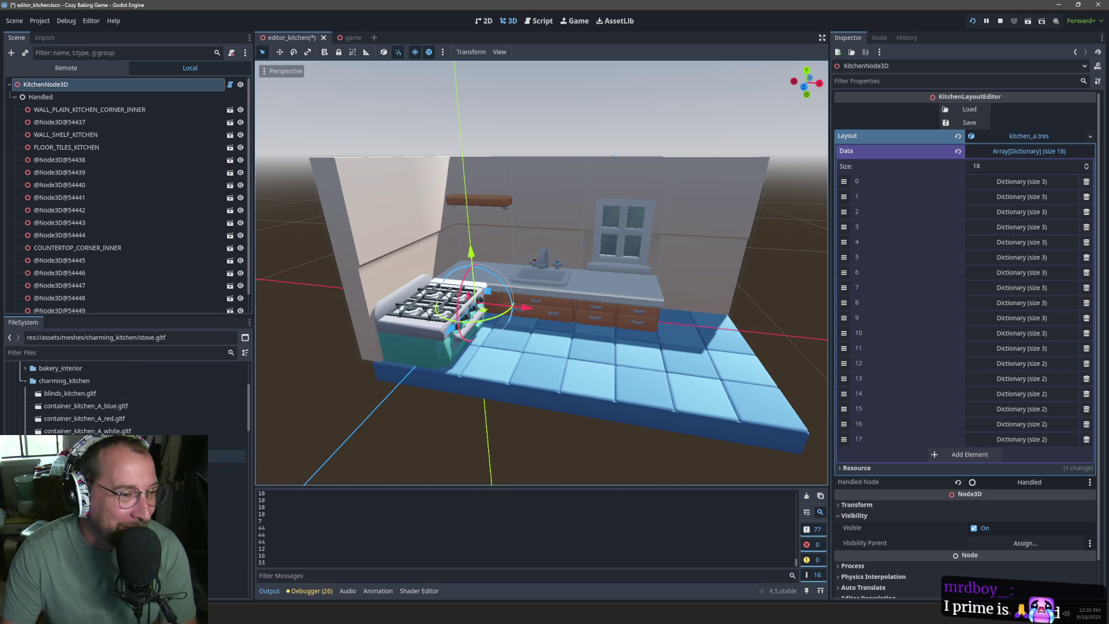
pyautogui.scroll(-3, 136, 428)
pyautogui.scroll(-3, 135, 434)
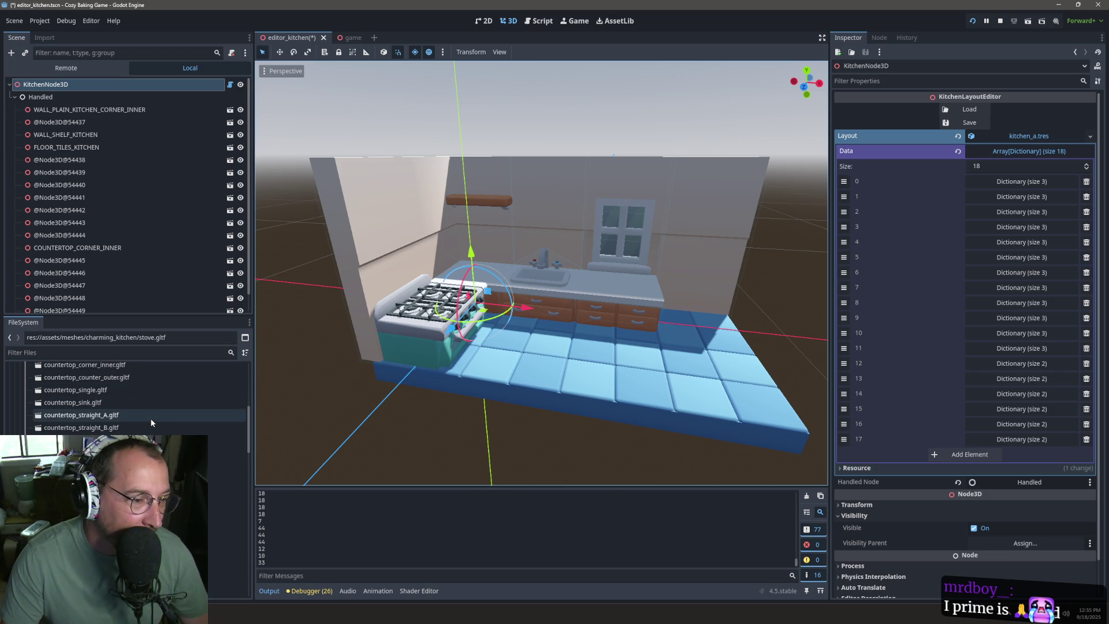
pyautogui.scroll(-2, 136, 457)
pyautogui.scroll(-1, 135, 456)
pyautogui.scroll(-3, 106, 428)
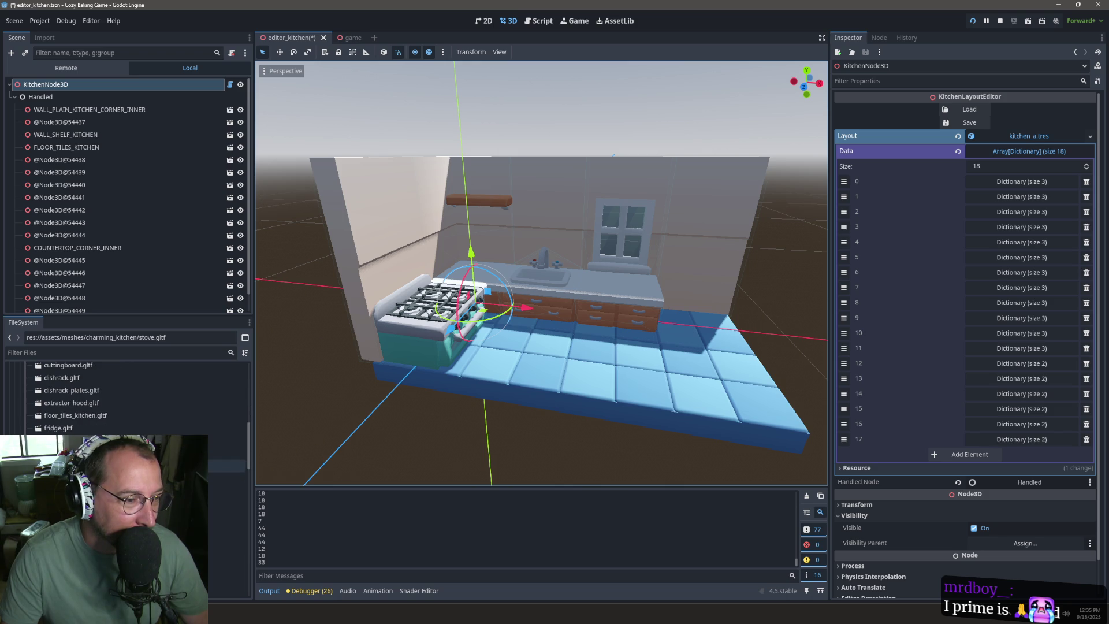
pyautogui.scroll(-4, 106, 428)
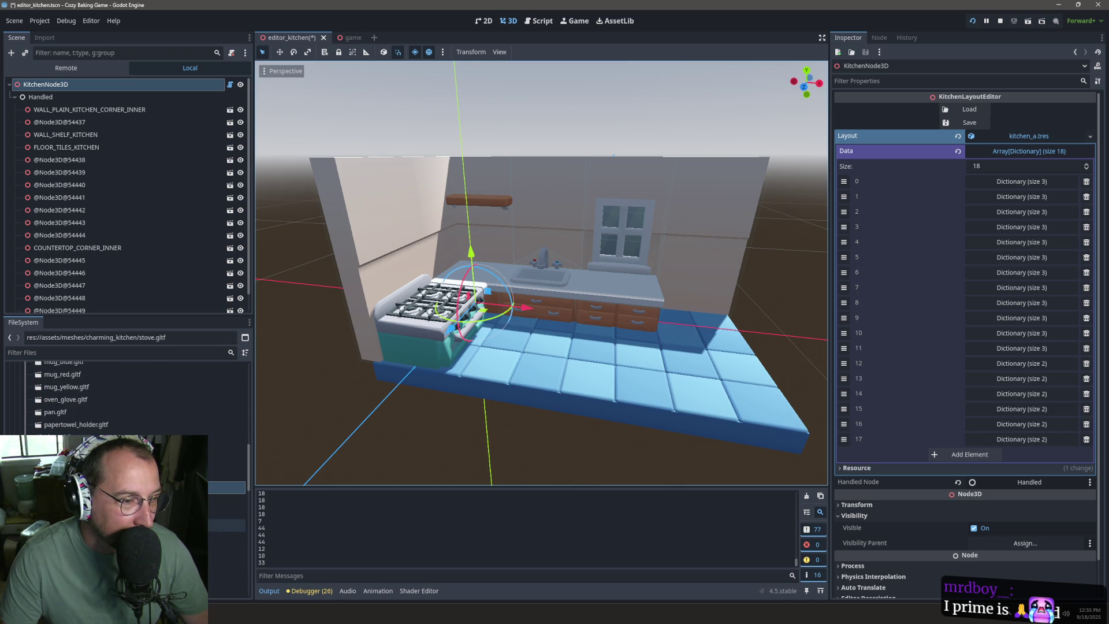
pyautogui.scroll(8, 106, 399)
pyautogui.scroll(5, 116, 472)
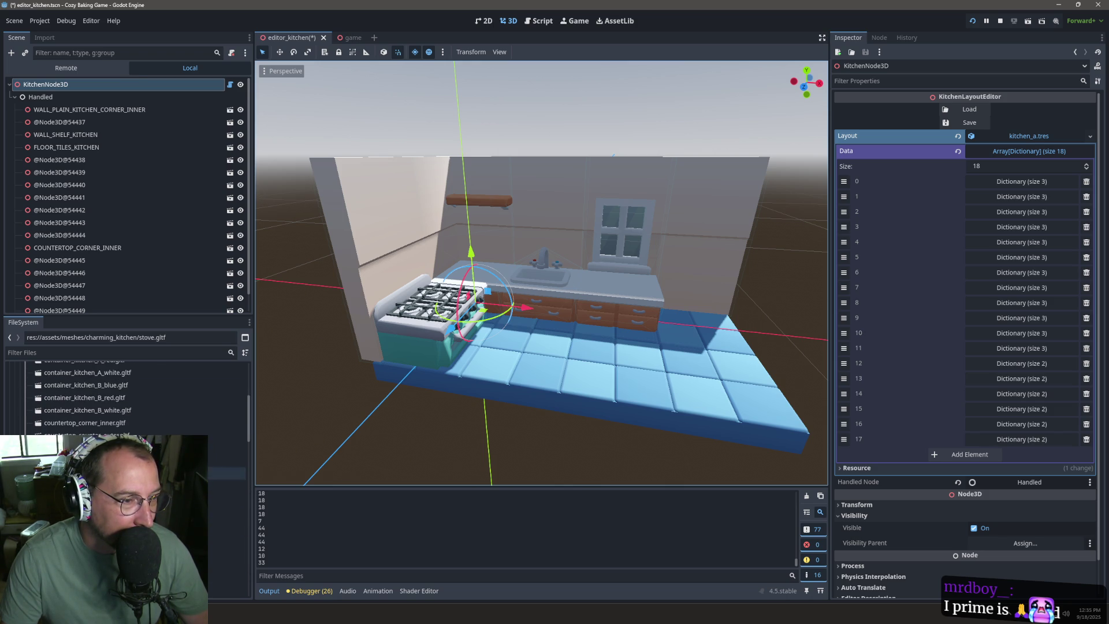
pyautogui.scroll(-3, 115, 399)
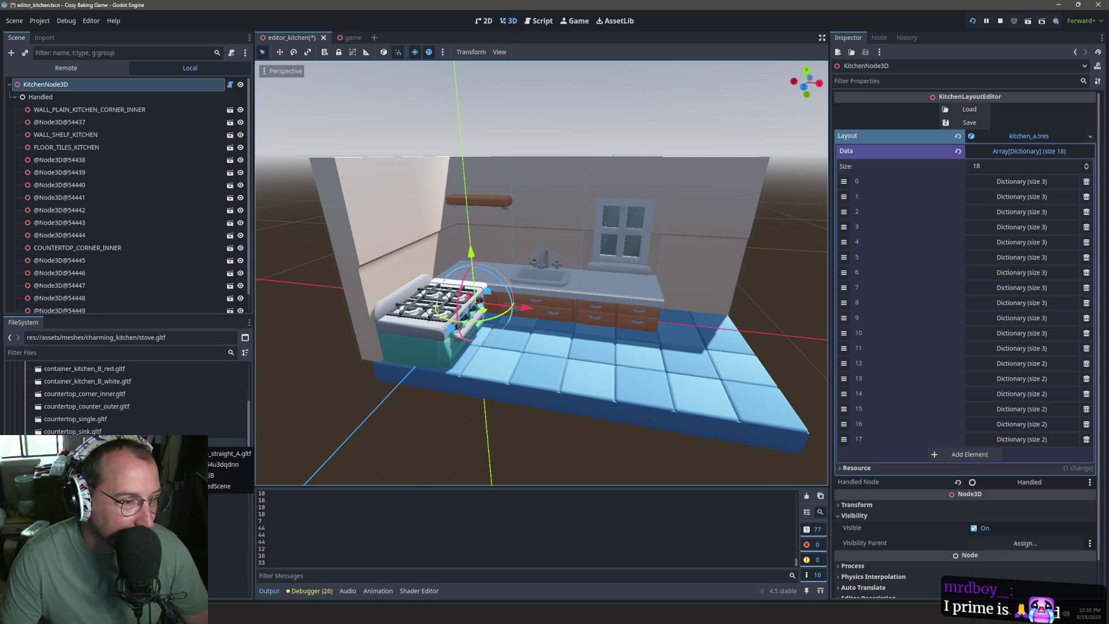
pyautogui.scroll(-2, 116, 399)
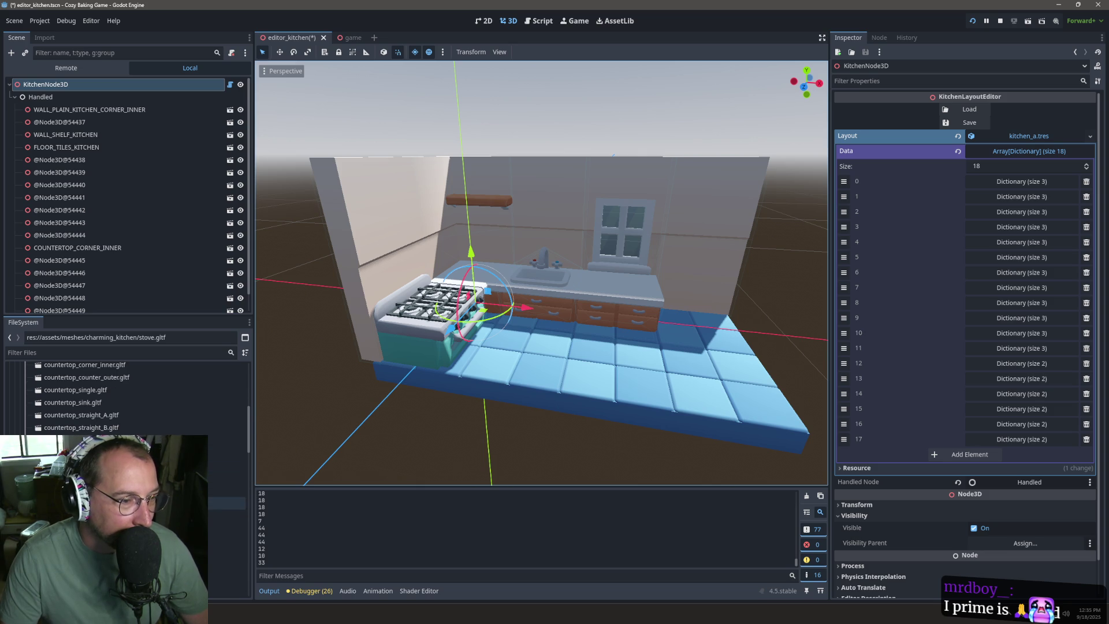
pyautogui.moveTo(225, 502)
pyautogui.mouseDown()
pyautogui.moveTo(405, 416)
pyautogui.moveTo(358, 404)
pyautogui.moveTo(449, 442)
pyautogui.mouseUp()
pyautogui.scroll(-5, 396, 470)
# Step: Add floor_tiles_kitchen pieces at the front right, briefly launching Visual Studio Code in between
pyautogui.moveTo(228, 503)
pyautogui.mouseDown()
pyautogui.moveTo(375, 428)
pyautogui.moveTo(597, 381)
pyautogui.moveTo(569, 365)
pyautogui.mouseUp()
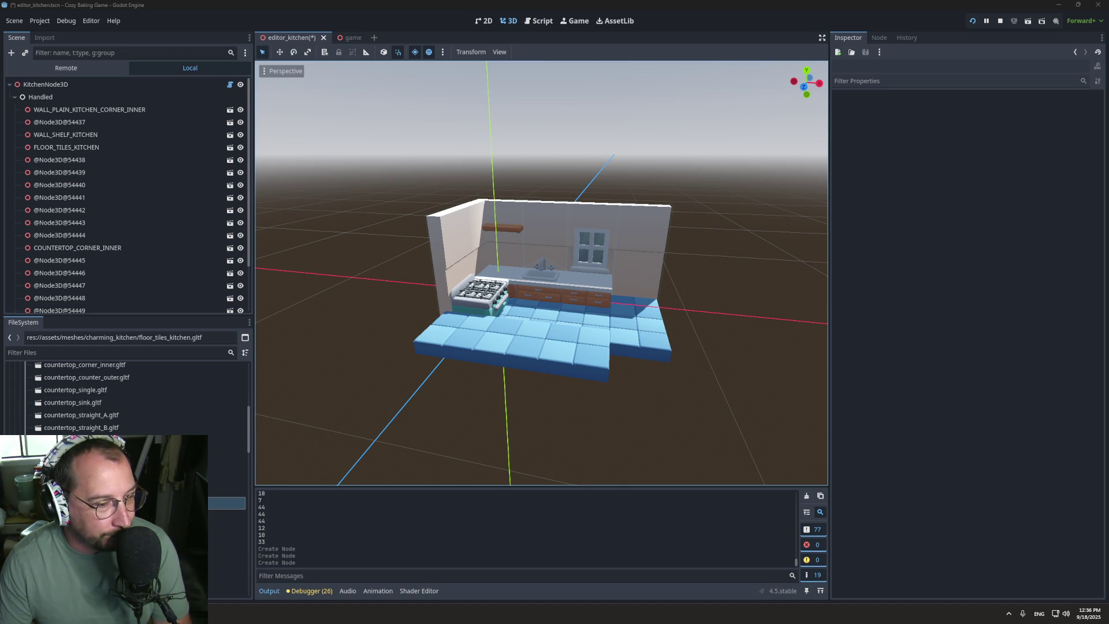
pyautogui.press('super')
pyautogui.write('vs')
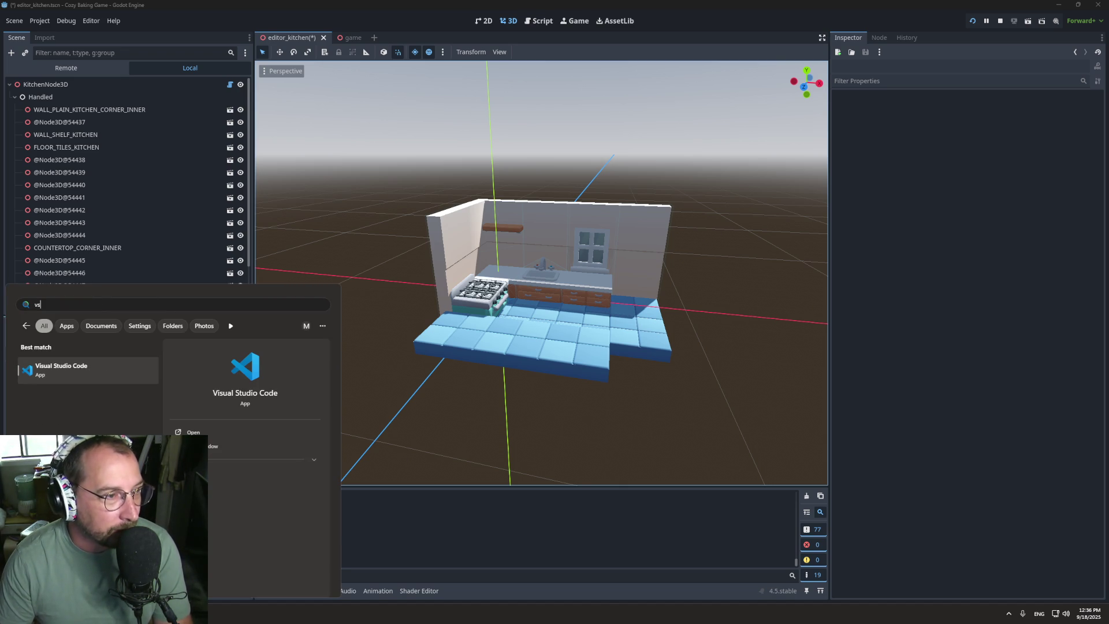
pyautogui.press('Return')
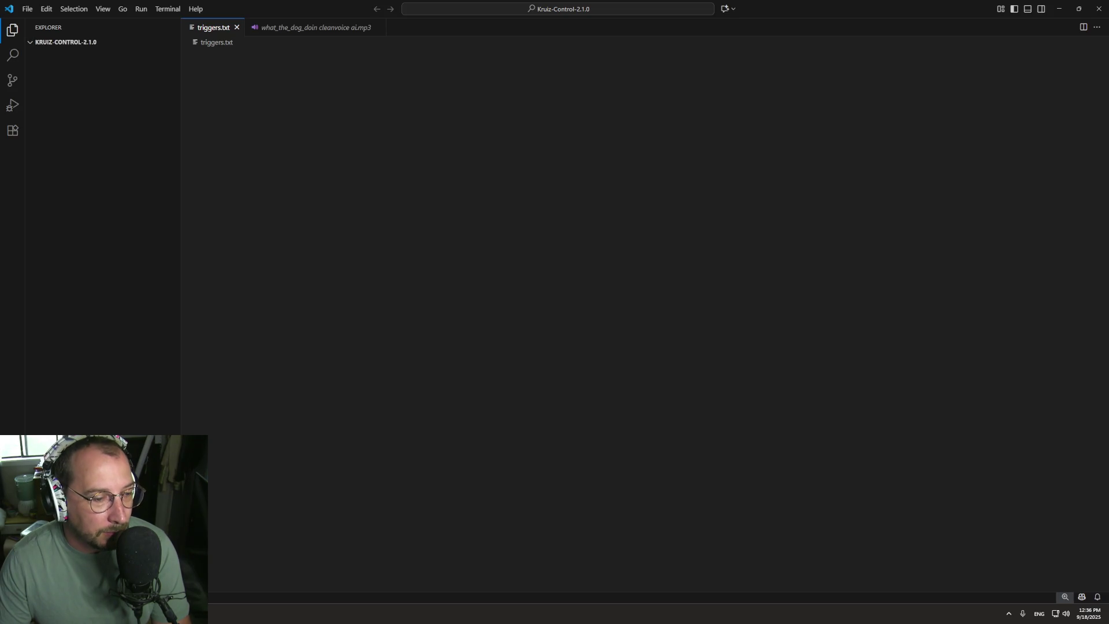
pyautogui.hotkey('alt', 'Tab')
pyautogui.moveTo(549, 404); pyautogui.dragTo(566, 366)
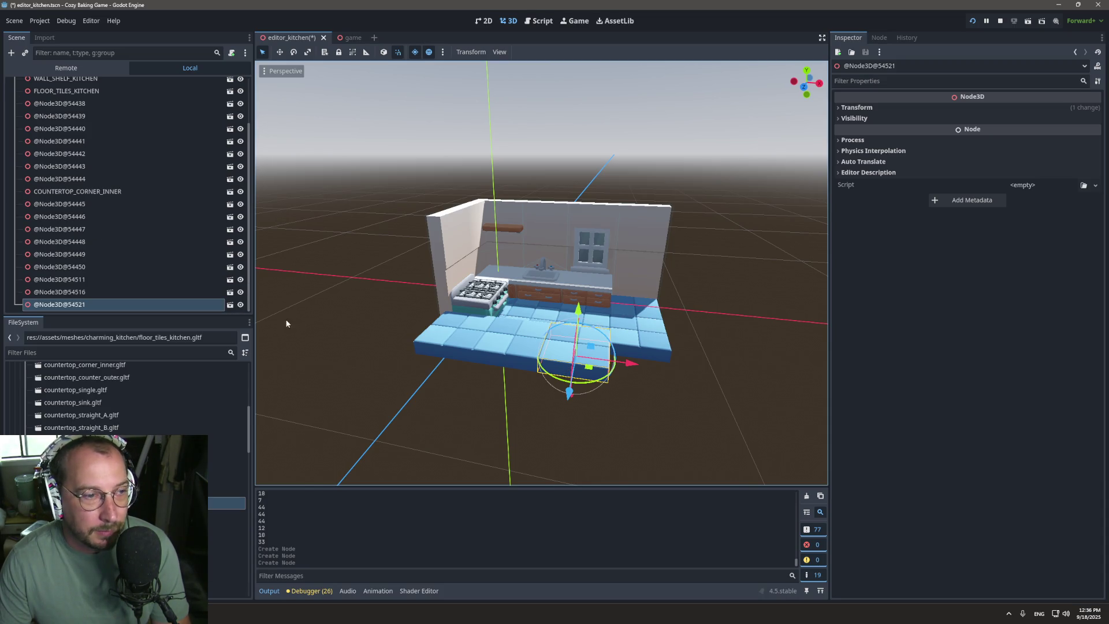
# Step: Add a floor tile, set four selected tiles to Position Y -0.5, and reload the layout
pyautogui.moveTo(87, 491); pyautogui.dragTo(633, 386)
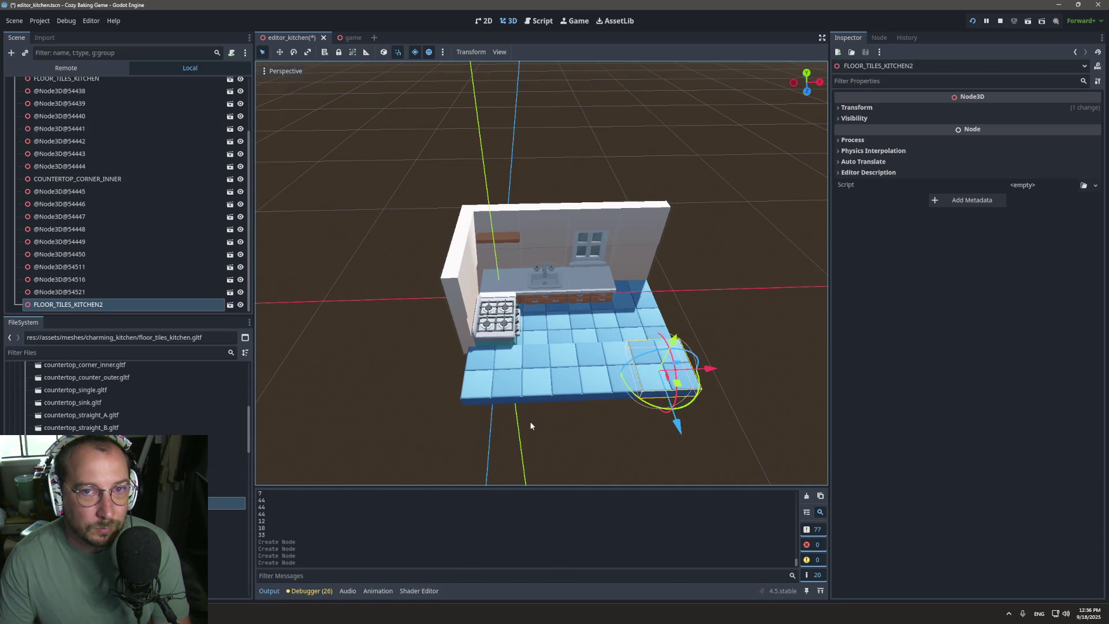
pyautogui.keyDown('shift'); pyautogui.click(487, 358); pyautogui.keyUp('shift')
pyautogui.keyDown('shift'); pyautogui.click(563, 363); pyautogui.keyUp('shift')
pyautogui.keyDown('shift'); pyautogui.click(607, 370); pyautogui.keyUp('shift')
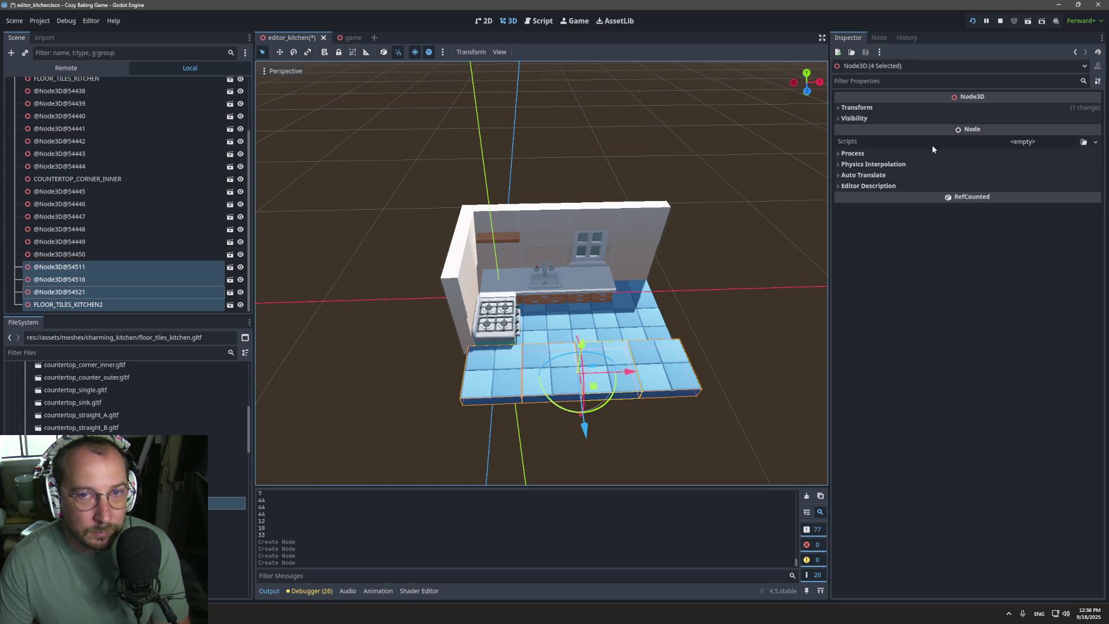
pyautogui.click(882, 107)
pyautogui.click(973, 132)
pyautogui.write('-0.5')
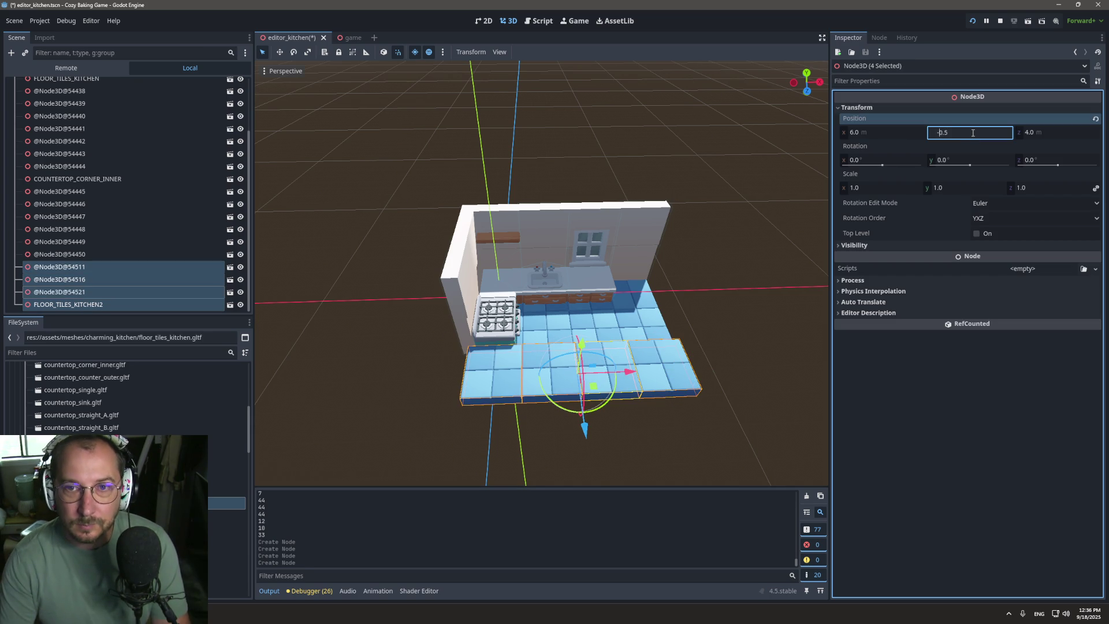
pyautogui.press('Return')
pyautogui.scroll(3, 59, 122)
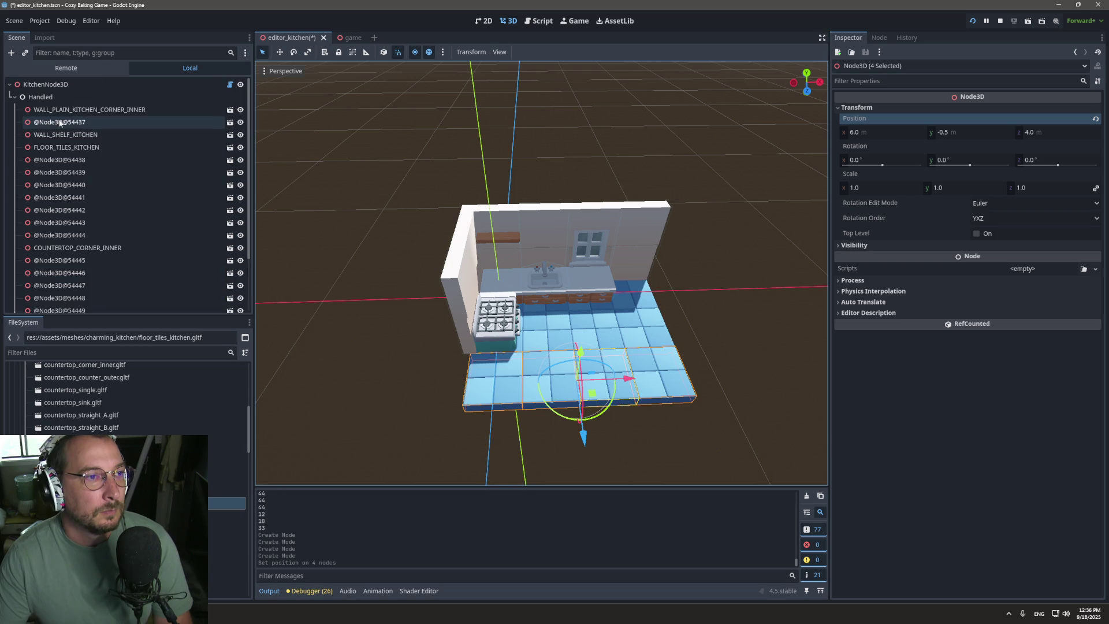
pyautogui.click(47, 85)
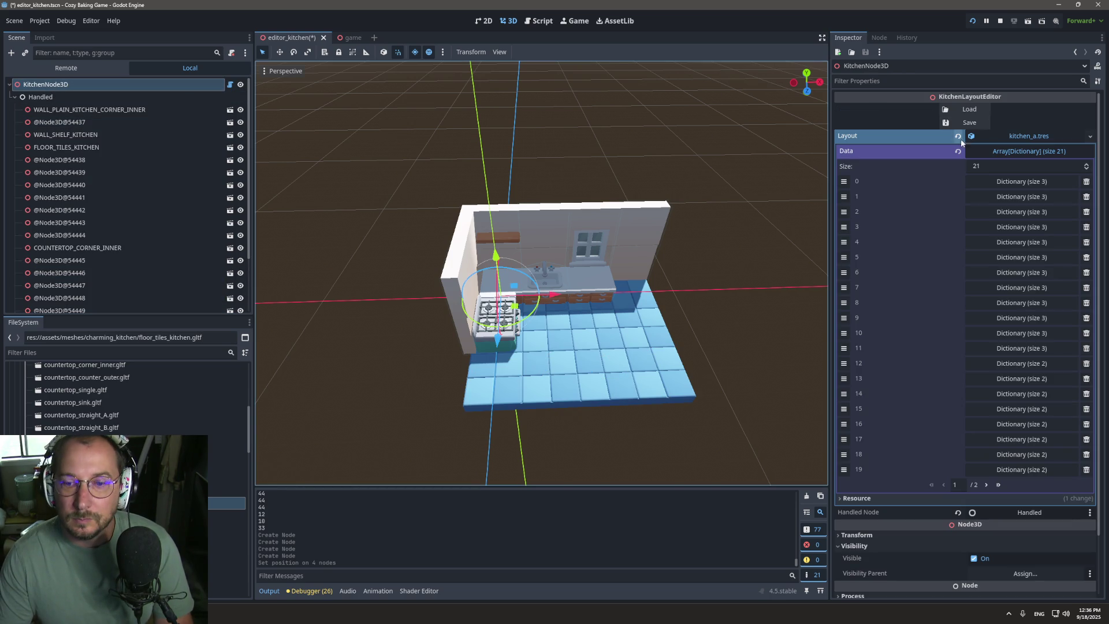
pyautogui.click(970, 110)
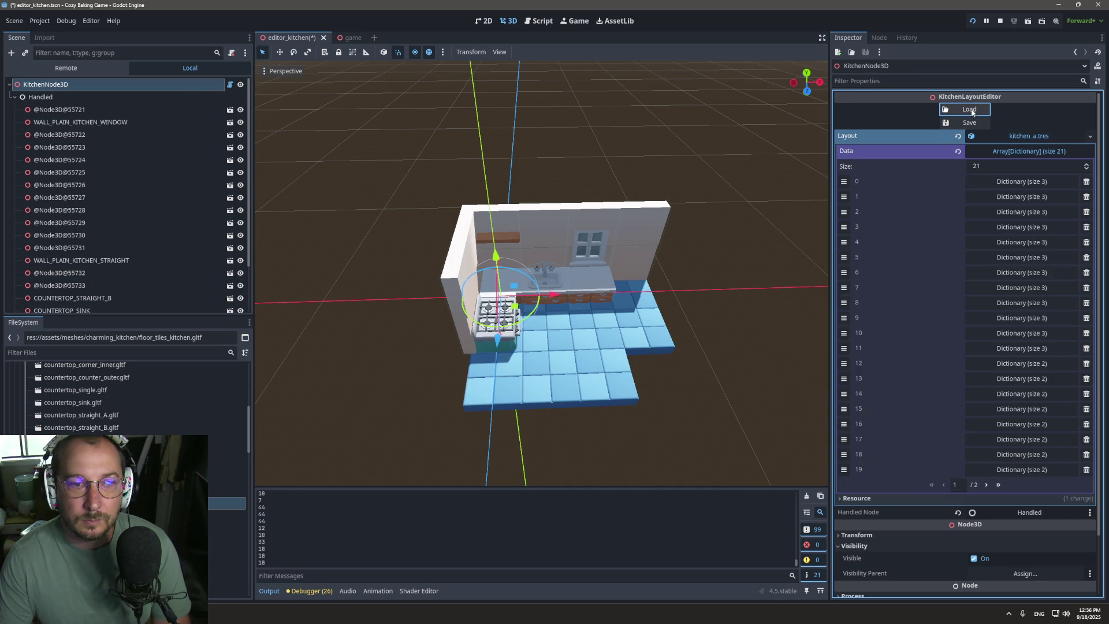
# Step: Add one more floor tile, lower its Position Y, and reload to confirm 22 entries persist
pyautogui.moveTo(225, 502)
pyautogui.mouseDown()
pyautogui.moveTo(515, 438)
pyautogui.moveTo(683, 364)
pyautogui.moveTo(669, 375)
pyautogui.moveTo(666, 358)
pyautogui.mouseUp()
pyautogui.click(902, 111)
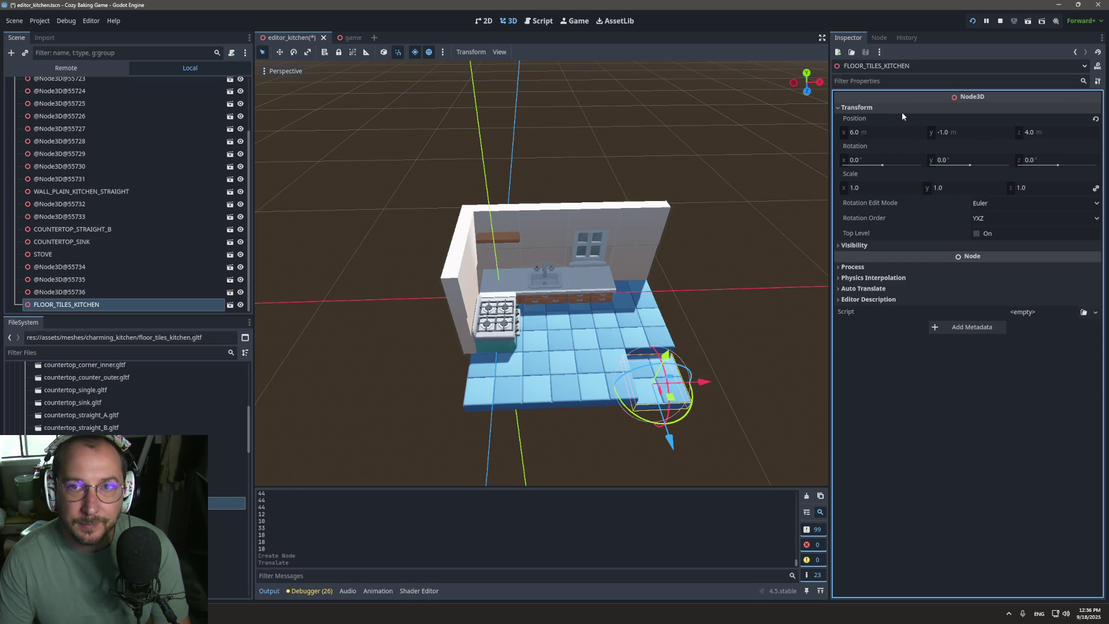
pyautogui.click(973, 134)
pyautogui.write('-9.5')
pyautogui.press('Return')
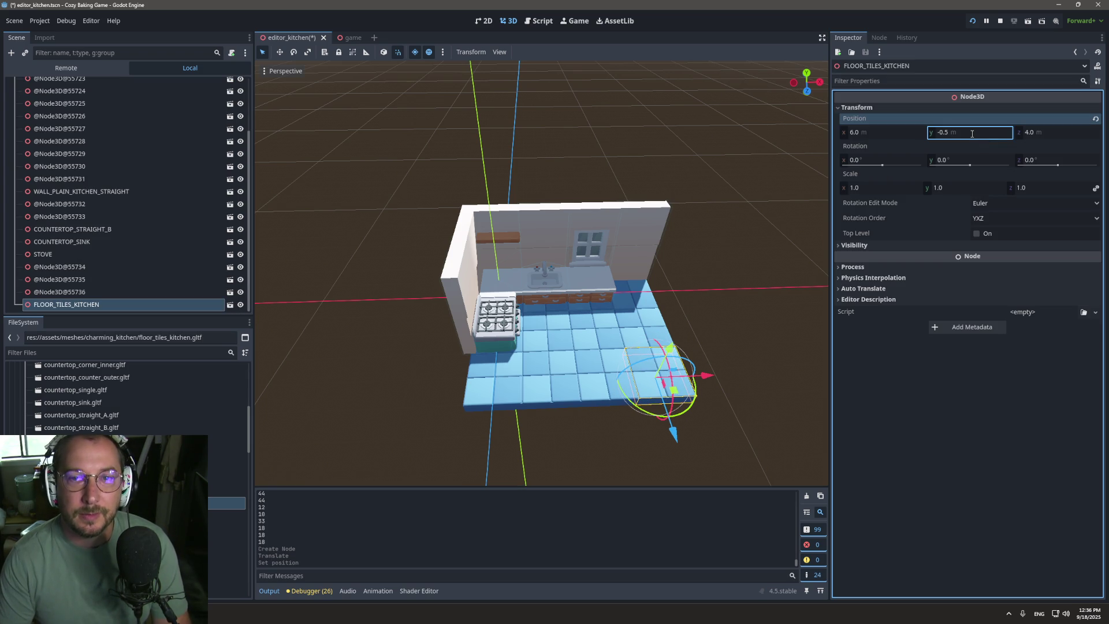
pyautogui.scroll(3, 178, 130)
pyautogui.click(127, 84)
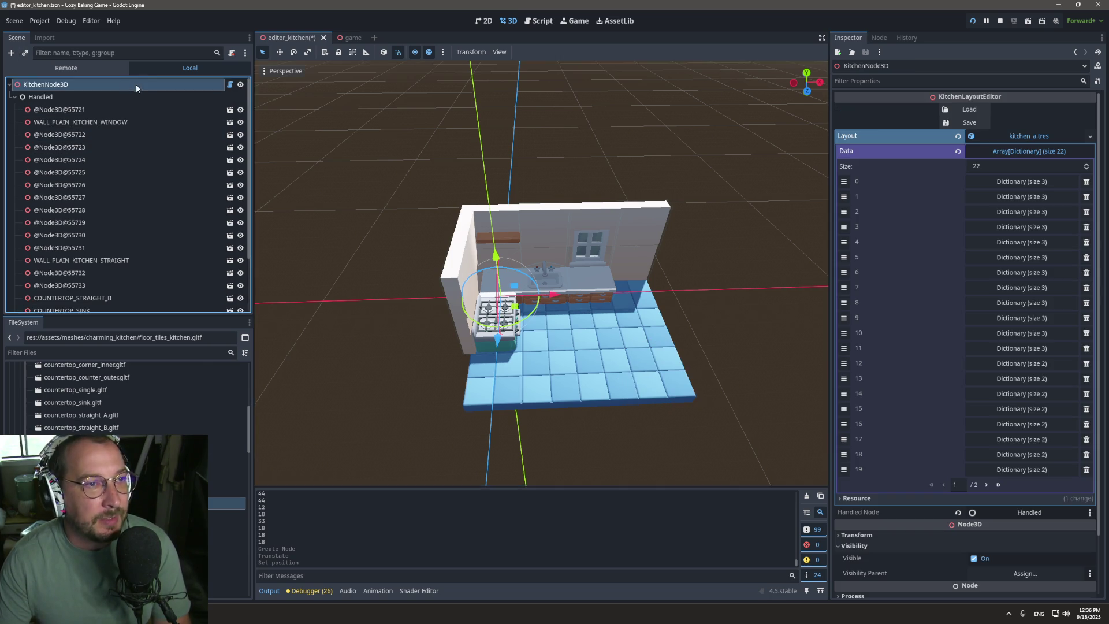
pyautogui.click(959, 115)
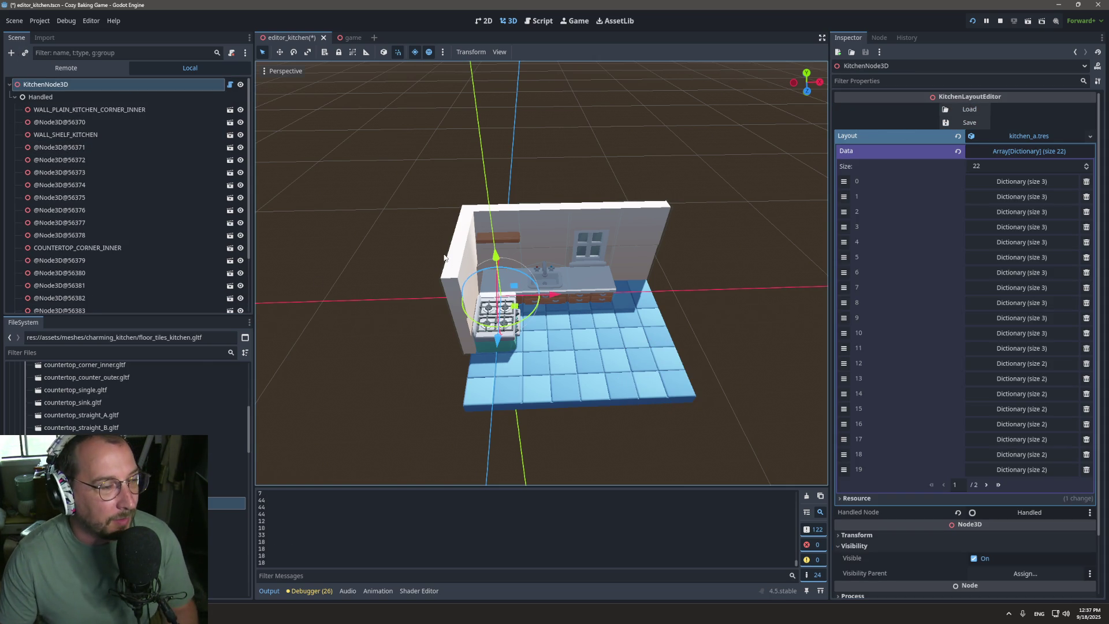
pyautogui.moveTo(362, 265); pyautogui.dragTo(282, 224)
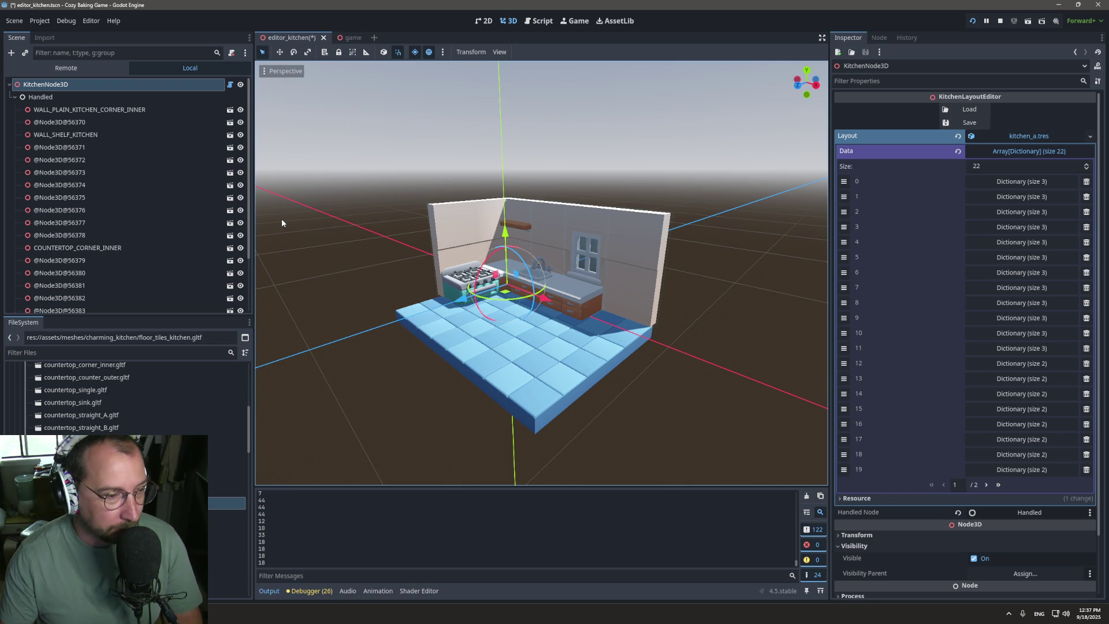
pyautogui.click(536, 25)
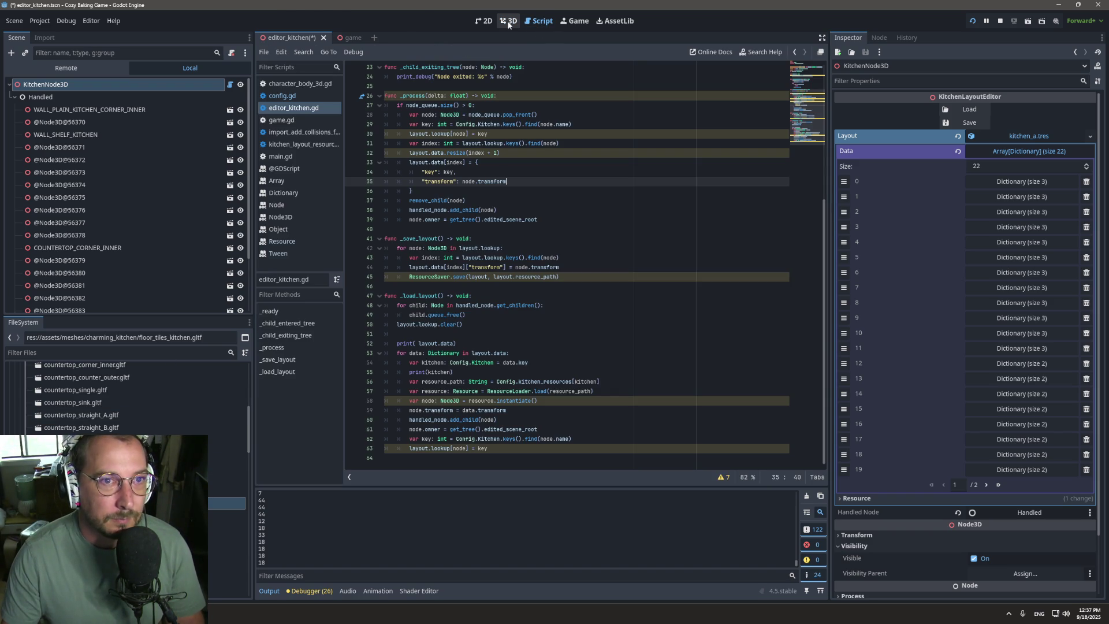
# Step: Review the _process code in editor_kitchen.gd, then bring Visual Studio Code with triggers.txt forward
pyautogui.scroll(1, 458, 154)
pyautogui.scroll(5, 457, 154)
pyautogui.moveTo(447, 169)
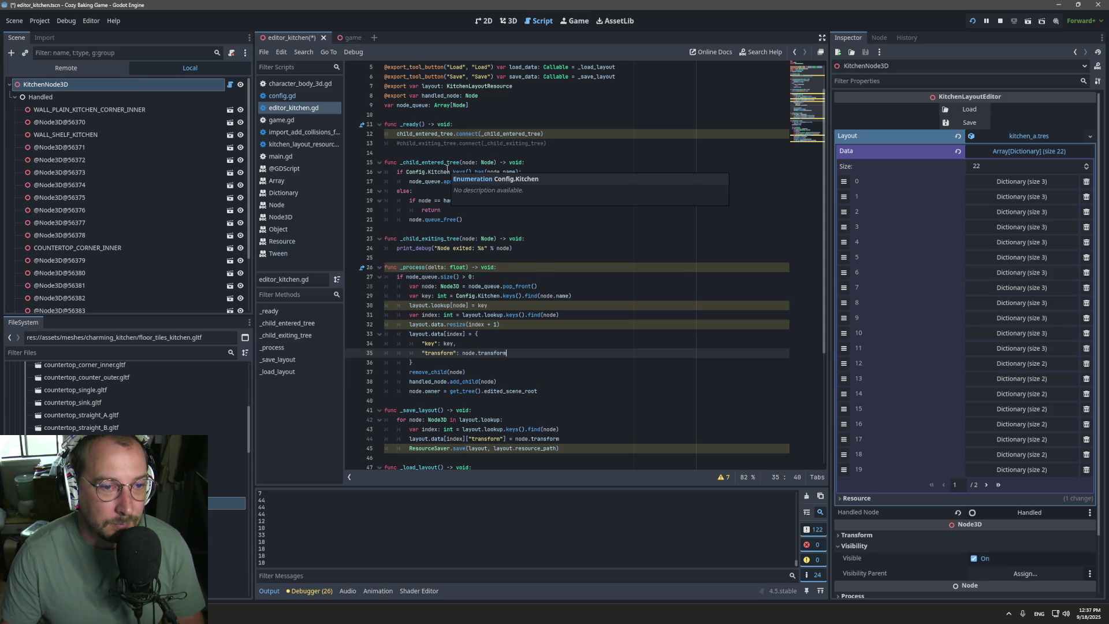
pyautogui.scroll(-1, 413, 289)
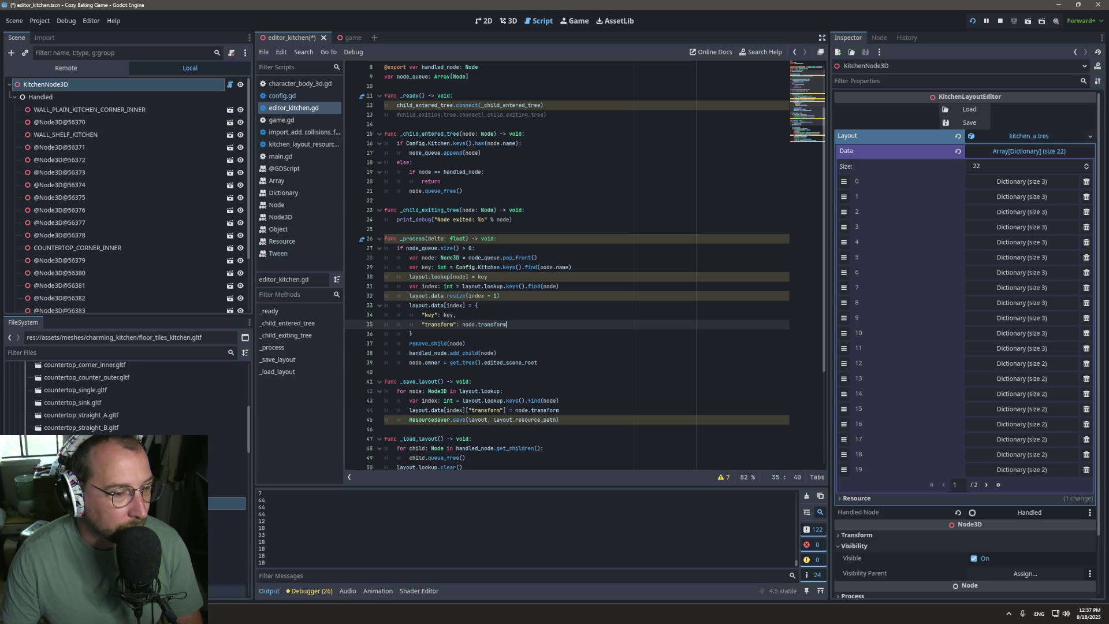
pyautogui.hotkey('alt', 'Tab')
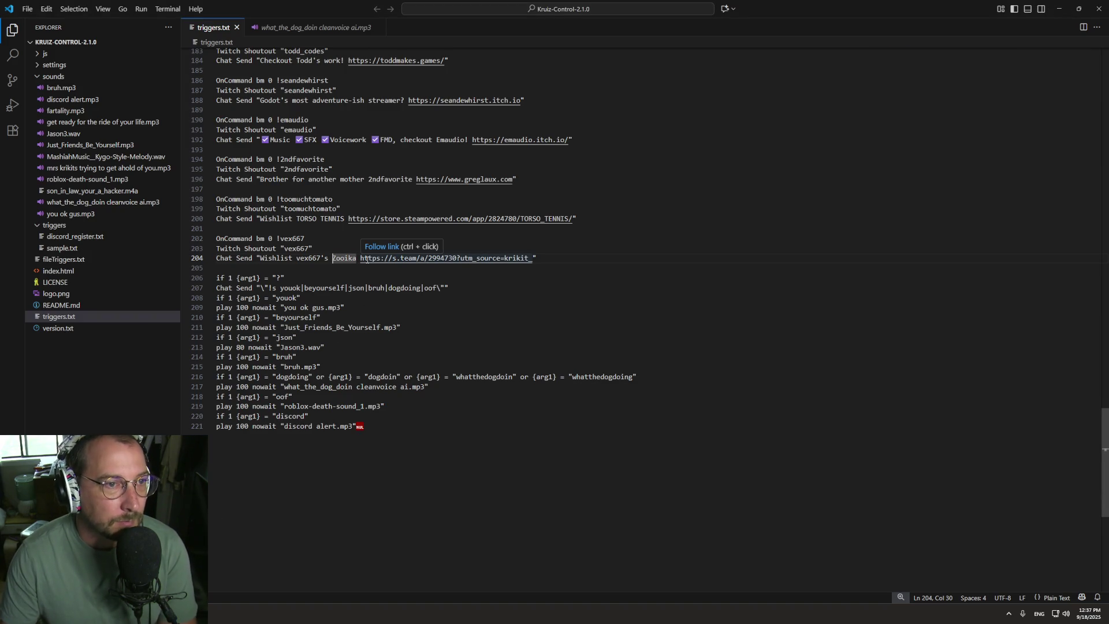
# Step: Find 'mrd' and strip the escaped quotes around Mr Farmboy and the quote before the Steam link
pyautogui.hotkey('ctrl', 'f')
pyautogui.write('mrd')
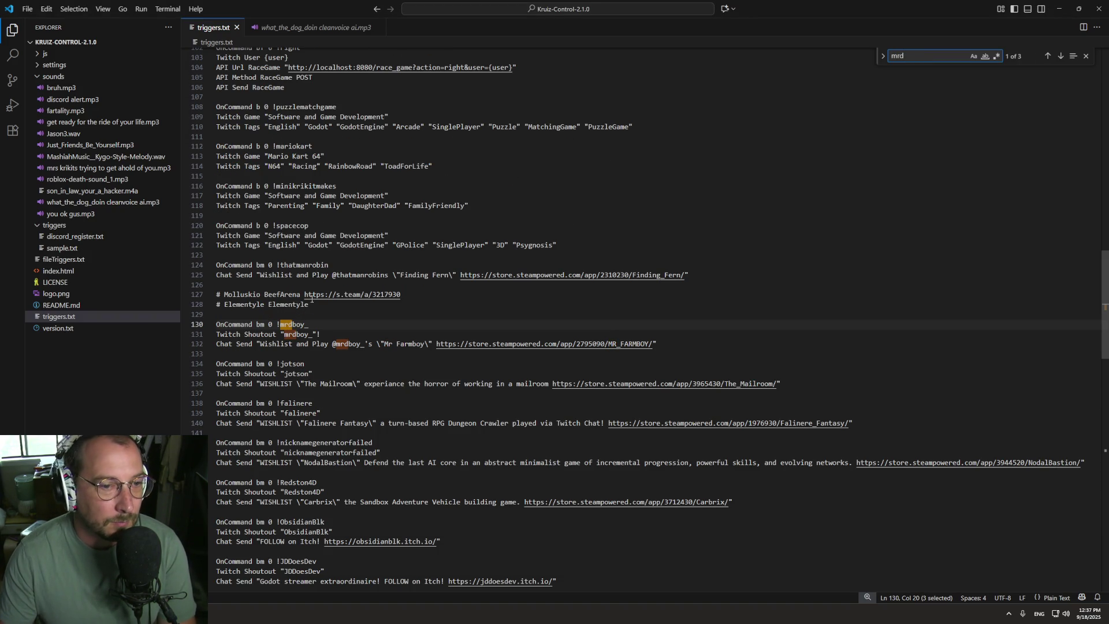
pyautogui.doubleClick(293, 326)
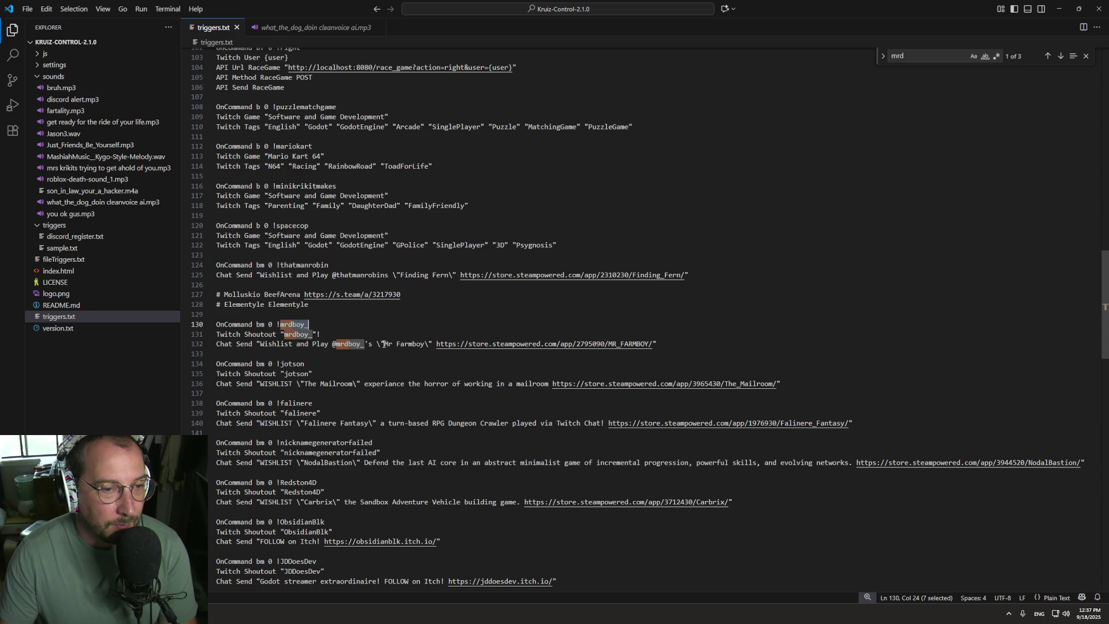
pyautogui.moveTo(432, 345); pyautogui.dragTo(427, 345)
pyautogui.press('BackSpace')
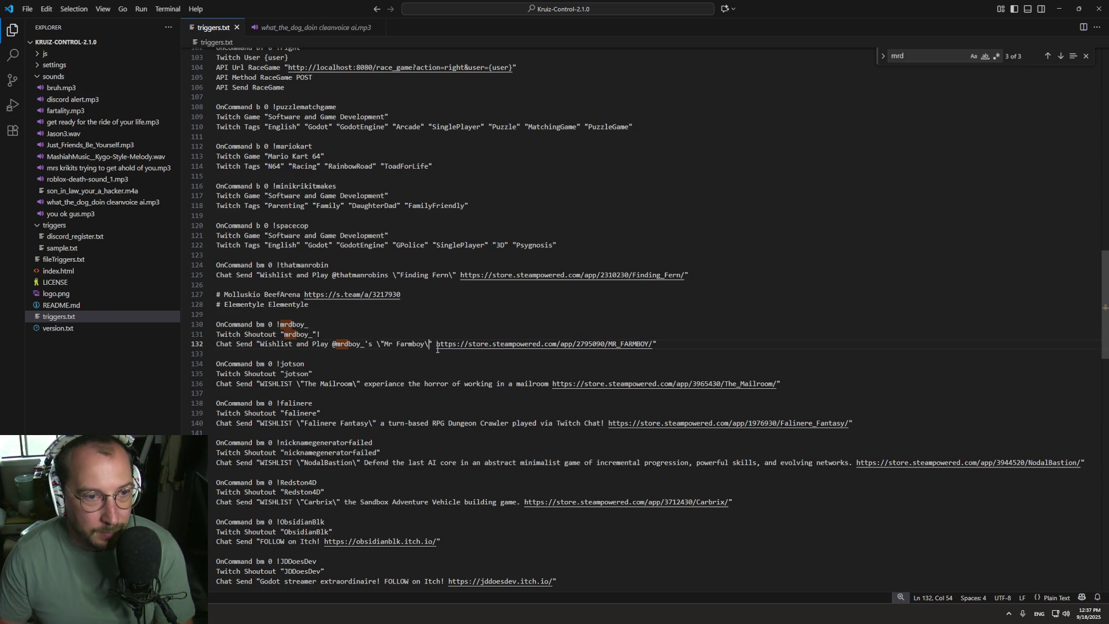
pyautogui.press('BackSpace')
pyautogui.press('Left')
pyautogui.press('Left')
pyautogui.press('Left')
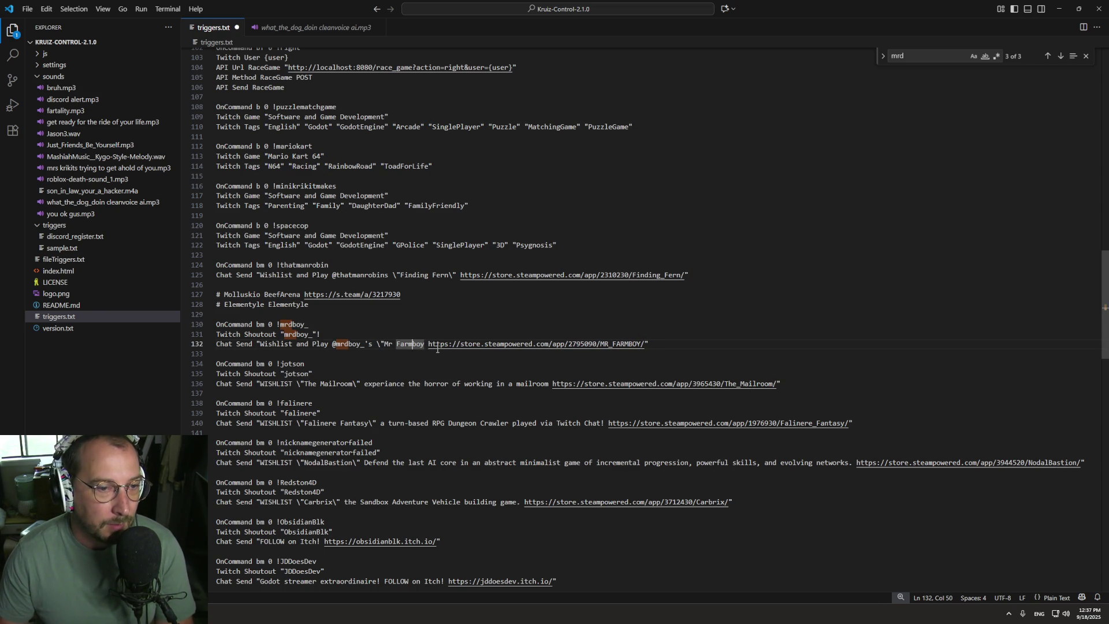
pyautogui.hotkey('ctrl', 'Left')
pyautogui.press('BackSpace')
pyautogui.press('BackSpace')
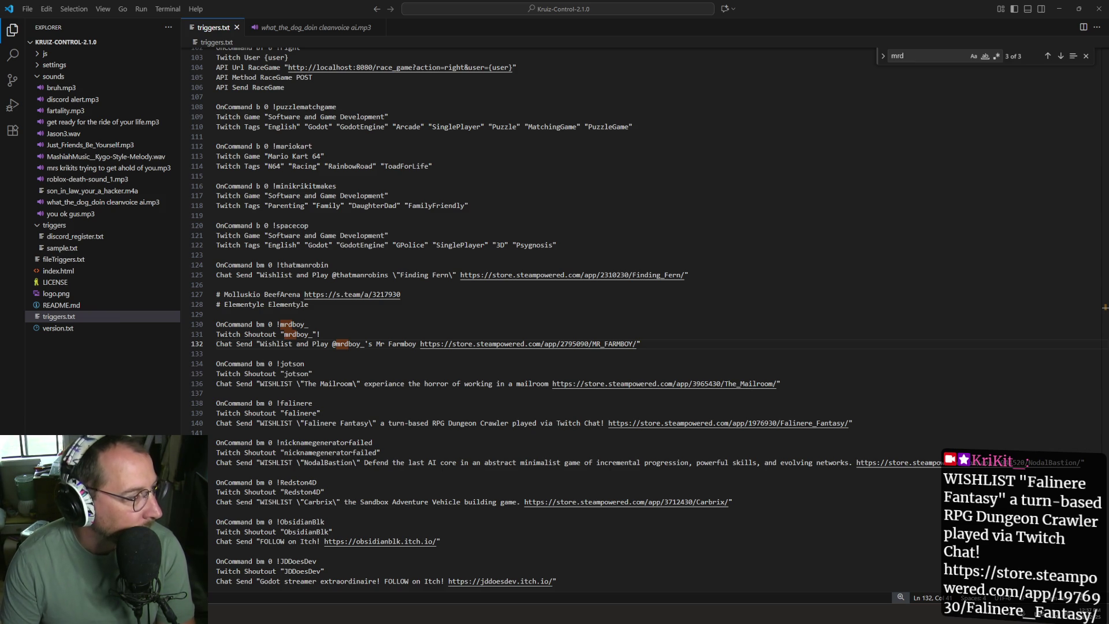
pyautogui.click(297, 316)
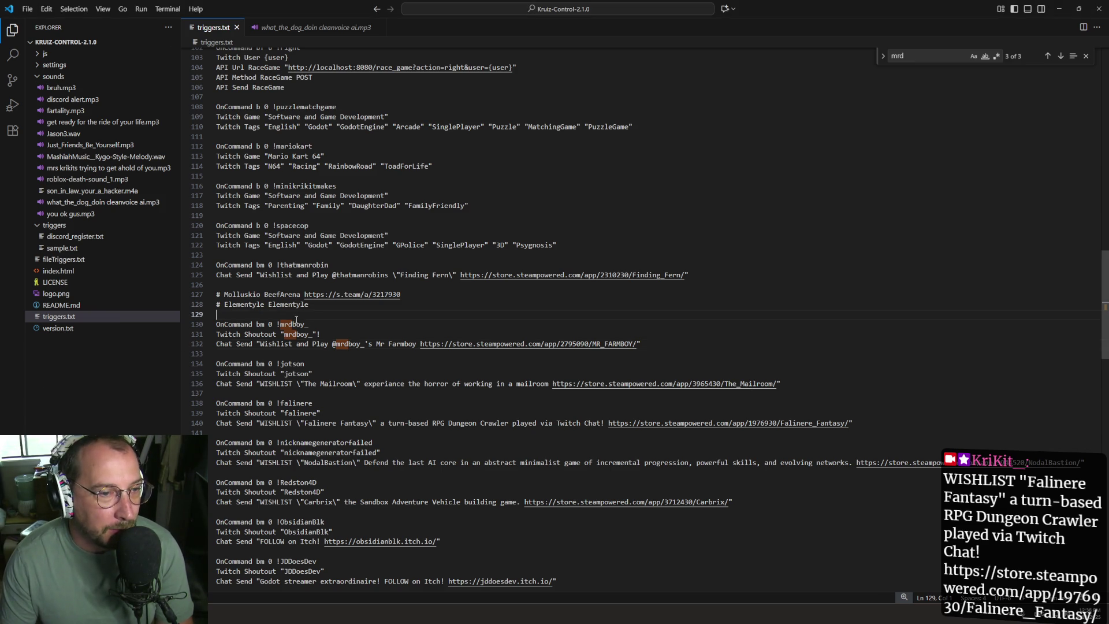
# Step: Remove the trailing underscores from the command and shoutout names, then save triggers.txt
pyautogui.doubleClick(297, 324)
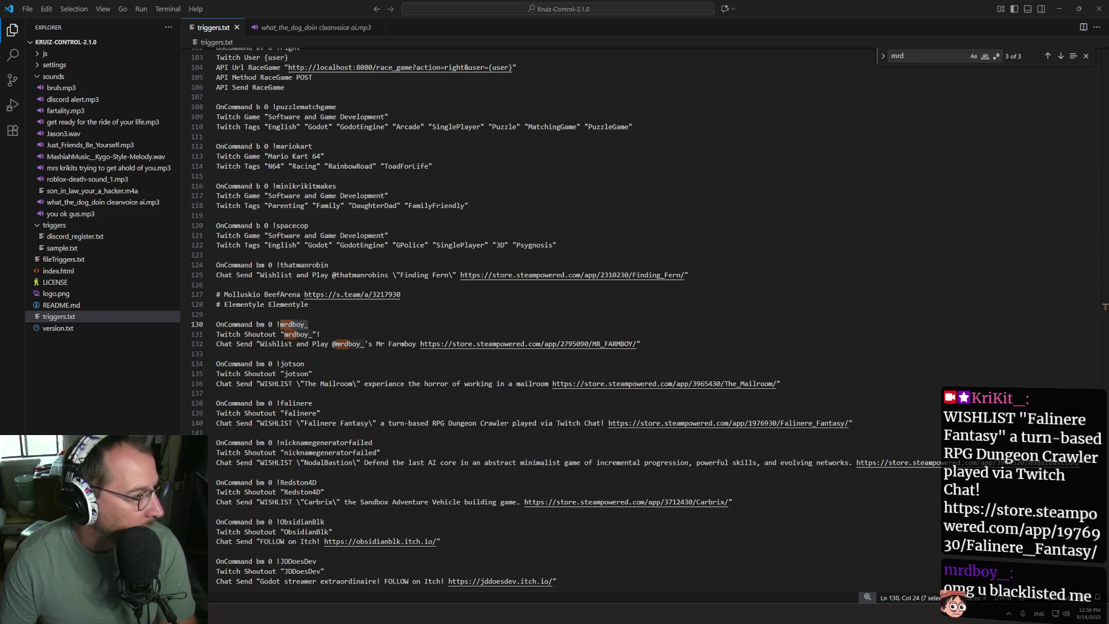
pyautogui.click(307, 324)
pyautogui.press('BackSpace')
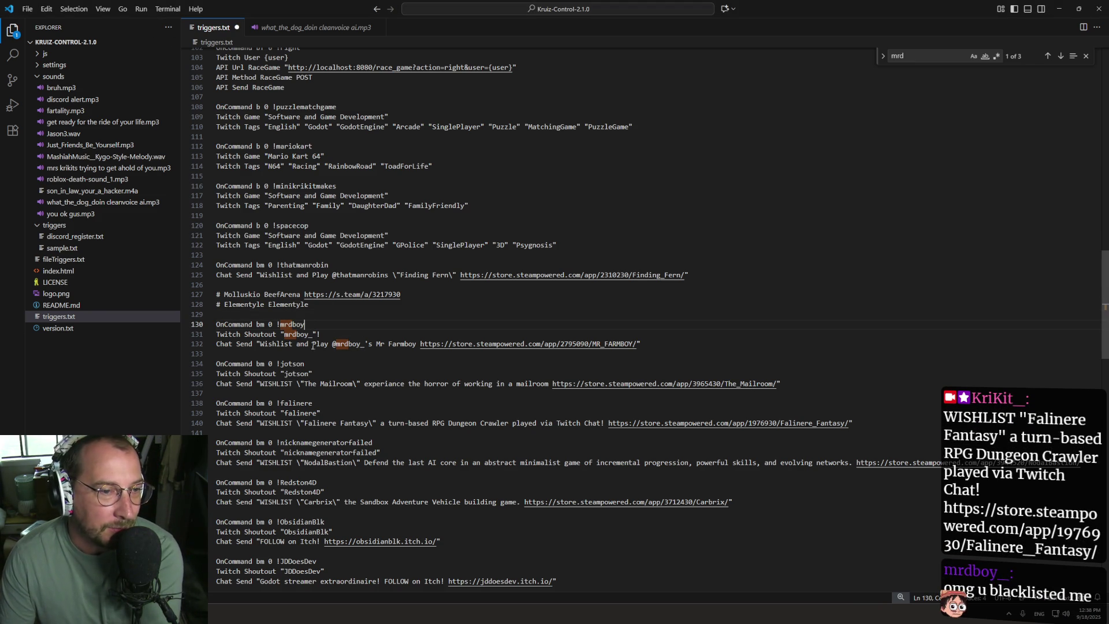
pyautogui.press('Down')
pyautogui.press('Delete')
pyautogui.press('Down')
pyautogui.press('Down')
pyautogui.hotkey('ctrl', 's')
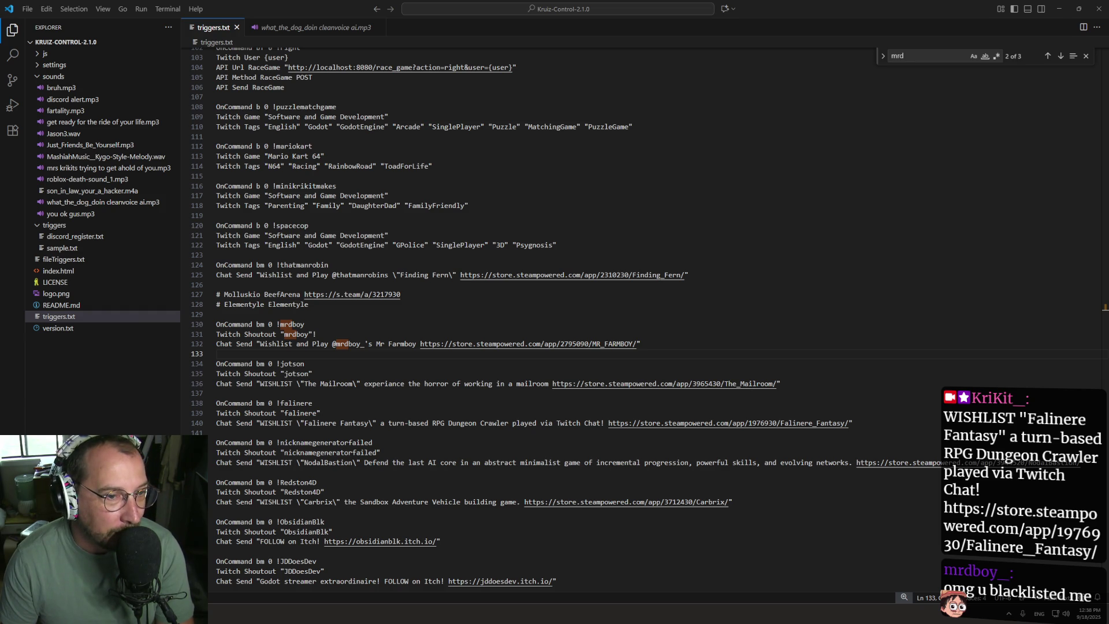
# Step: Delete the apostrophe before the possessive s and the @ from the chat message
pyautogui.click(371, 335)
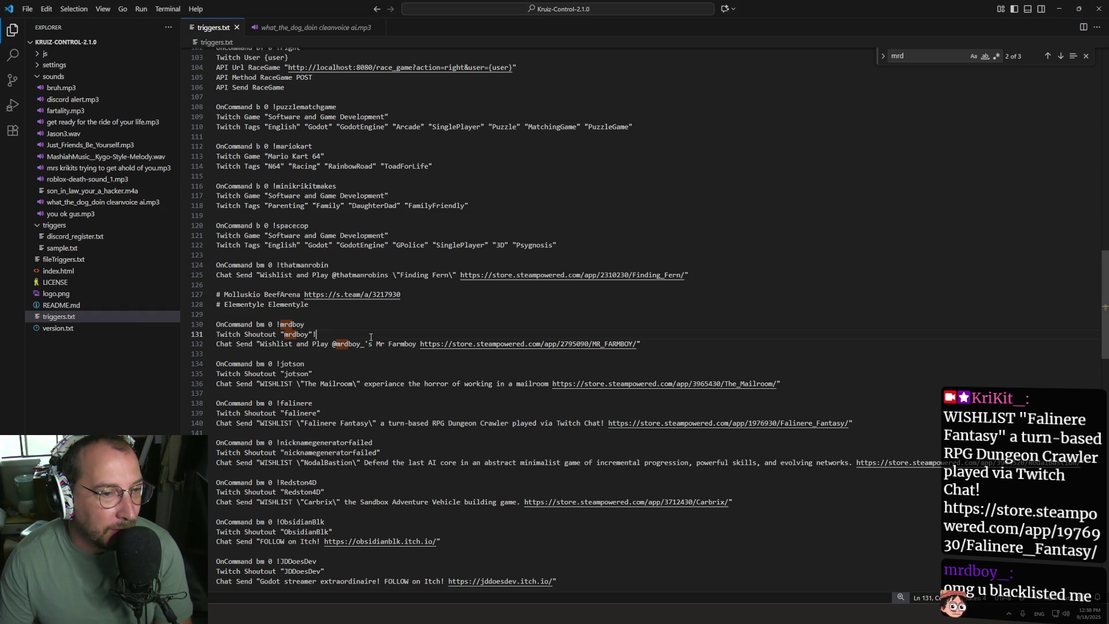
pyautogui.click(361, 344)
pyautogui.click(370, 344)
pyautogui.press('BackSpace')
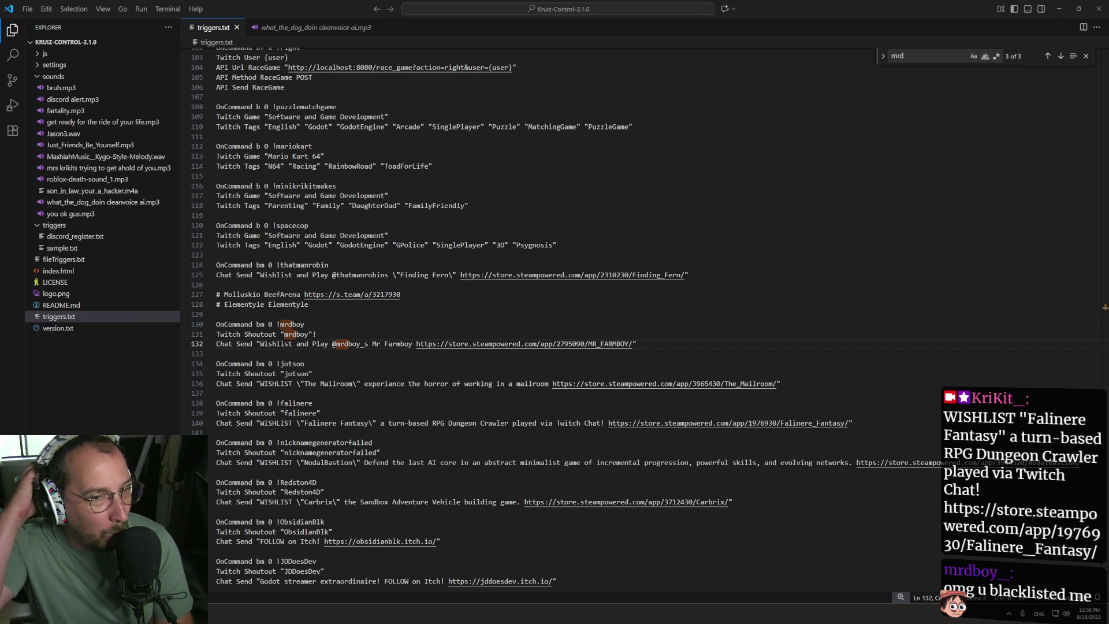
pyautogui.click(314, 334)
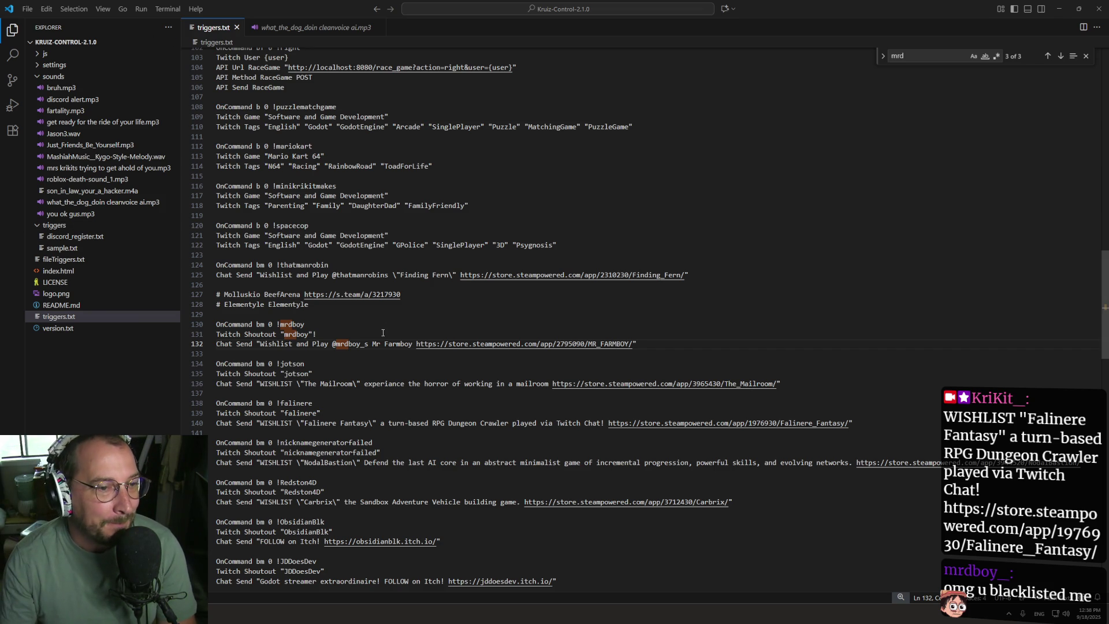
pyautogui.click(336, 343)
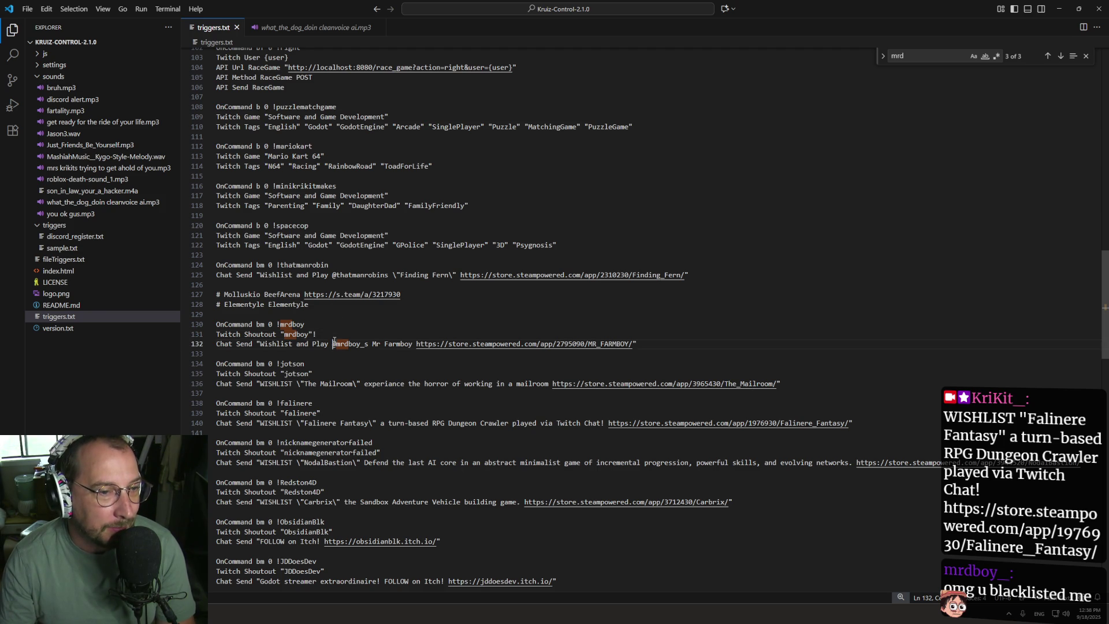
pyautogui.press('BackSpace')
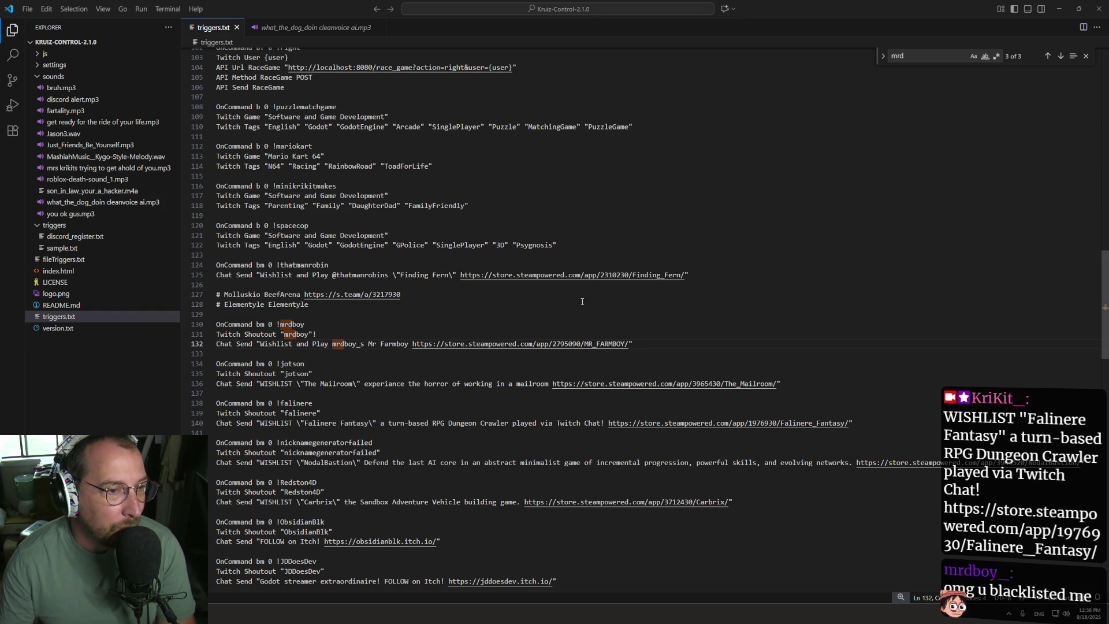
pyautogui.doubleClick(293, 324)
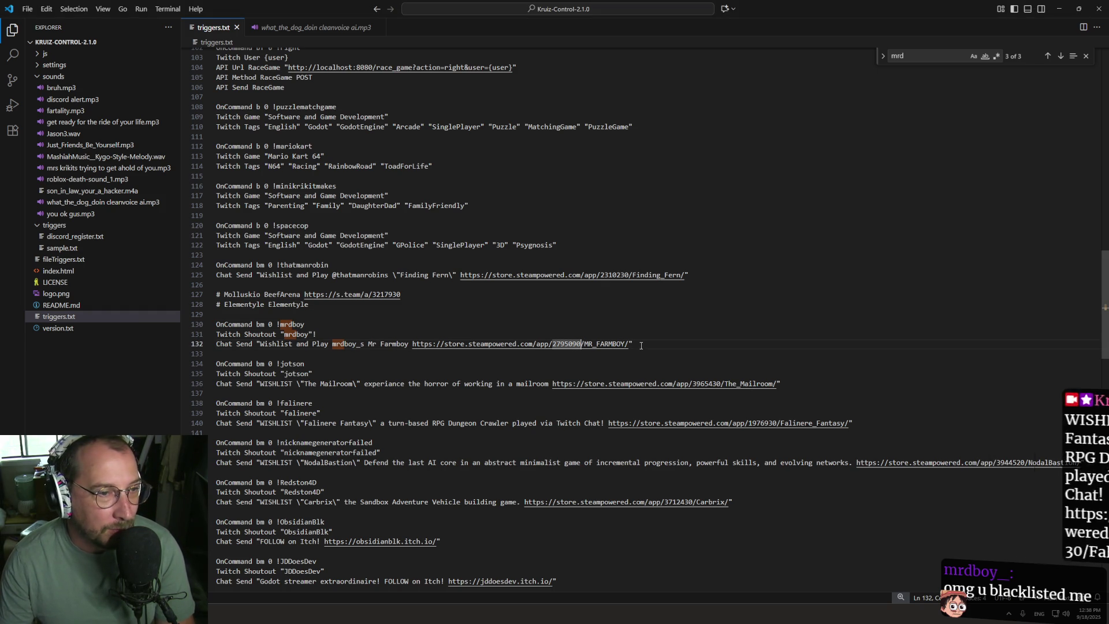
pyautogui.moveTo(634, 344); pyautogui.dragTo(149, 342)
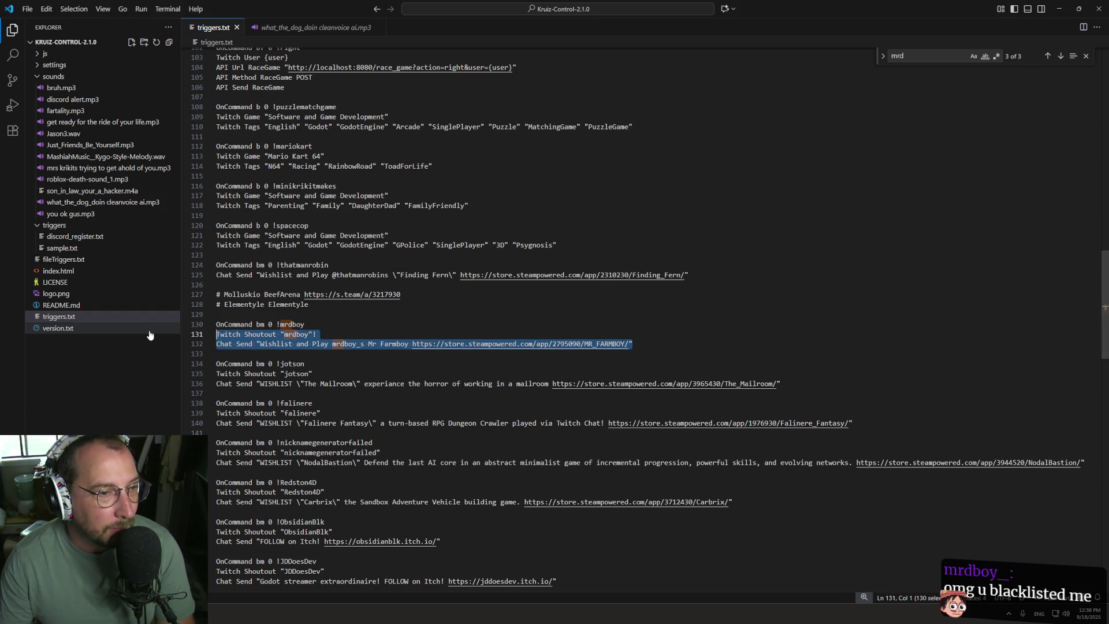
# Step: Cut the Mr Farmboy block and paste it after the last shoutout entry, closing Find
pyautogui.click(586, 290)
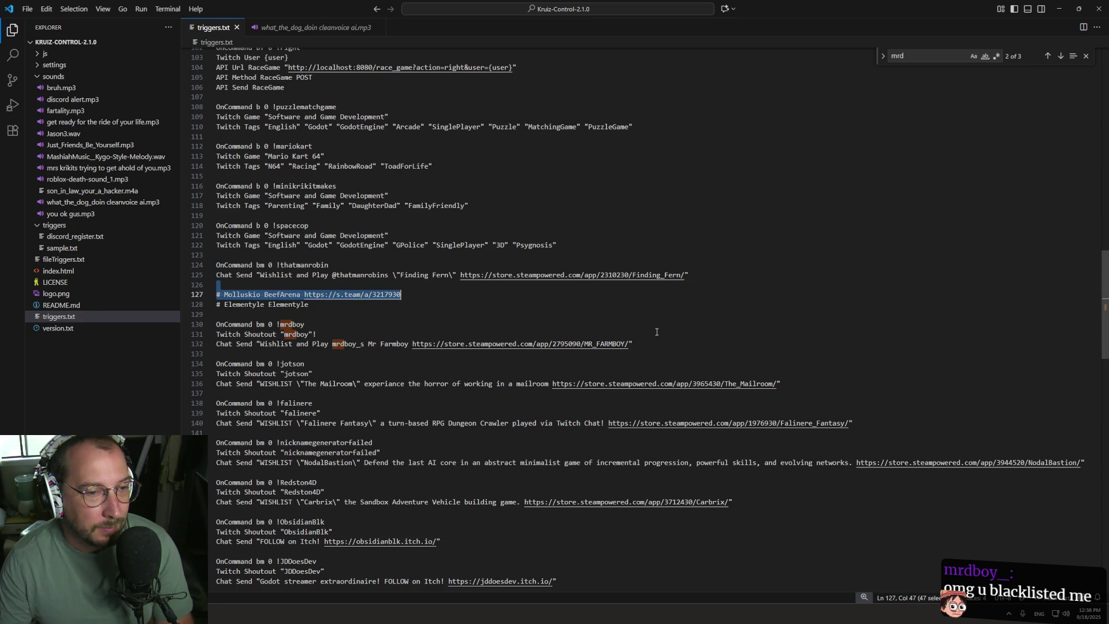
pyautogui.moveTo(633, 343); pyautogui.dragTo(216, 324)
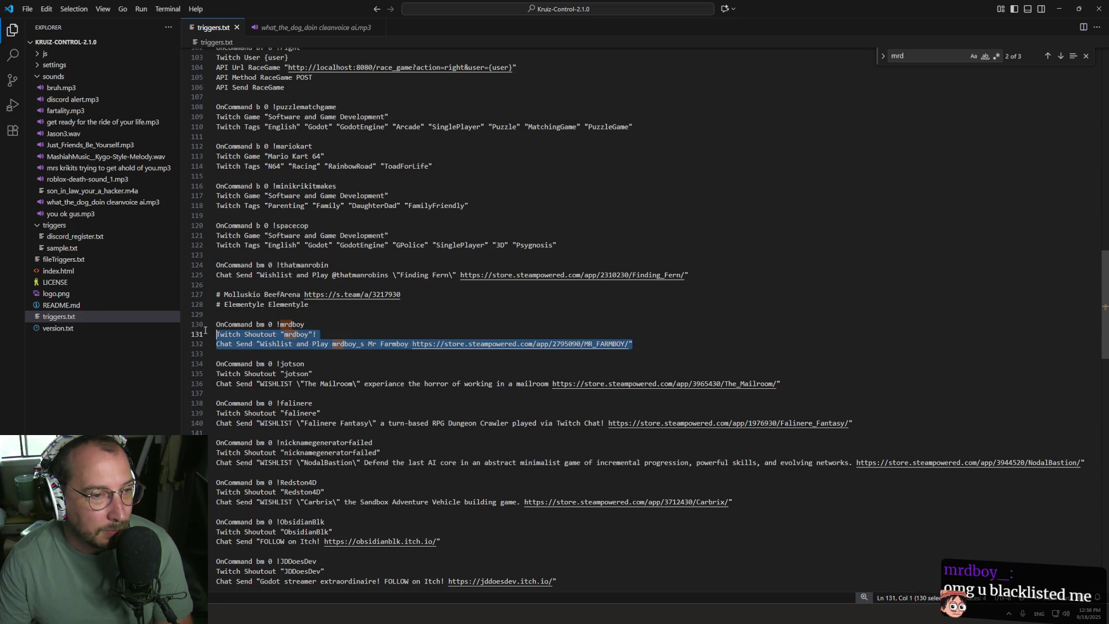
pyautogui.press('Delete')
pyautogui.press('BackSpace')
pyautogui.press('BackSpace')
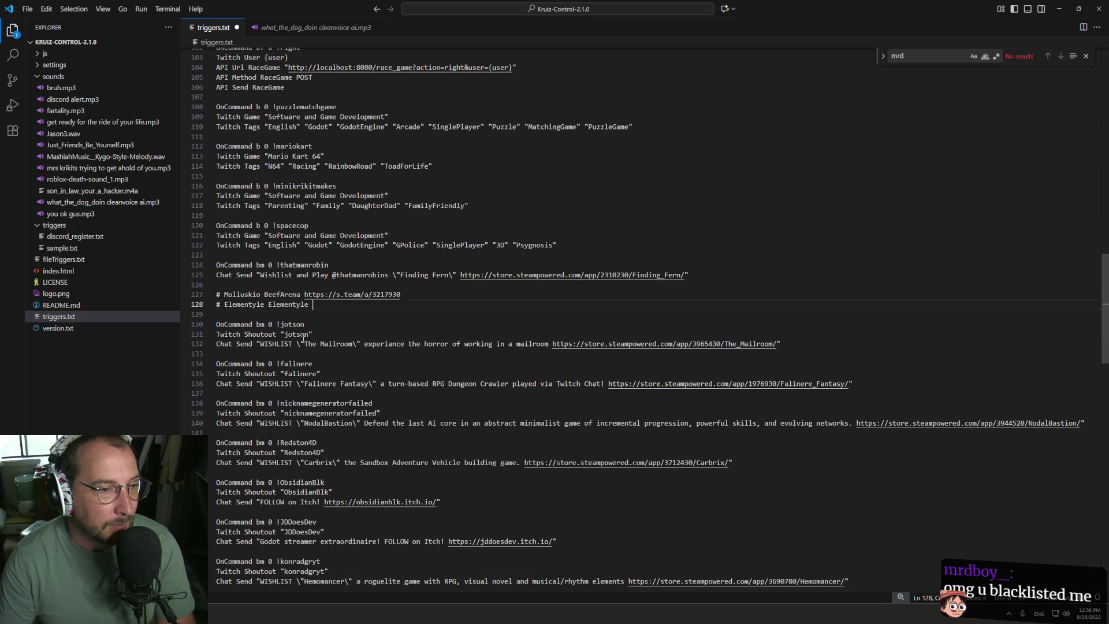
pyautogui.scroll(-10, 328, 337)
pyautogui.scroll(-3, 328, 337)
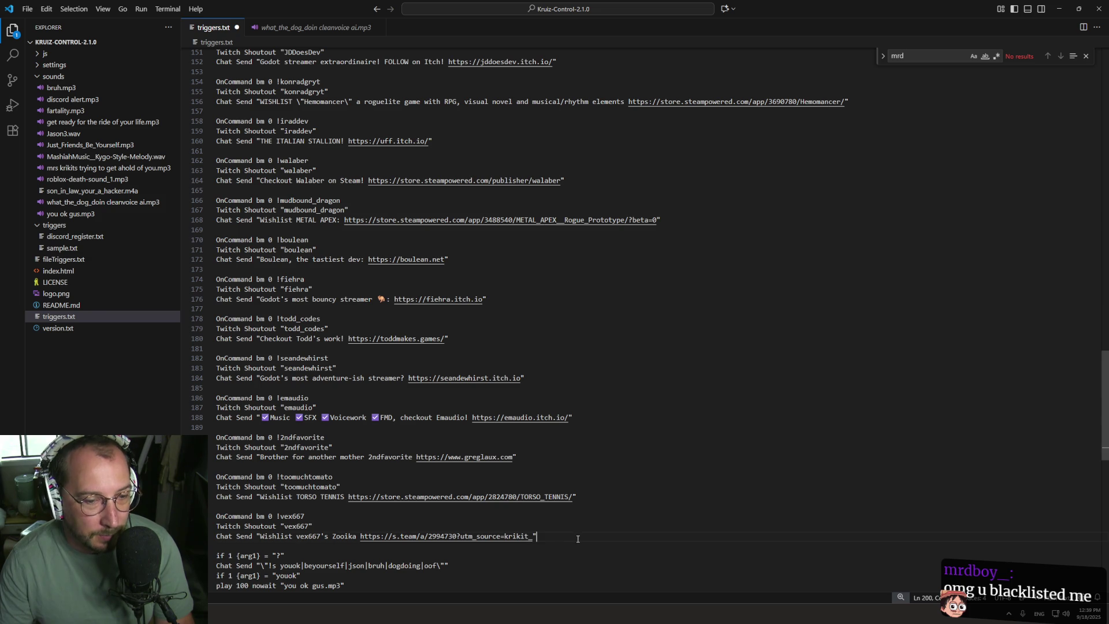
pyautogui.press('Return')
pyautogui.press('Return')
pyautogui.hotkey('ctrl', 'v')
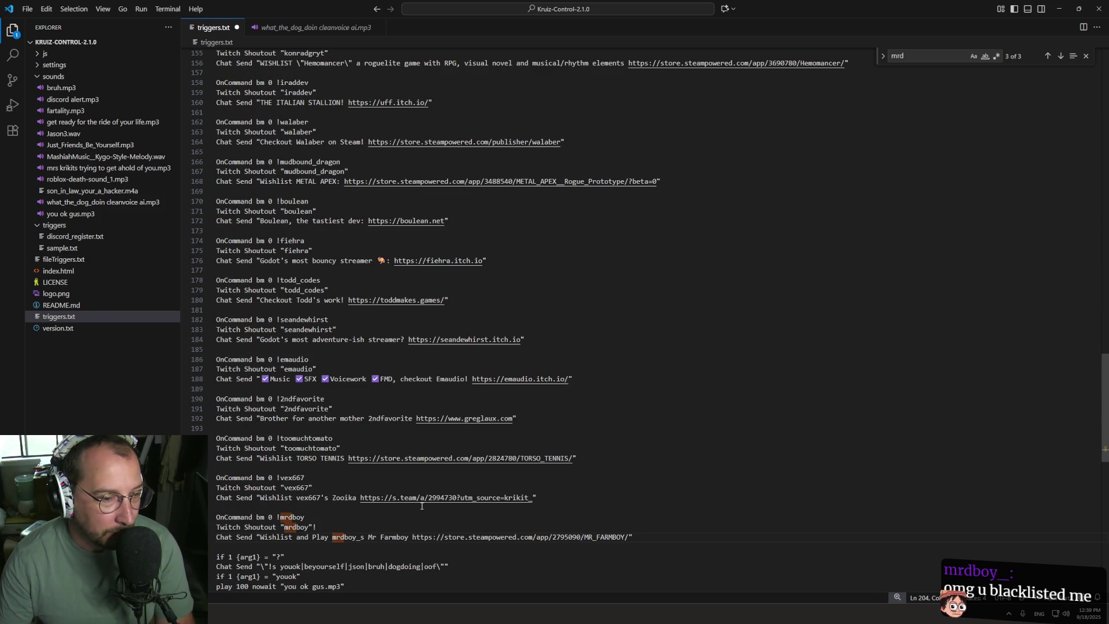
pyautogui.click(381, 519)
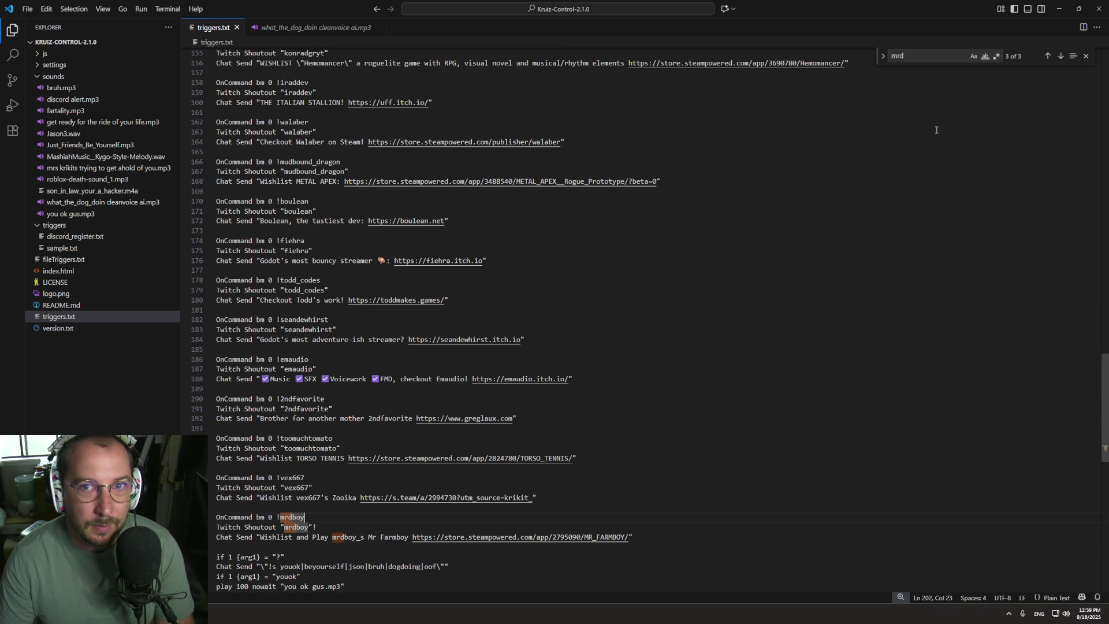
pyautogui.click(1086, 56)
pyautogui.click(341, 408)
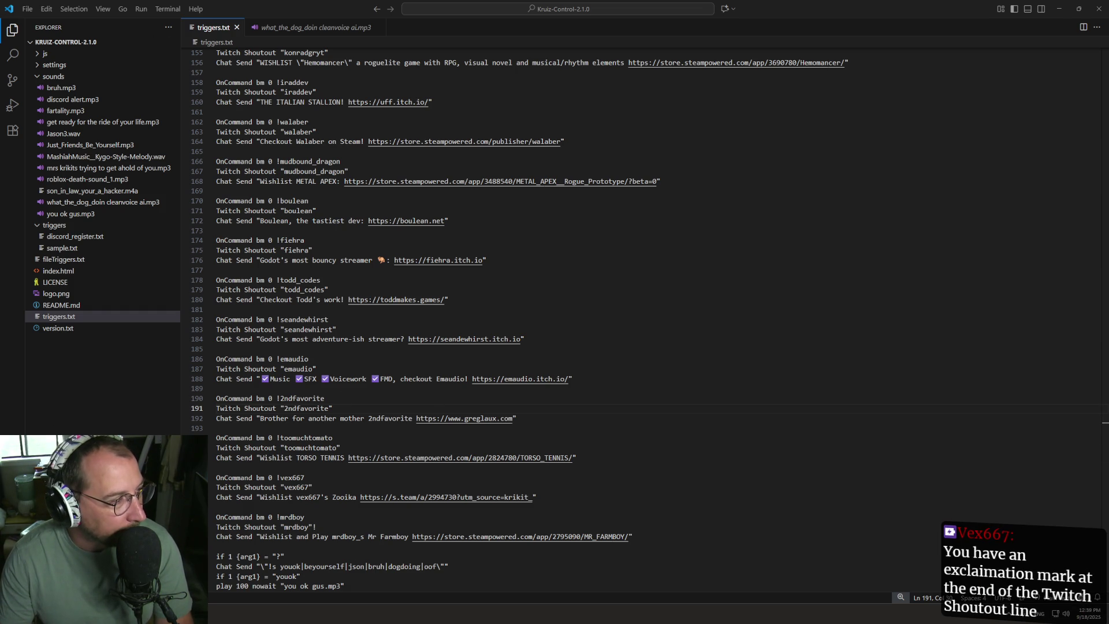
pyautogui.click(343, 525)
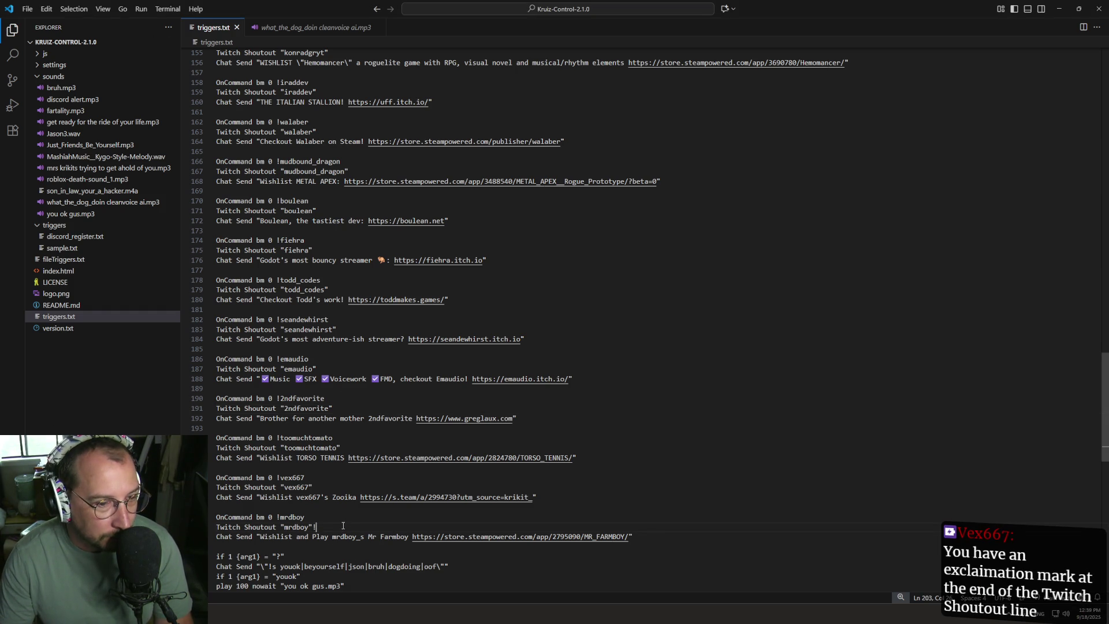
# Step: Add the trailing underscore back to the command and shoutout names, giving !mrdboy_
pyautogui.doubleClick(306, 515)
pyautogui.press('Right')
pyautogui.write('_')
pyautogui.press('Escape')
pyautogui.write('_')
pyautogui.press('Escape')
# Step: Restore \" around Mr Farmboy and the apostrophe before s, save, and minimize VS Code
pyautogui.write('\\"')
pyautogui.press('Right')
pyautogui.press('Right')
pyautogui.press('Right')
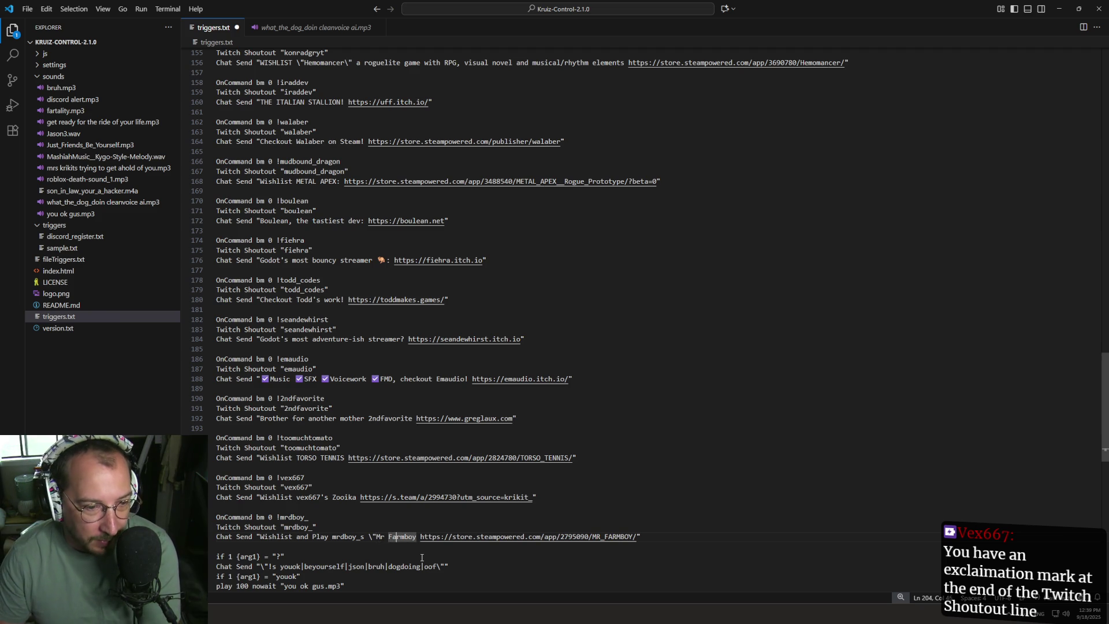
pyautogui.write('\\"')
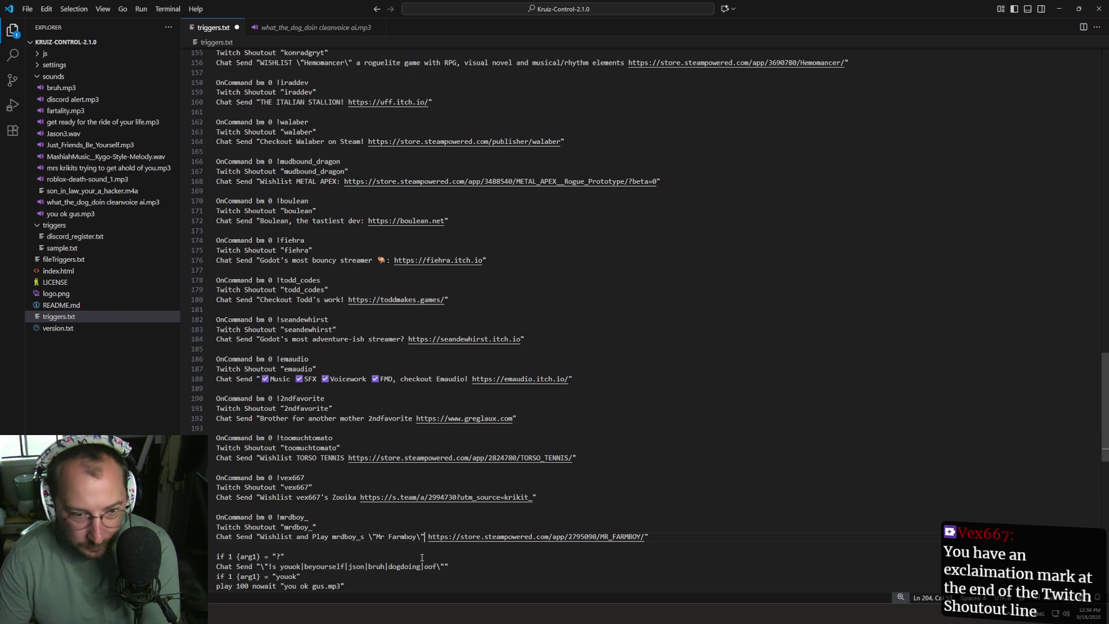
pyautogui.doubleClick(364, 536)
pyautogui.press('Left')
pyautogui.write("'")
pyautogui.hotkey('ctrl', 's')
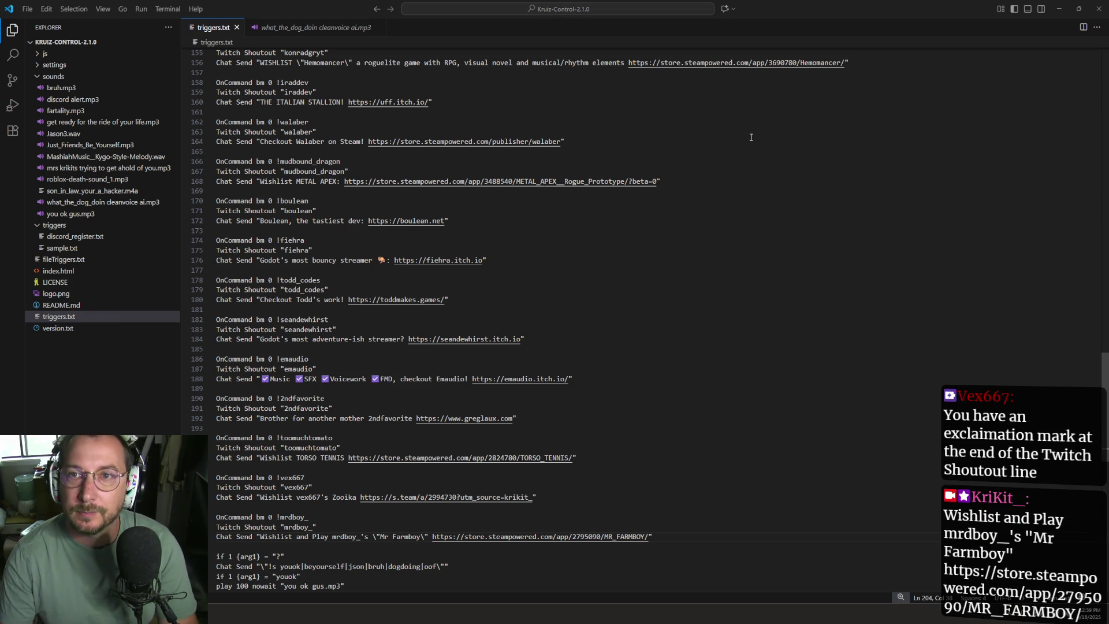
pyautogui.click(1059, 9)
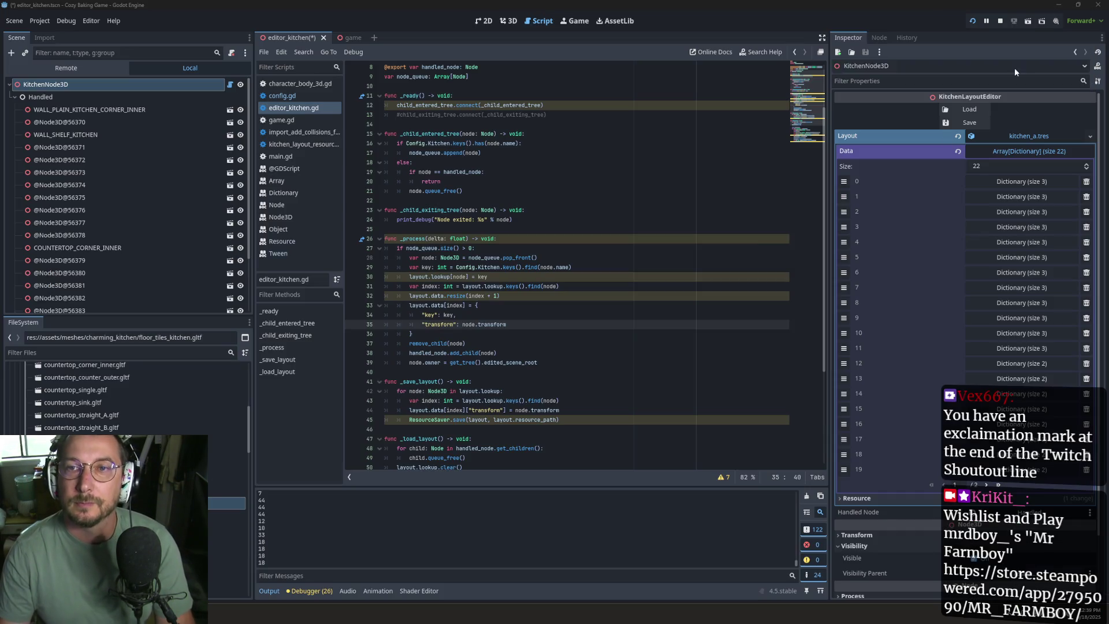
# Step: In the 3D view, place a wall_plain_kitchen_window piece beside the kitchen and rotate it inward
pyautogui.click(514, 370)
pyautogui.scroll(-5, 520, 373)
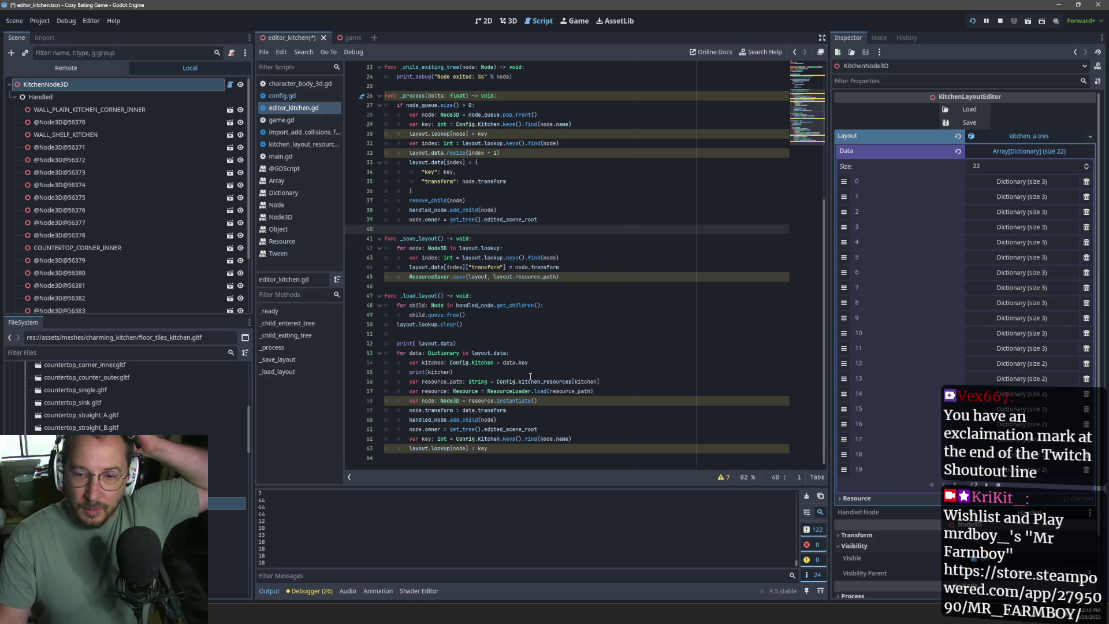
pyautogui.click(517, 21)
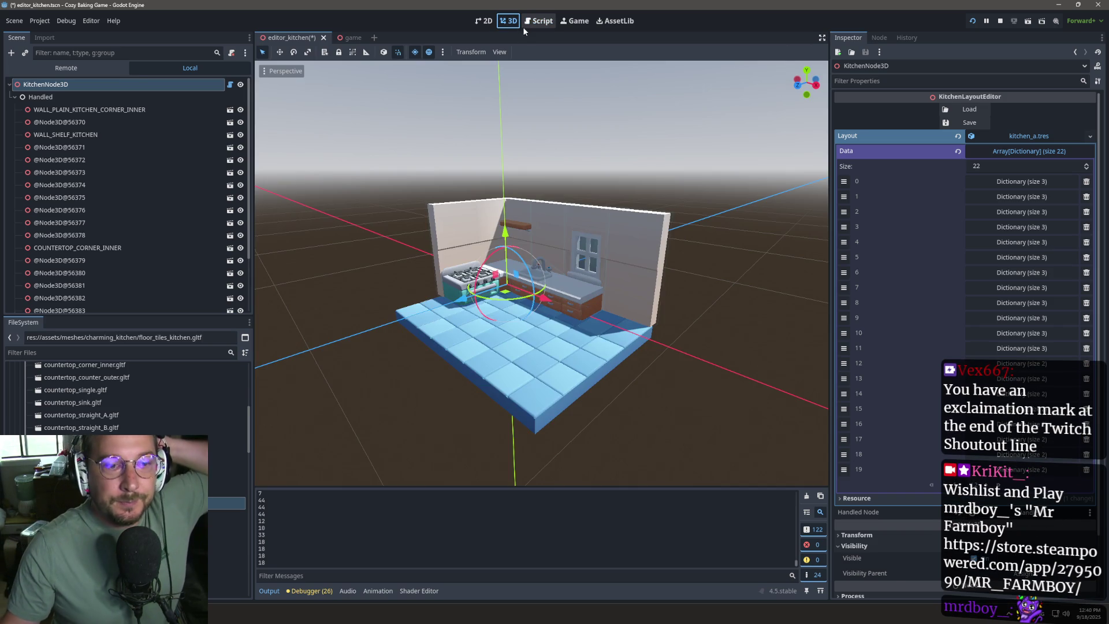
pyautogui.moveTo(508, 248)
pyautogui.mouseDown()
pyautogui.moveTo(639, 251)
pyautogui.moveTo(632, 344)
pyautogui.mouseUp()
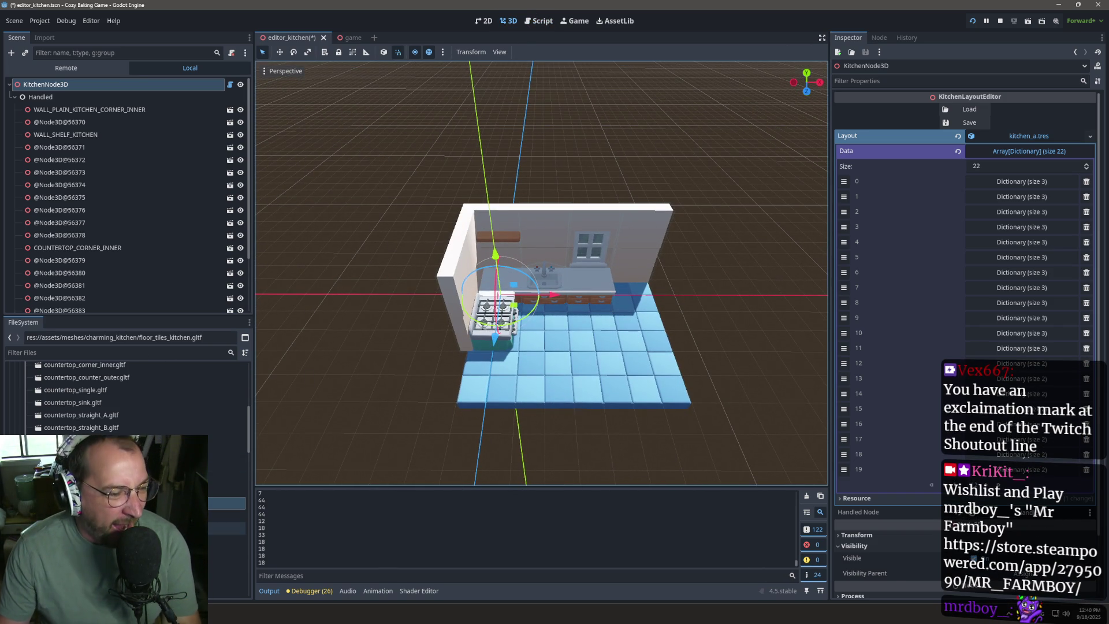
pyautogui.scroll(-3, 127, 399)
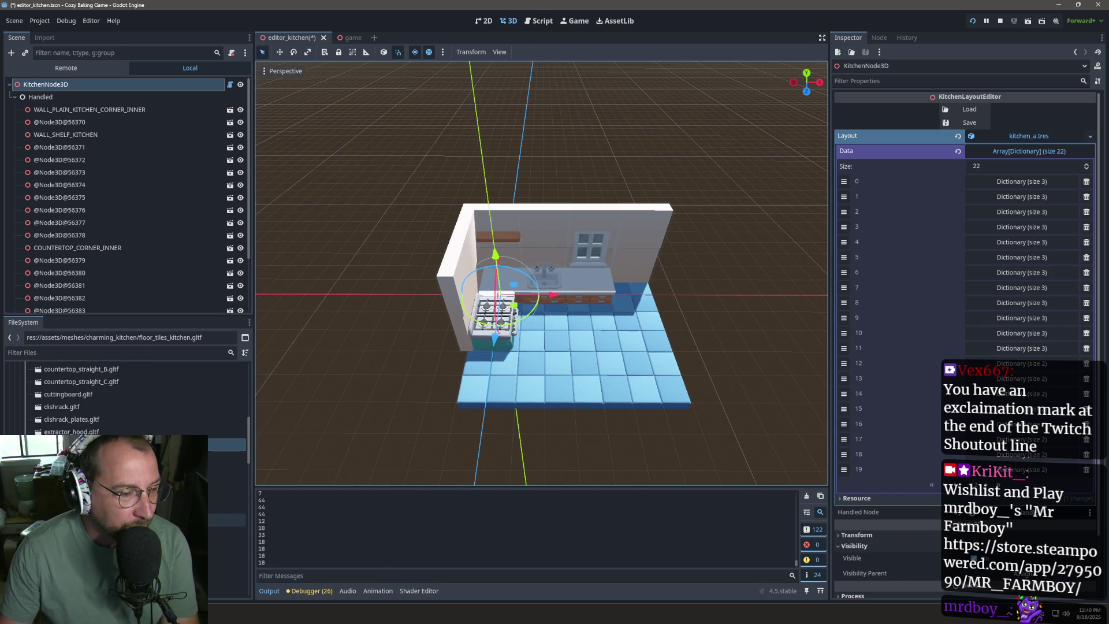
pyautogui.scroll(10, 128, 399)
pyautogui.scroll(-15, 127, 398)
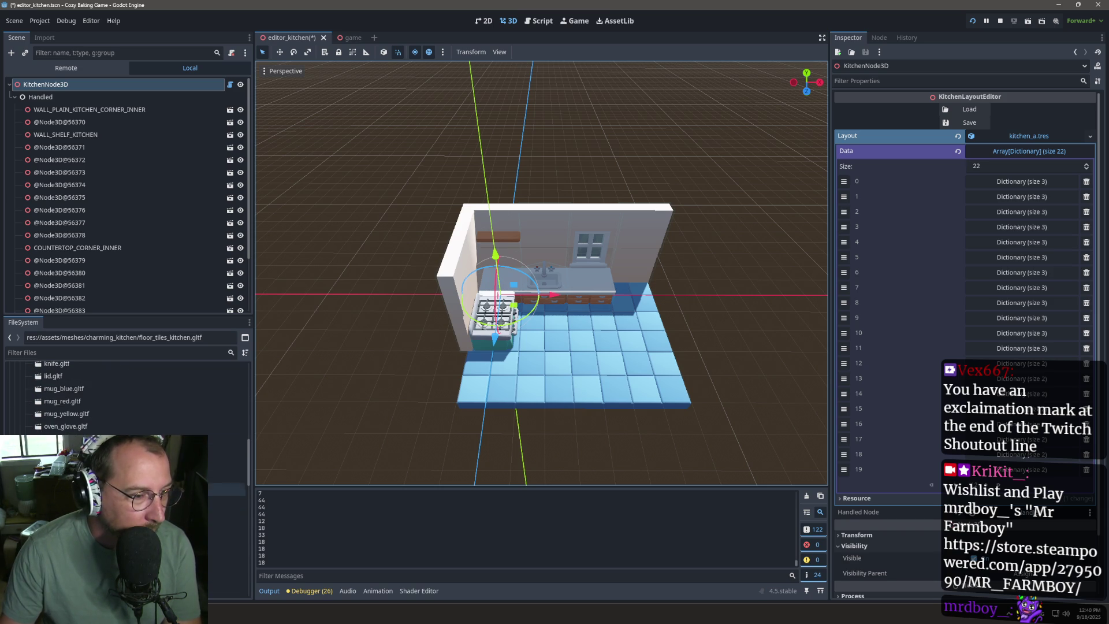
pyautogui.scroll(3, 127, 399)
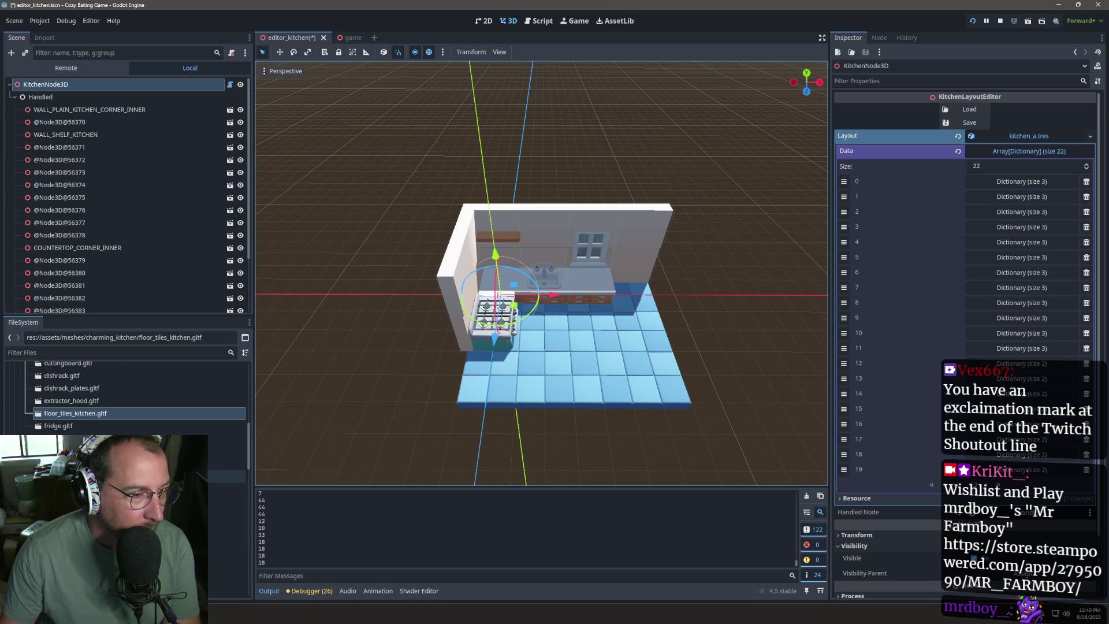
pyautogui.scroll(-5, 127, 399)
pyautogui.scroll(5, 127, 398)
pyautogui.scroll(-6, 127, 398)
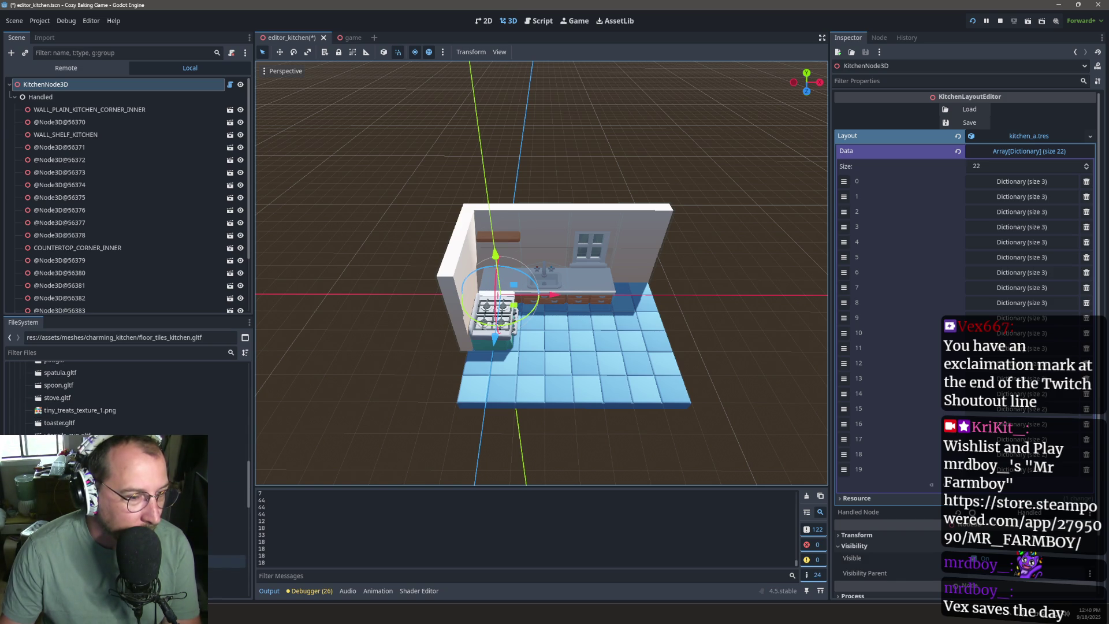
pyautogui.moveTo(87, 561)
pyautogui.mouseDown()
pyautogui.moveTo(419, 420)
pyautogui.moveTo(454, 371)
pyautogui.moveTo(436, 383)
pyautogui.mouseUp()
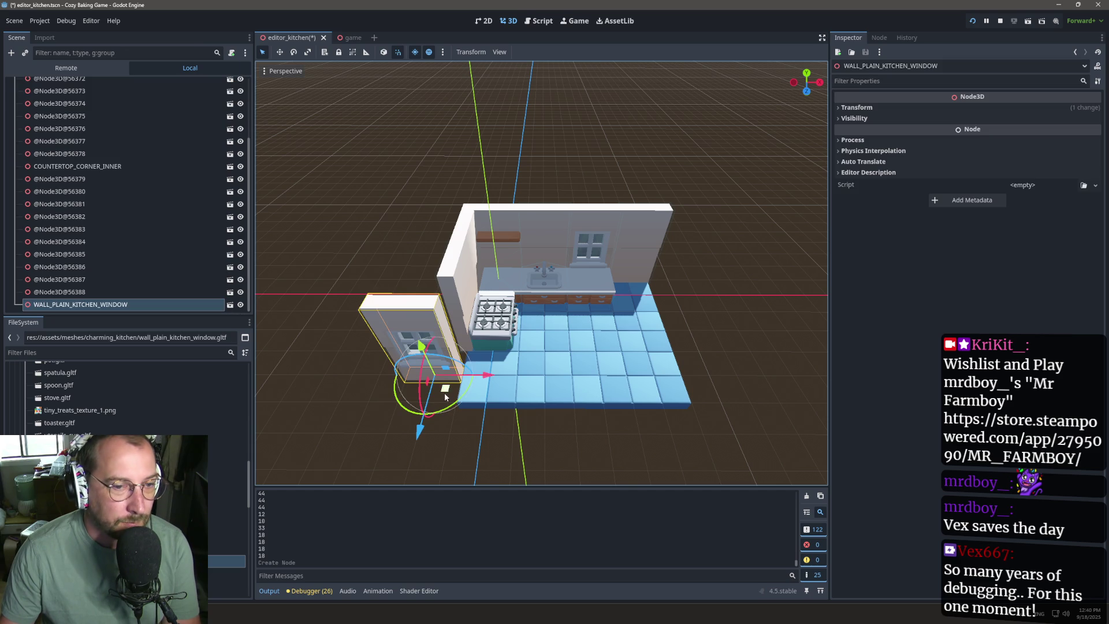
pyautogui.moveTo(444, 396); pyautogui.dragTo(535, 375)
pyautogui.scroll(3, 181, 134)
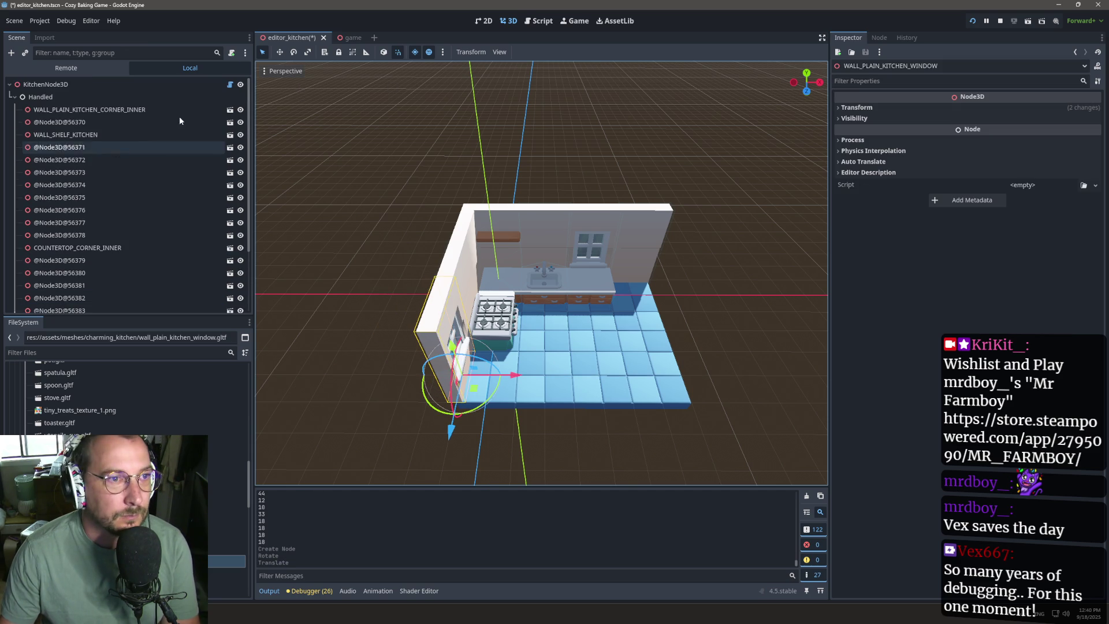
# Step: Save the layout from KitchenNode3D, growing it to 23 entries, and run the project
pyautogui.click(142, 84)
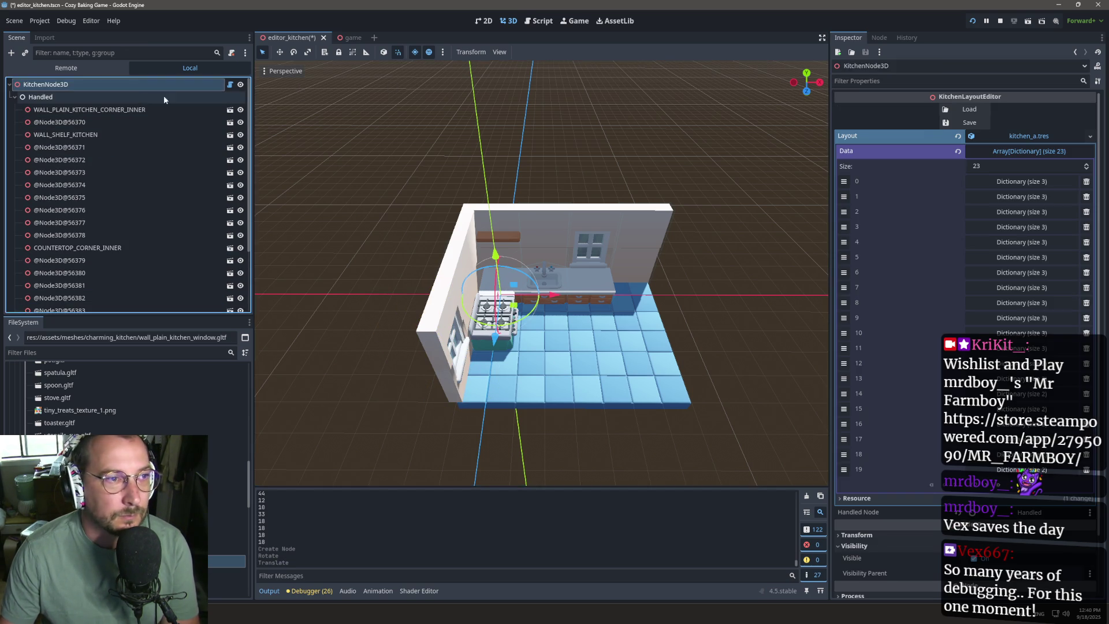
pyautogui.click(964, 109)
pyautogui.moveTo(651, 165)
pyautogui.mouseDown()
pyautogui.moveTo(578, 174)
pyautogui.moveTo(592, 190)
pyautogui.mouseUp()
pyautogui.click(973, 21)
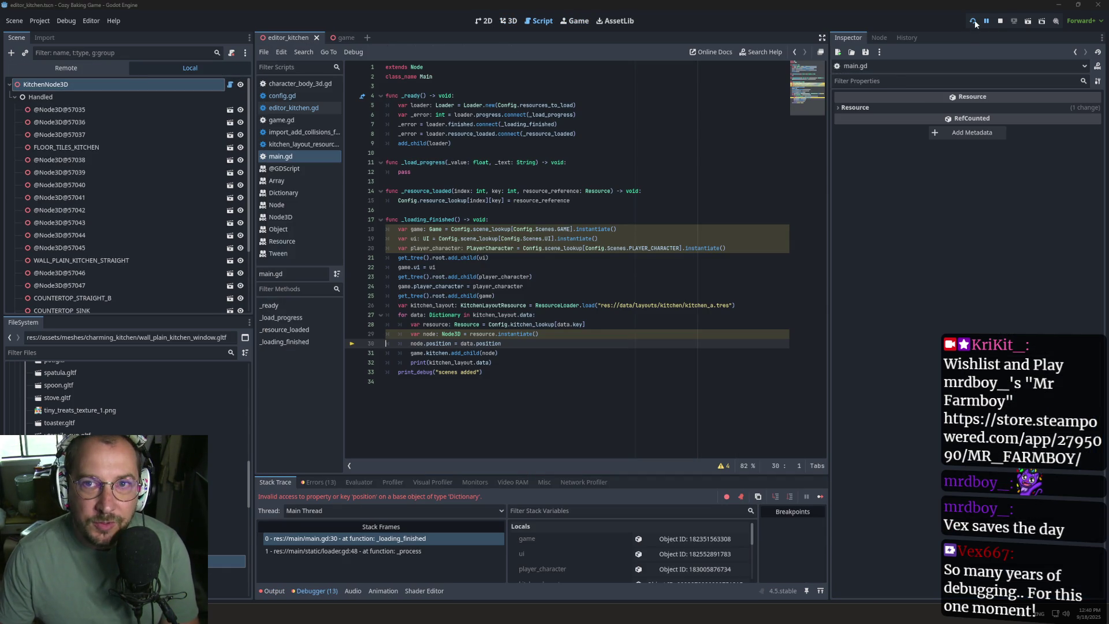
pyautogui.click(976, 23)
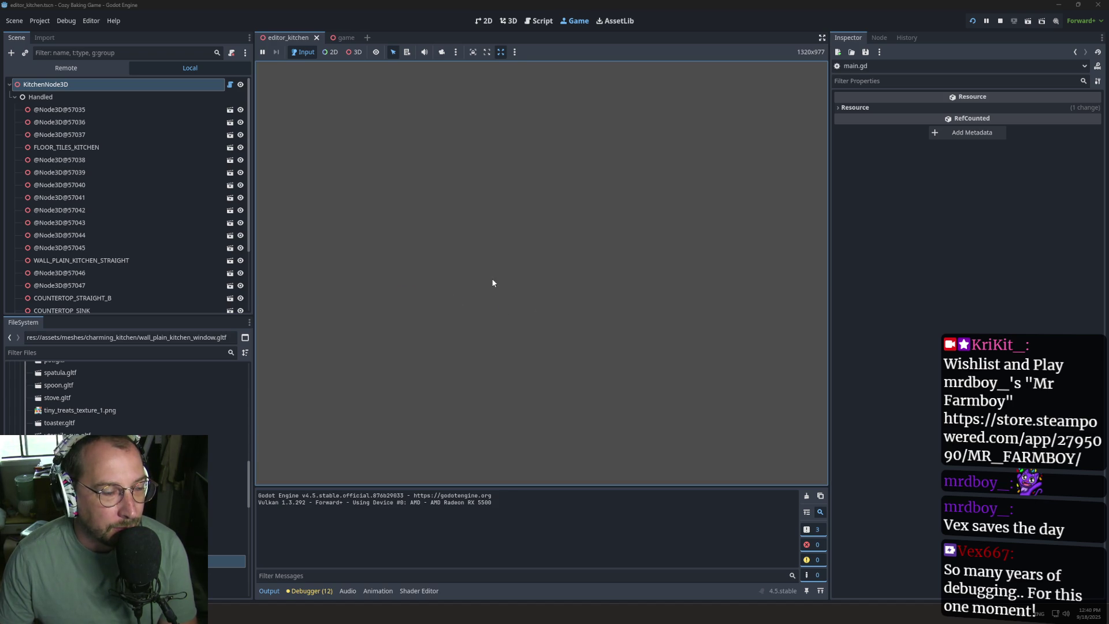
pyautogui.press('F8')
pyautogui.click(973, 22)
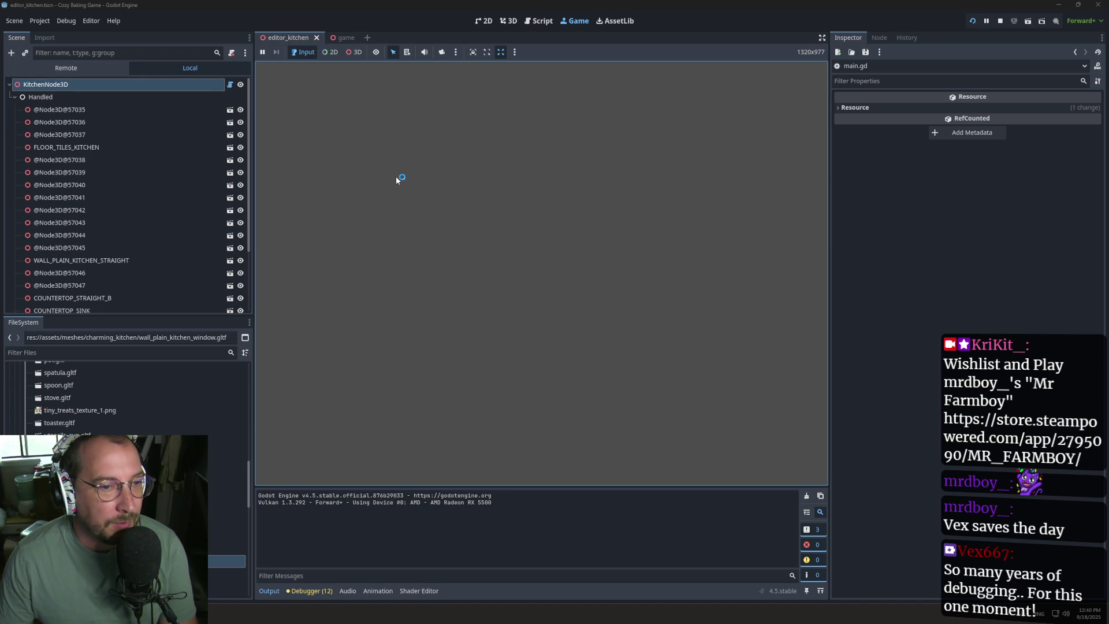
pyautogui.press('F8')
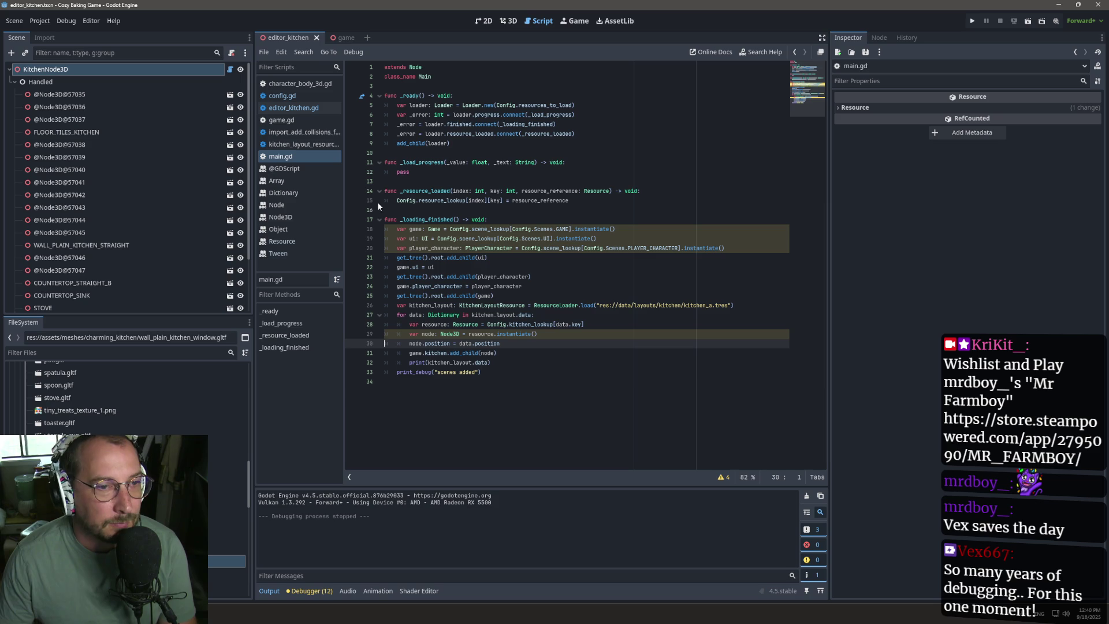
pyautogui.click(973, 21)
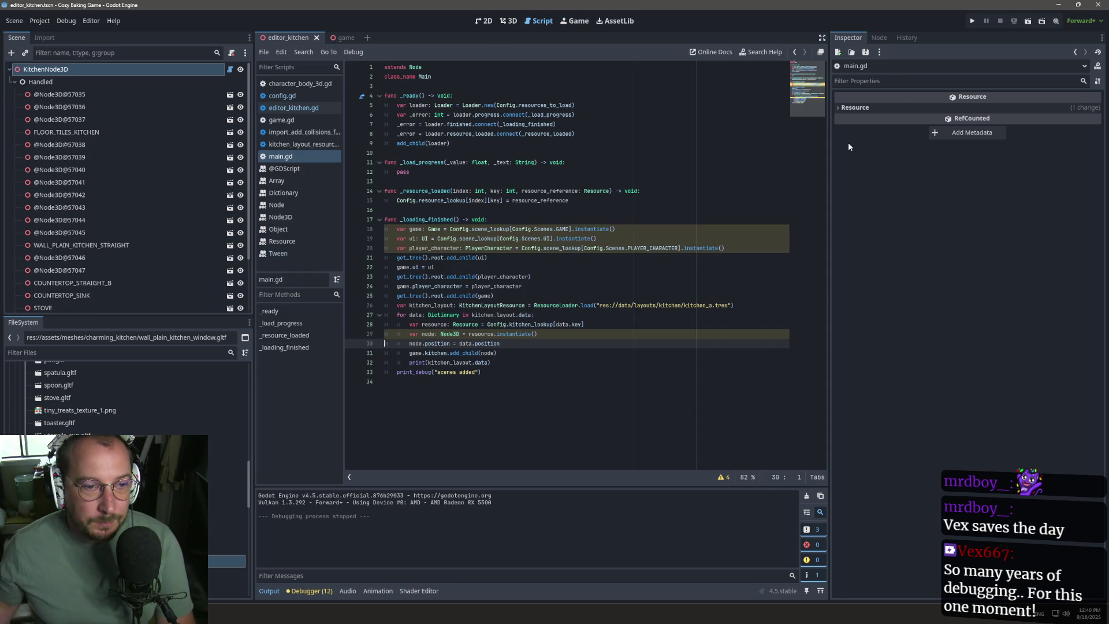
pyautogui.click(976, 22)
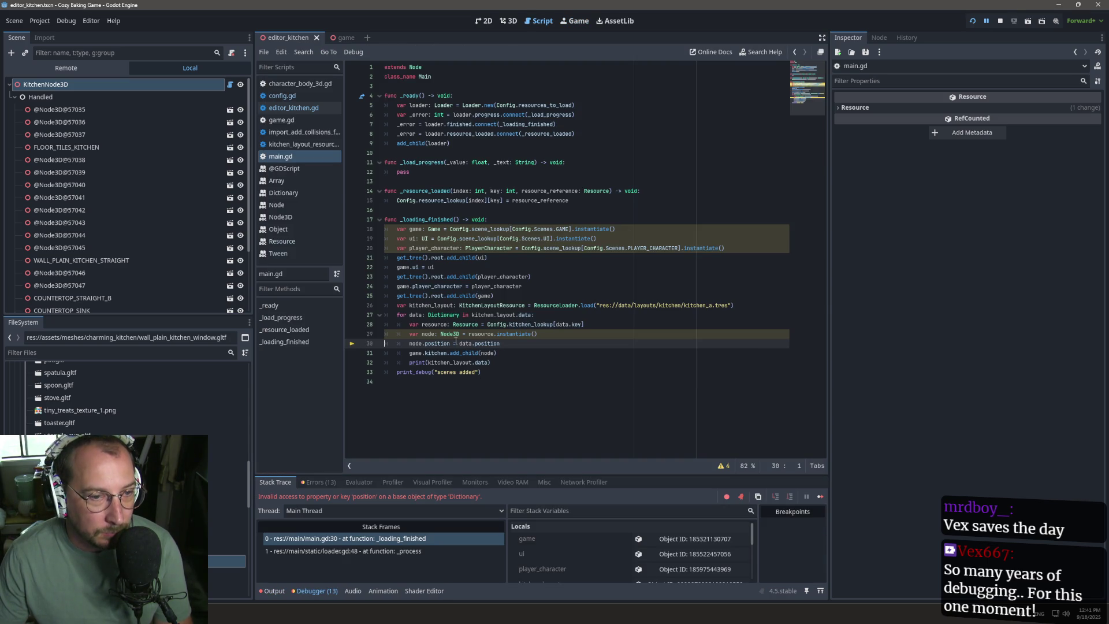
# Step: Change both 'position' references on main.gd line 30 to 'transform' and rerun the game
pyautogui.doubleClick(437, 344)
pyautogui.write('transf')
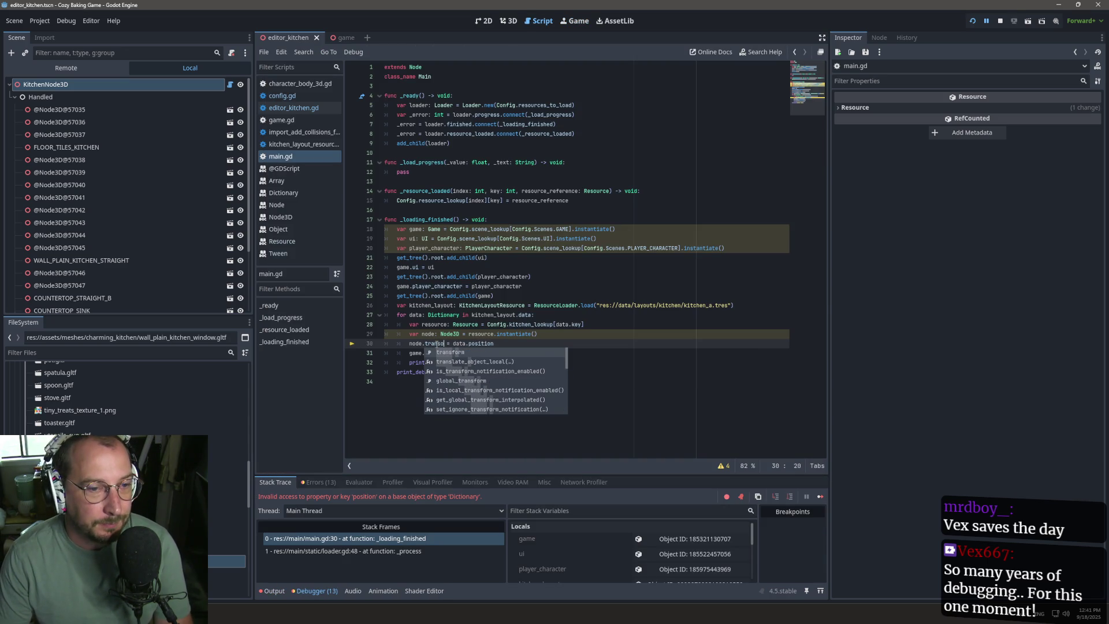
pyautogui.write('orm')
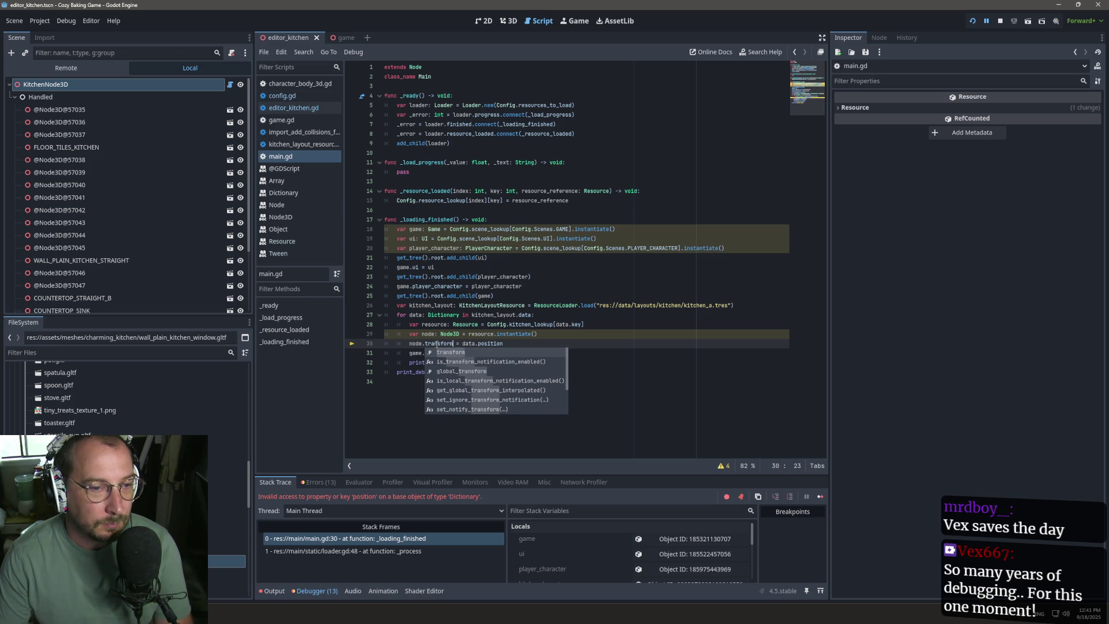
pyautogui.press('Escape')
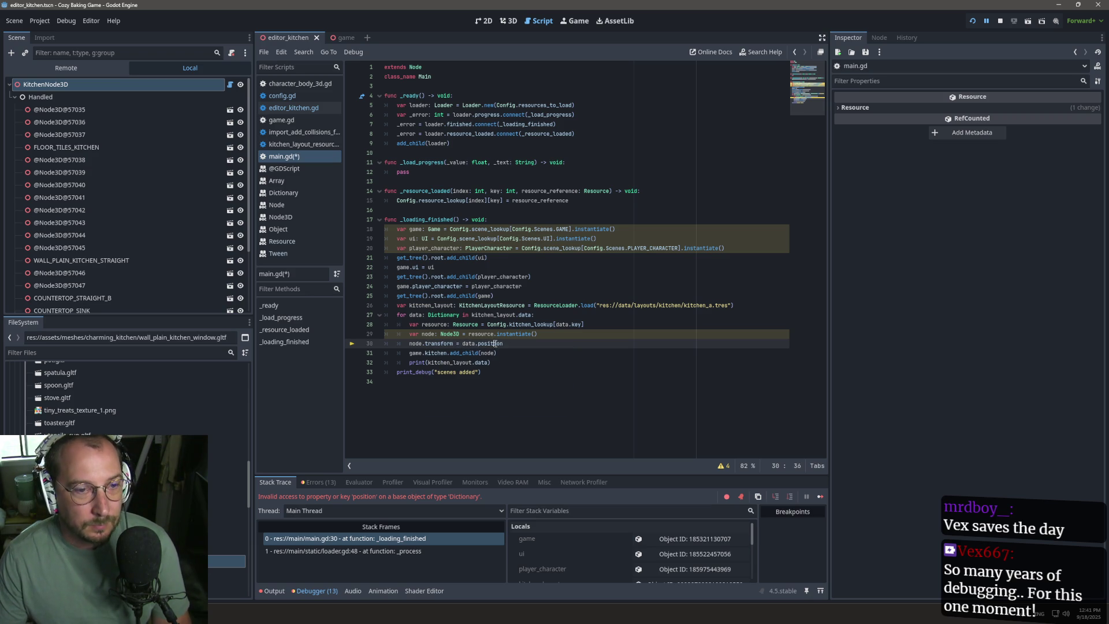
pyautogui.doubleClick(491, 343)
pyautogui.write('transform')
pyautogui.press('Escape')
pyautogui.click(973, 24)
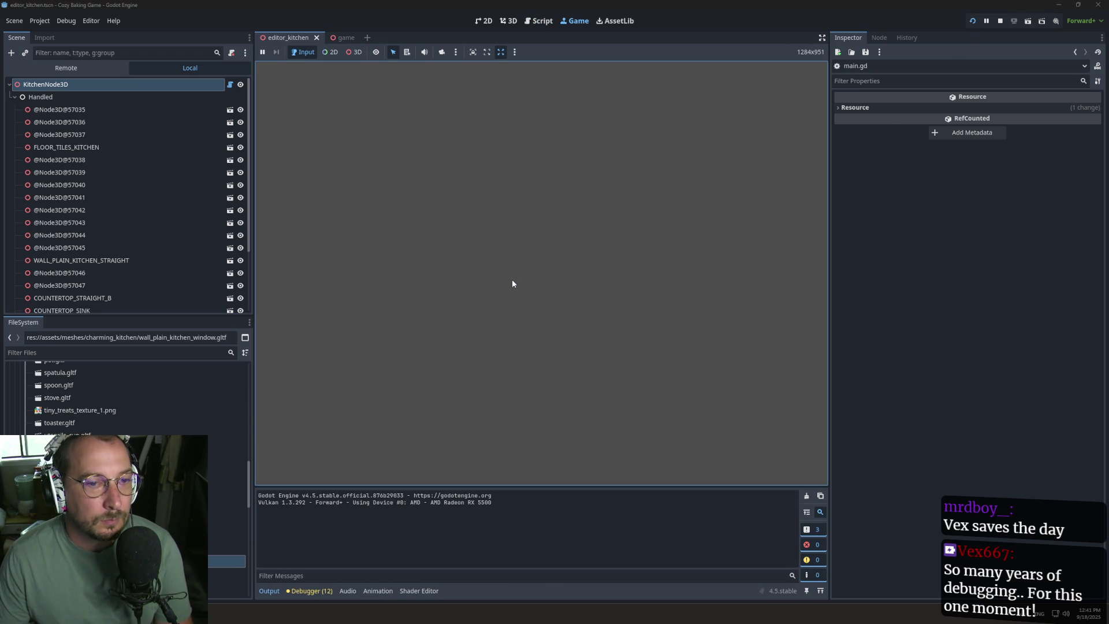
pyautogui.click(974, 22)
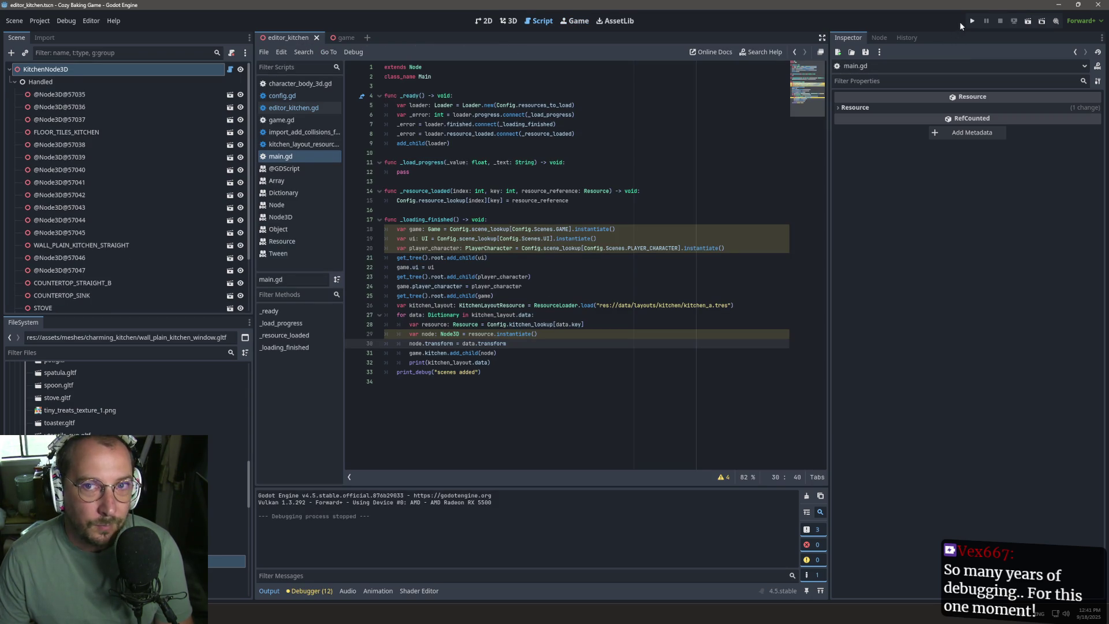
# Step: Rerun the game, go through Start Game and Begin Baking, then return to the editor scenes
pyautogui.click(973, 22)
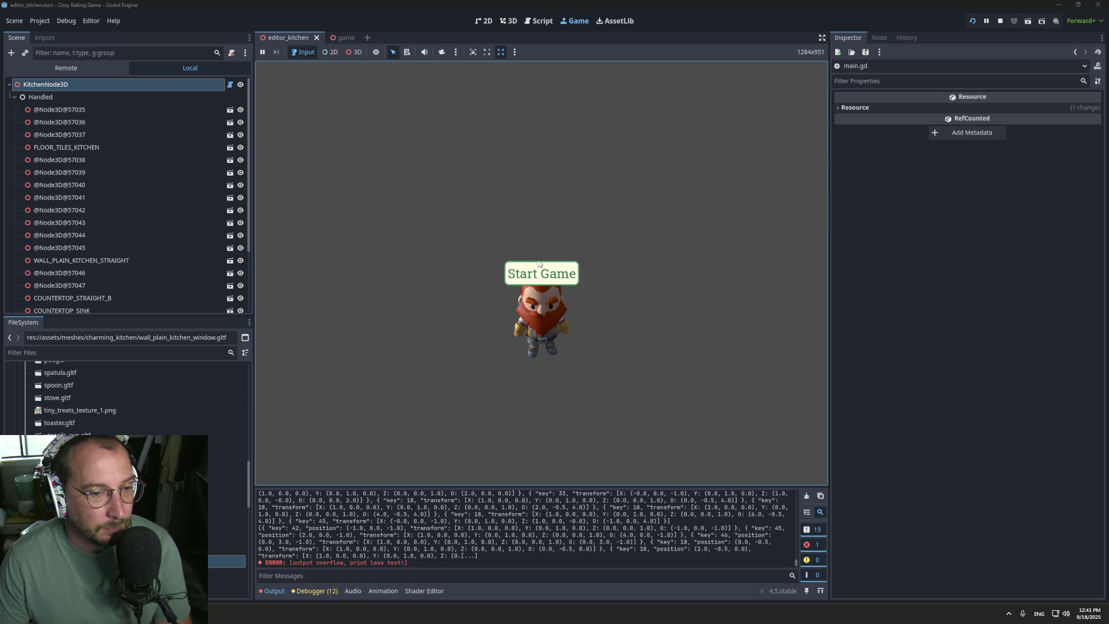
pyautogui.click(524, 283)
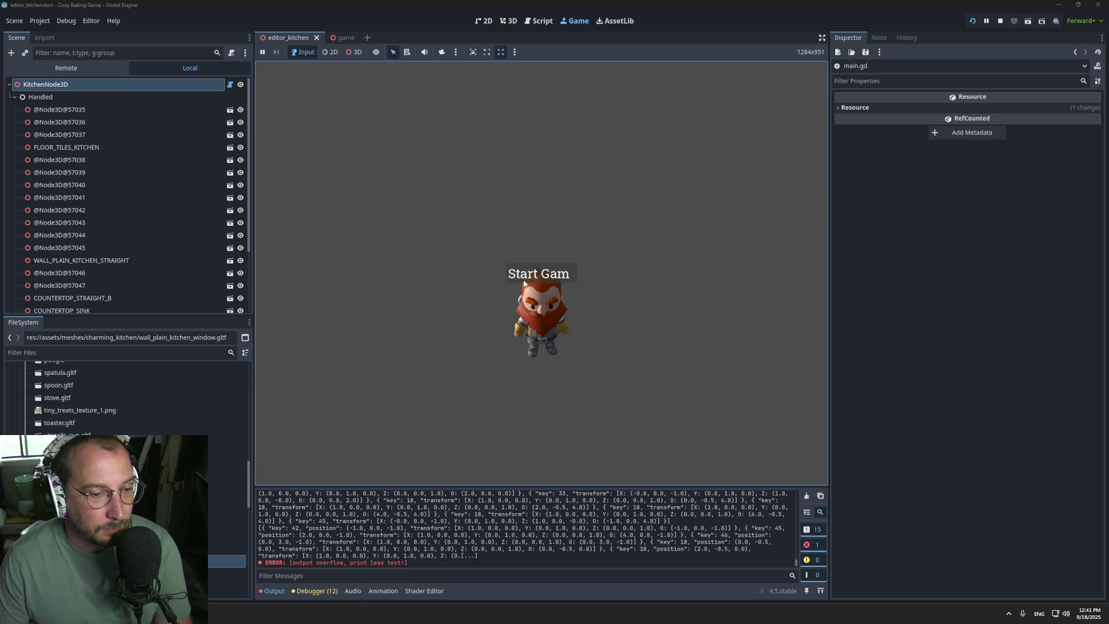
pyautogui.click(540, 279)
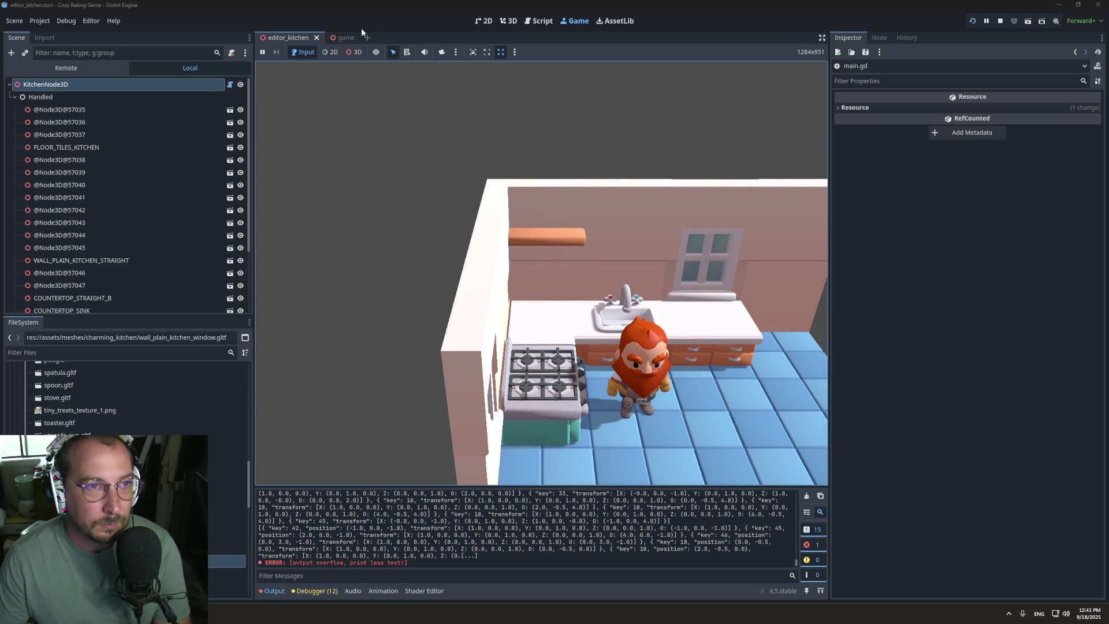
pyautogui.click(345, 38)
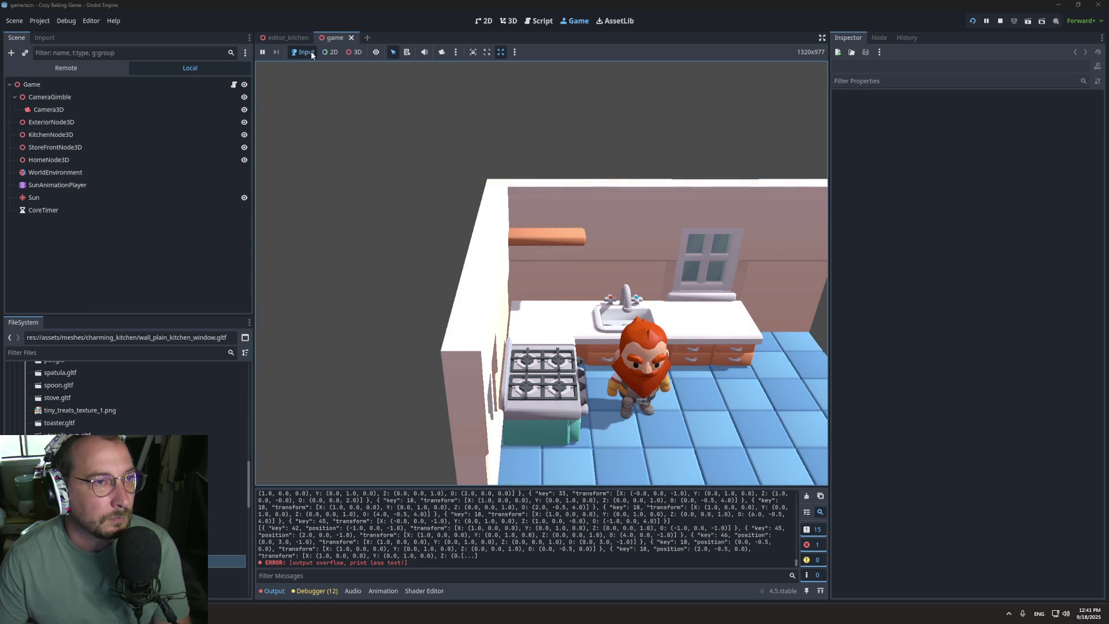
pyautogui.click(283, 37)
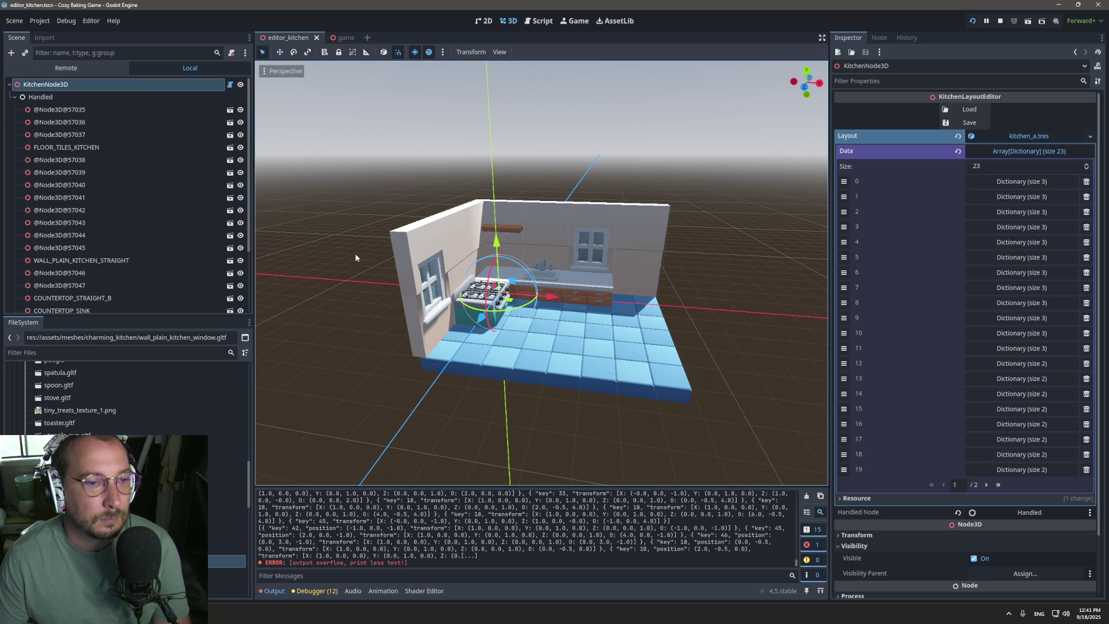
# Step: Add another window wall piece and an inner corner wall piece at the kitchen's right side
pyautogui.moveTo(356, 258); pyautogui.dragTo(344, 340)
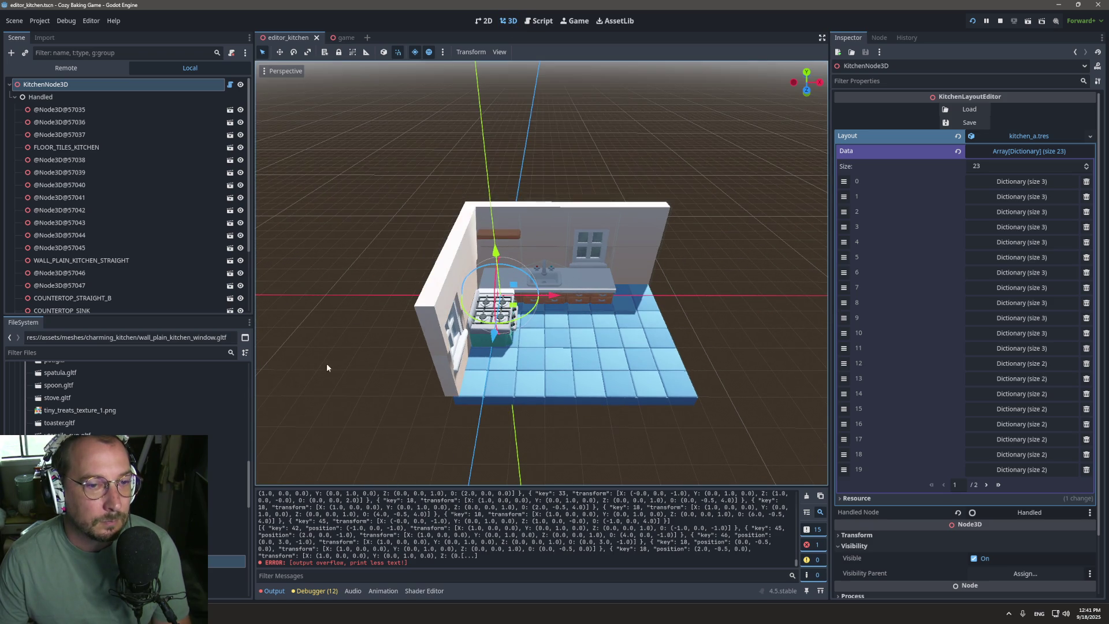
pyautogui.moveTo(115, 561)
pyautogui.mouseDown()
pyautogui.moveTo(693, 323)
pyautogui.moveTo(690, 306)
pyautogui.moveTo(653, 295)
pyautogui.moveTo(688, 294)
pyautogui.moveTo(710, 311)
pyautogui.moveTo(595, 283)
pyautogui.moveTo(526, 287)
pyautogui.mouseUp()
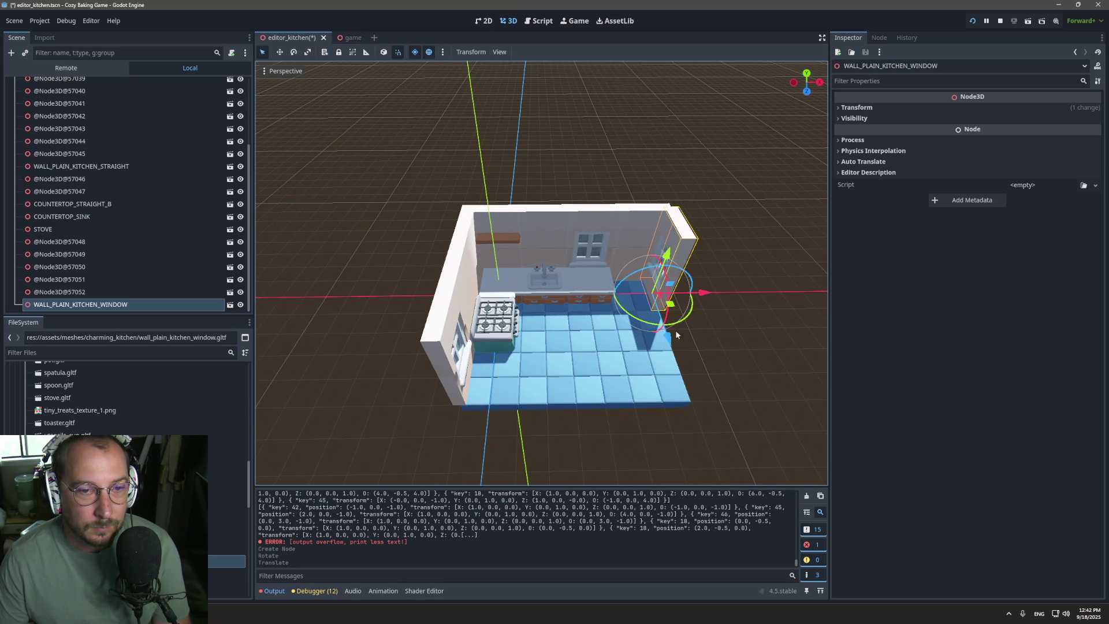
pyautogui.moveTo(671, 338); pyautogui.dragTo(670, 408)
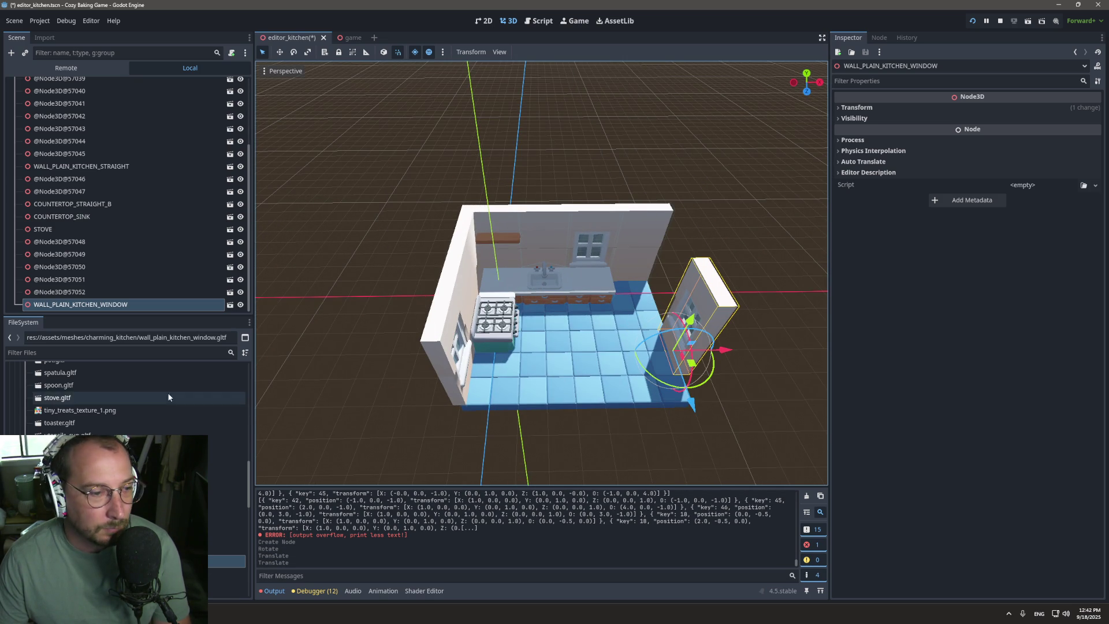
pyautogui.scroll(-3, 68, 386)
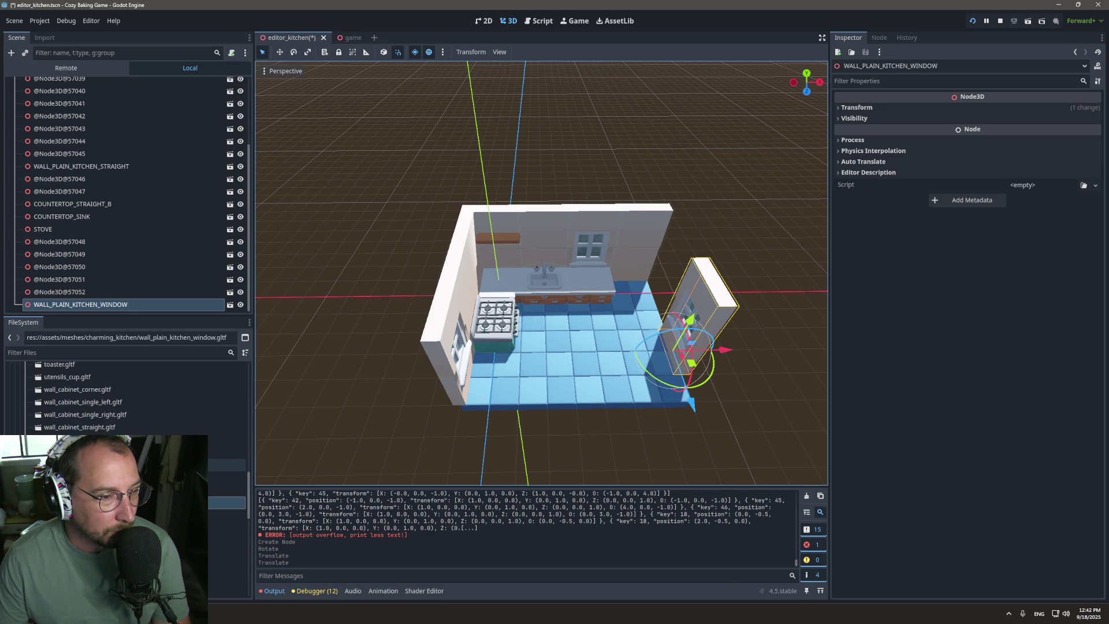
pyautogui.click(226, 470)
pyautogui.moveTo(226, 474)
pyautogui.mouseDown()
pyautogui.moveTo(223, 457)
pyautogui.moveTo(679, 339)
pyautogui.moveTo(657, 301)
pyautogui.moveTo(663, 279)
pyautogui.moveTo(658, 290)
pyautogui.moveTo(767, 279)
pyautogui.moveTo(744, 279)
pyautogui.mouseUp()
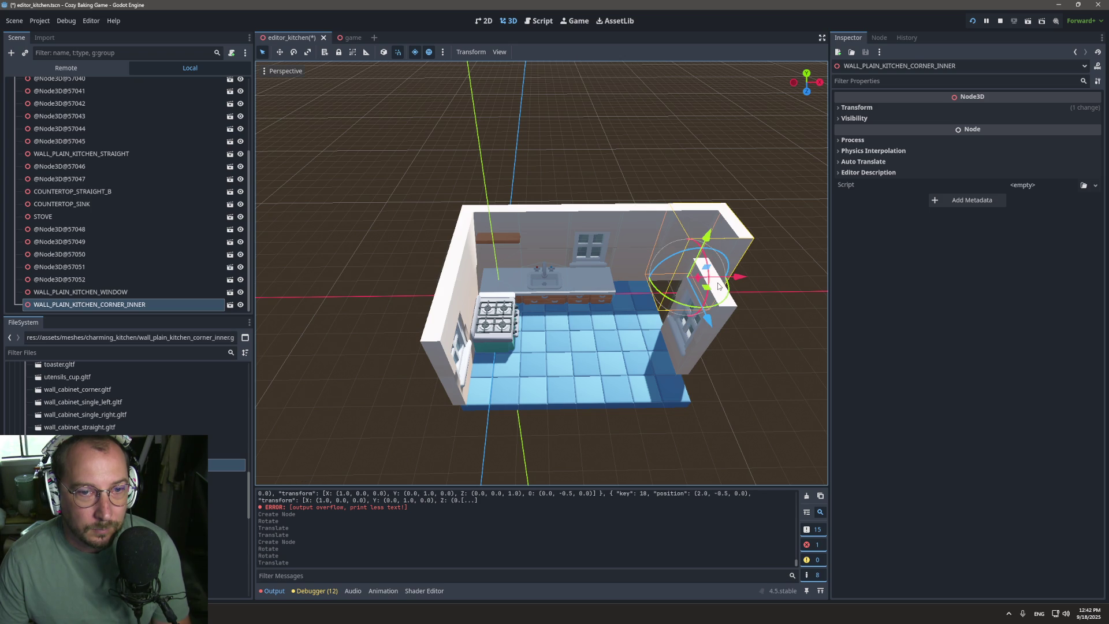
# Step: Cancel an accidental back-wall deletion and shift the window wall 2.0 along X past the floor
pyautogui.click(692, 367)
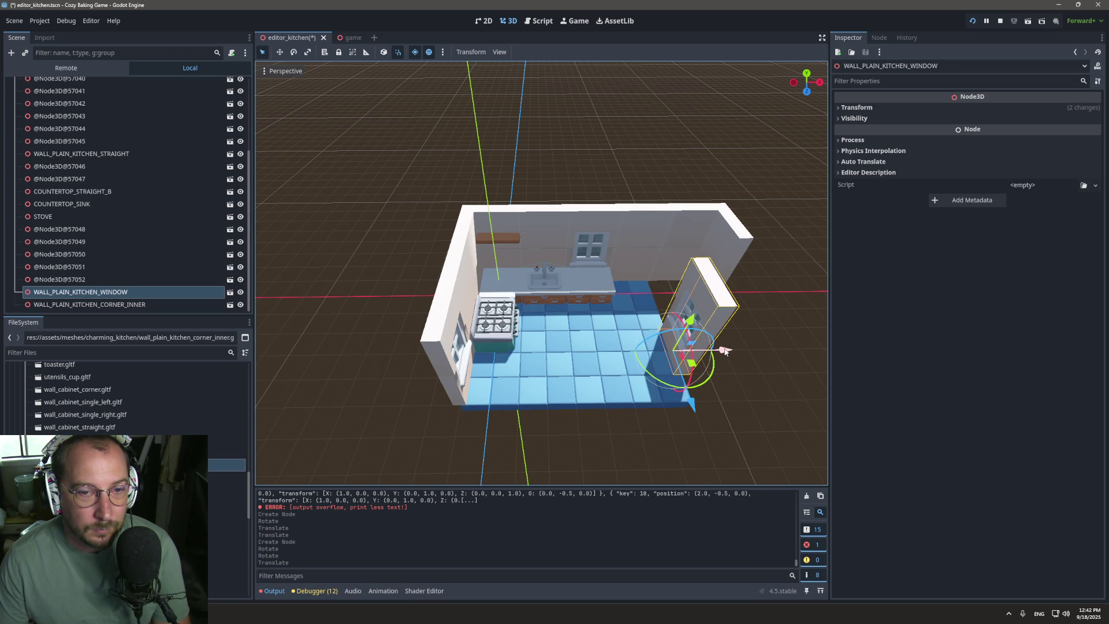
pyautogui.click(646, 255)
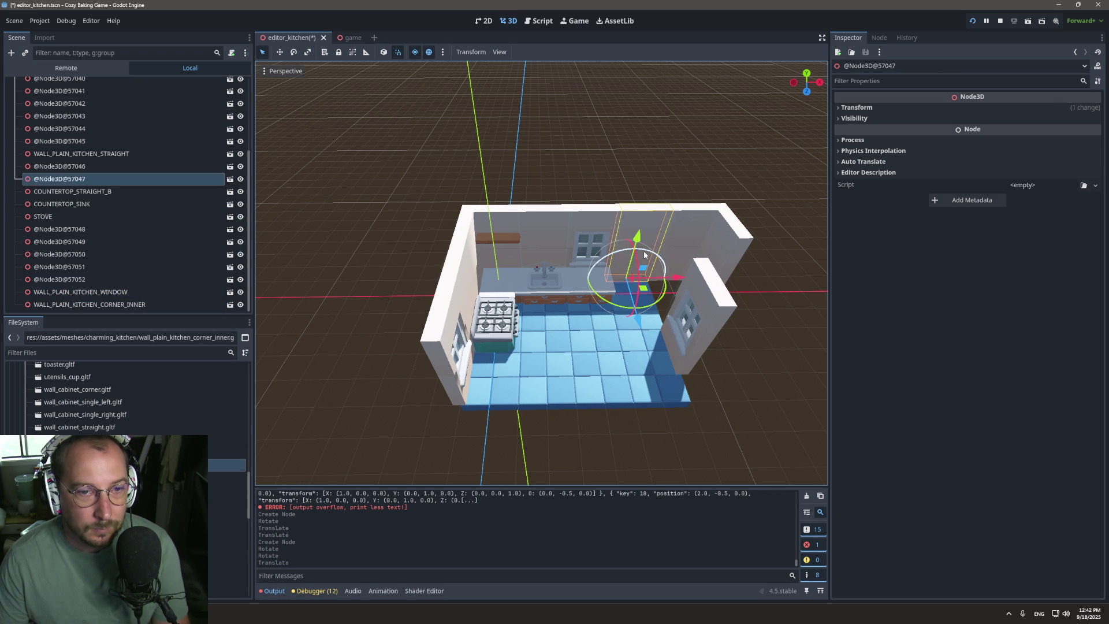
pyautogui.press('Delete')
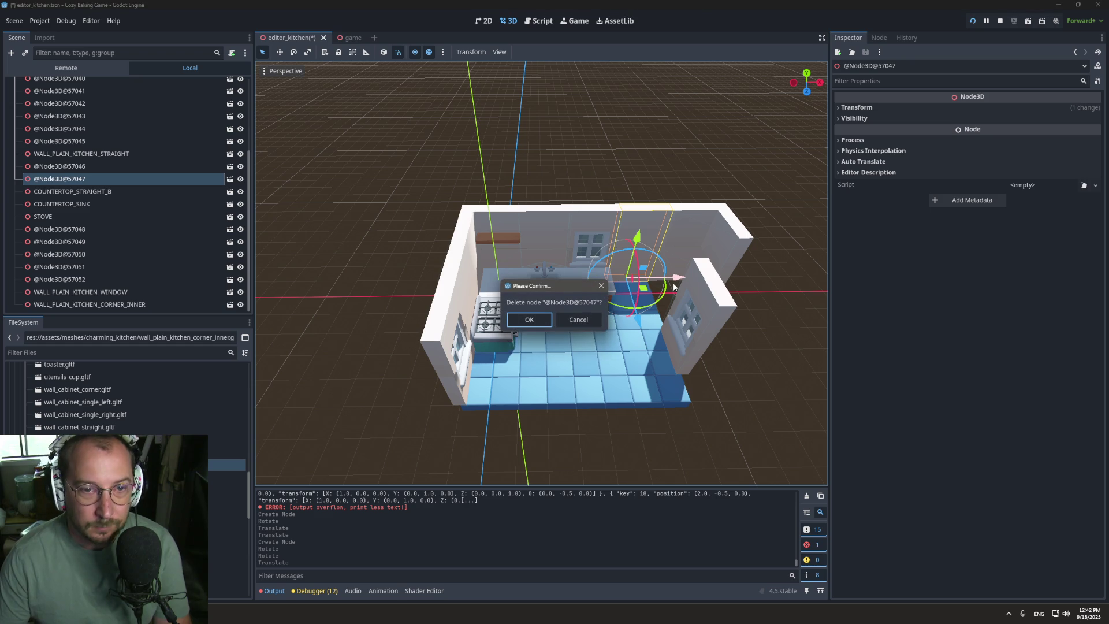
pyautogui.click(578, 320)
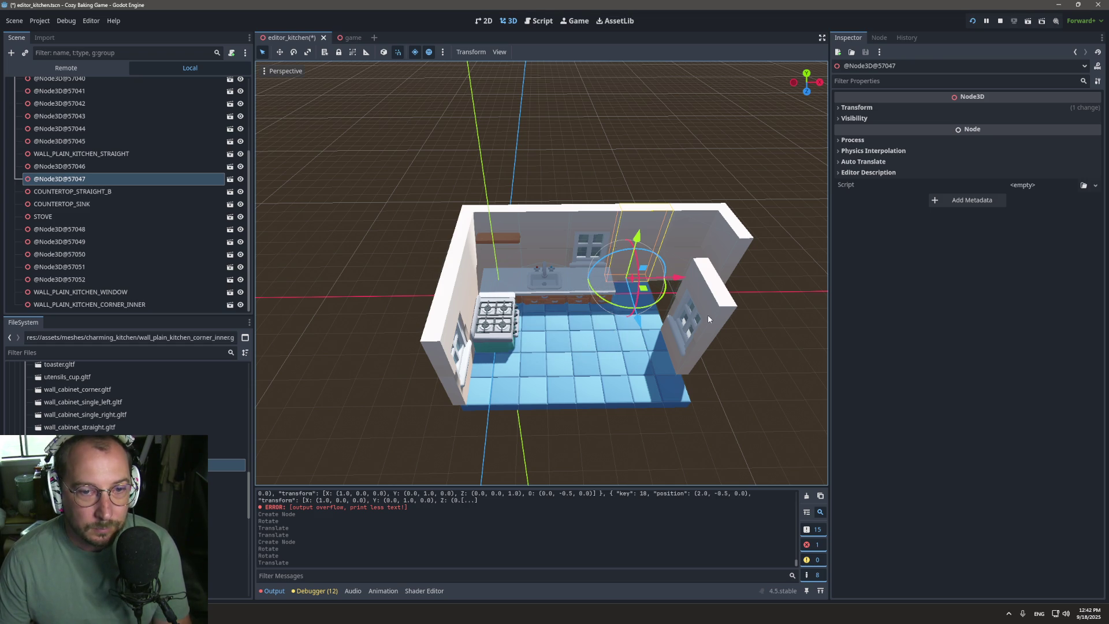
pyautogui.click(659, 371)
pyautogui.moveTo(659, 373)
pyautogui.mouseDown()
pyautogui.moveTo(768, 376)
pyautogui.moveTo(775, 357)
pyautogui.moveTo(750, 405)
pyautogui.moveTo(751, 383)
pyautogui.mouseUp()
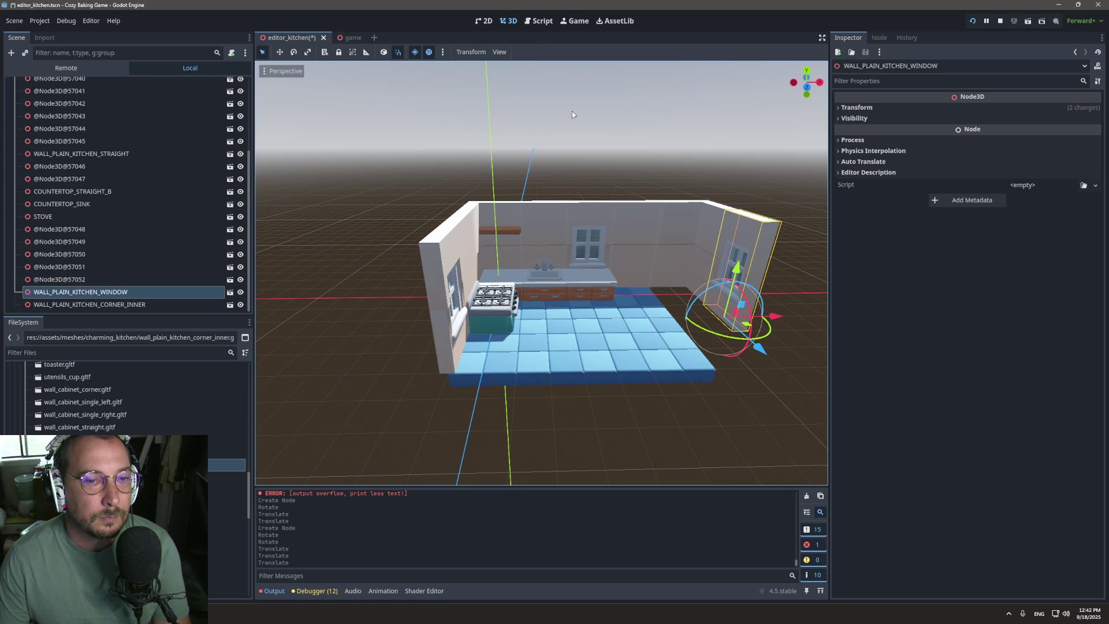
pyautogui.moveTo(655, 322); pyautogui.dragTo(572, 108)
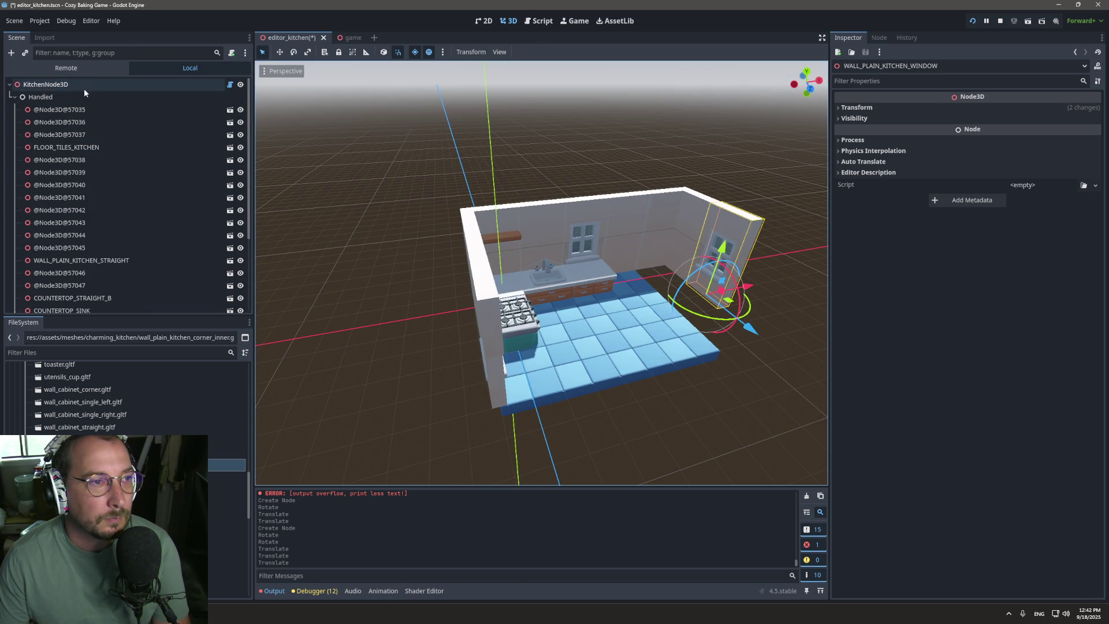
# Step: Reload the layout, place an inner corner wall piece, and reload kitchen_a.tres again
pyautogui.click(556, 106)
pyautogui.click(969, 110)
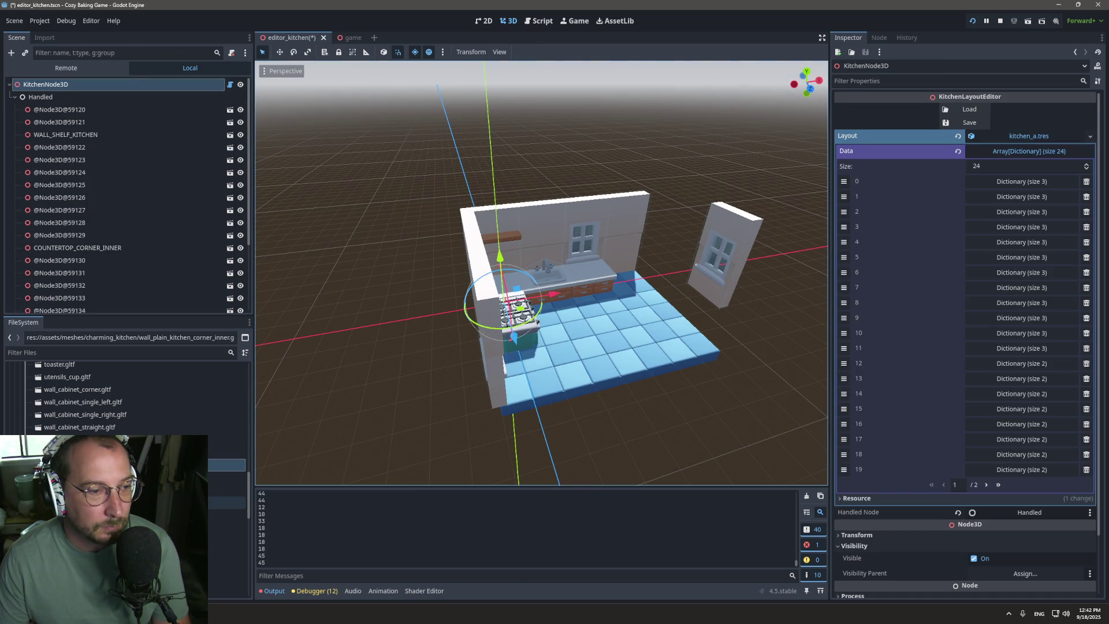
pyautogui.moveTo(228, 465)
pyautogui.mouseDown()
pyautogui.moveTo(468, 377)
pyautogui.moveTo(694, 261)
pyautogui.moveTo(657, 267)
pyautogui.mouseUp()
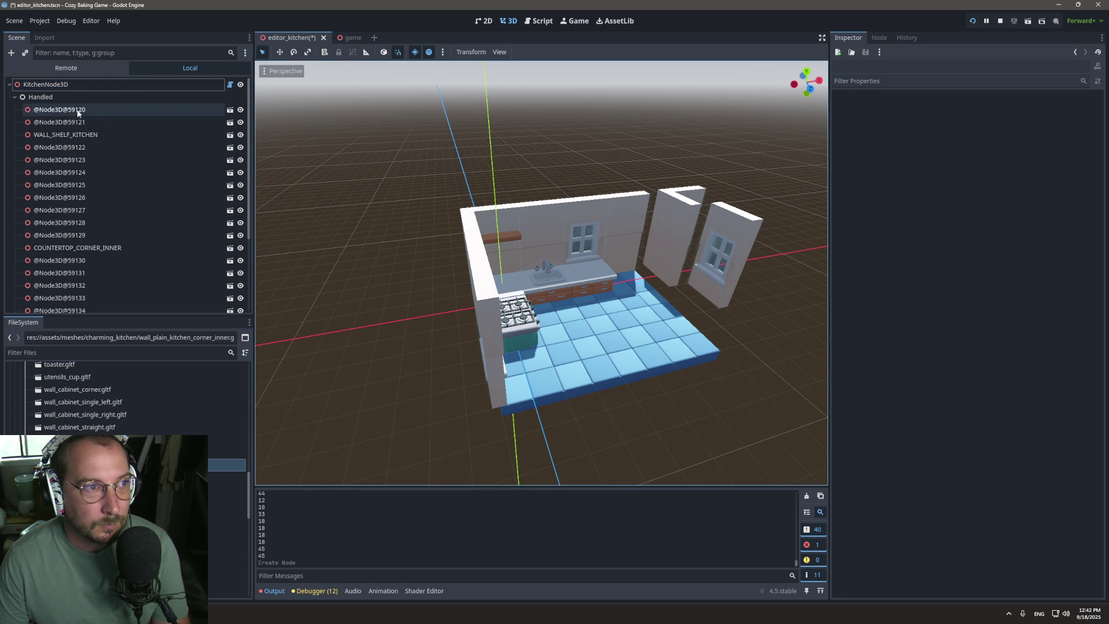
pyautogui.click(103, 84)
pyautogui.click(102, 85)
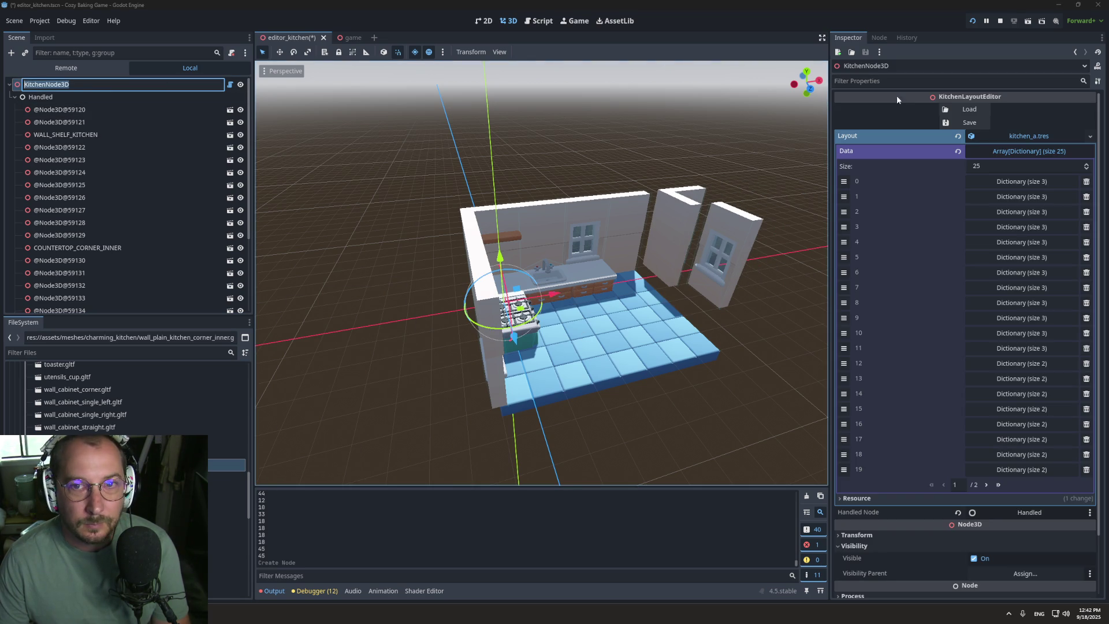
pyautogui.click(969, 110)
# Step: Rotate the corner wall 90° to meet the side walls and reload to confirm it persists
pyautogui.click(658, 247)
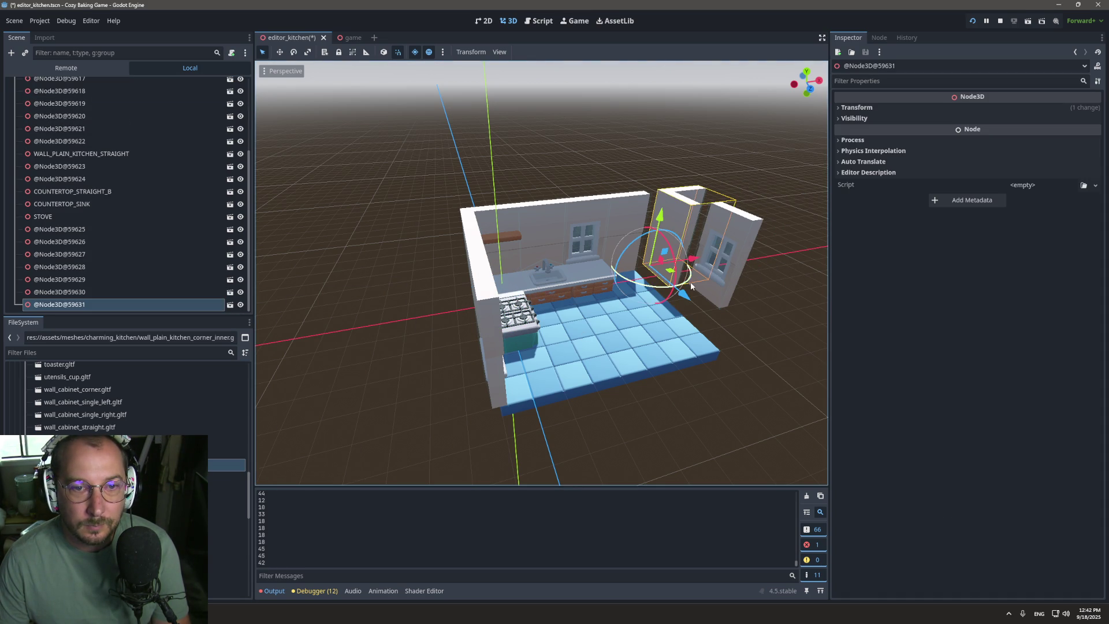
pyautogui.moveTo(680, 286); pyautogui.dragTo(716, 259)
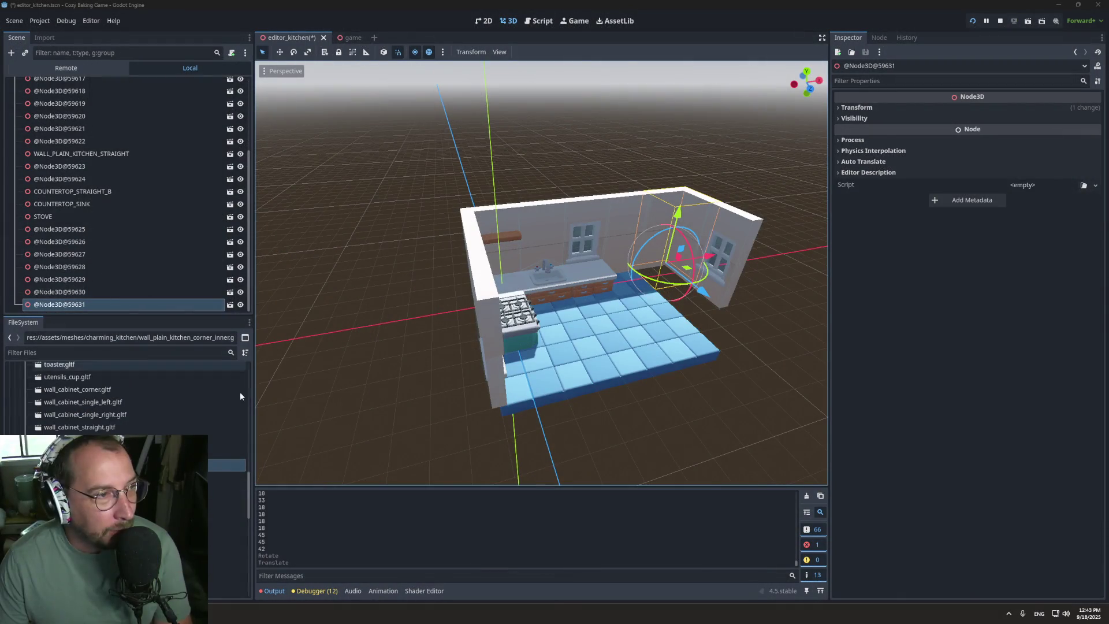
pyautogui.scroll(5, 151, 189)
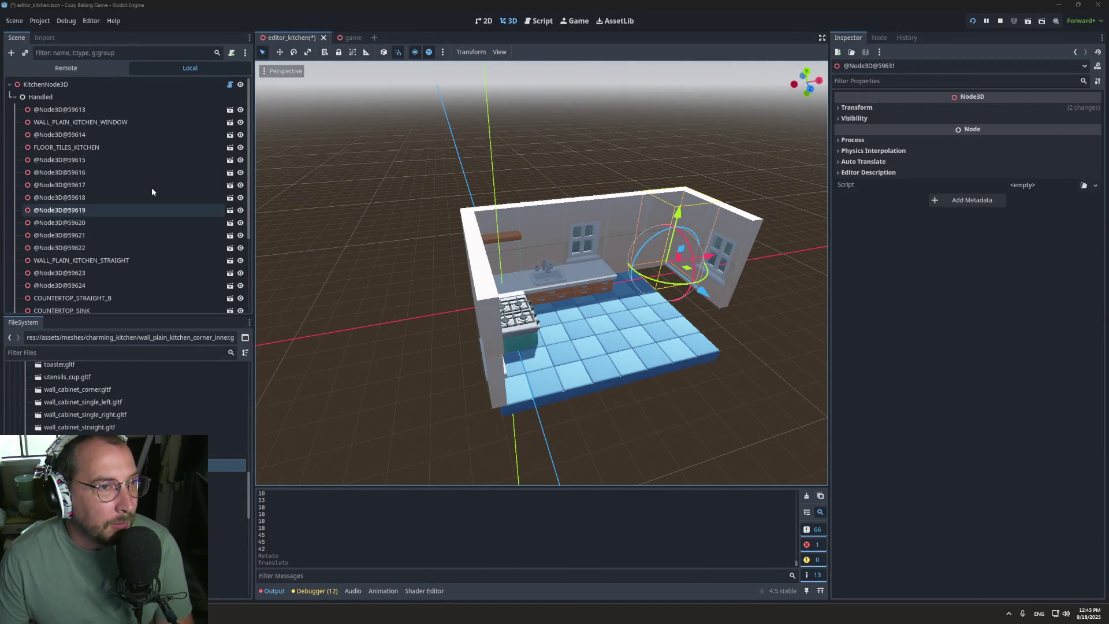
pyautogui.click(36, 84)
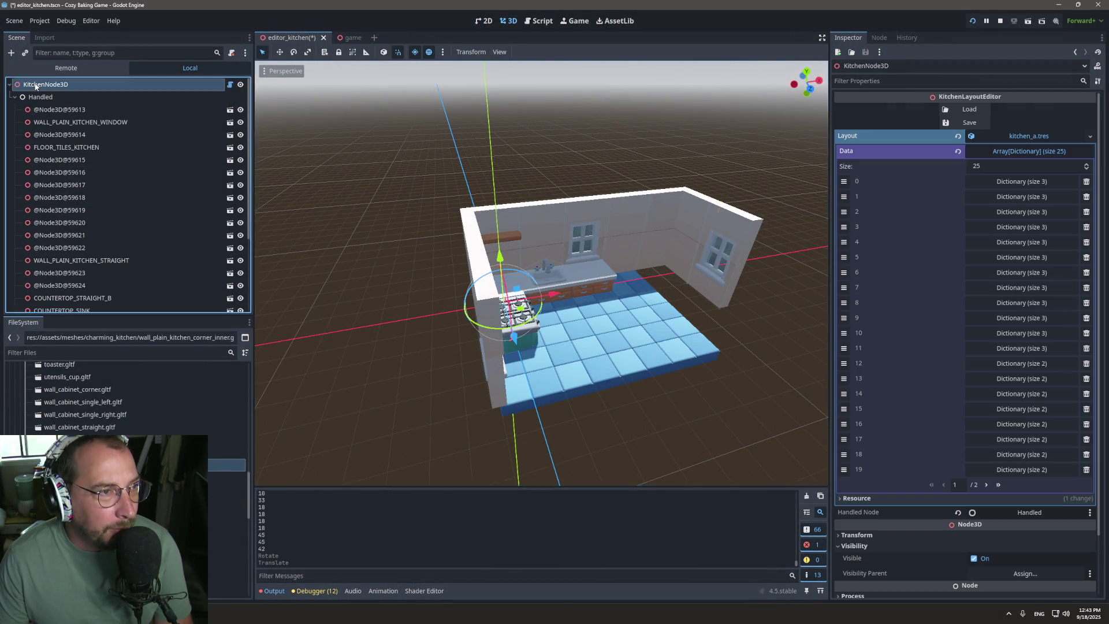
pyautogui.click(965, 109)
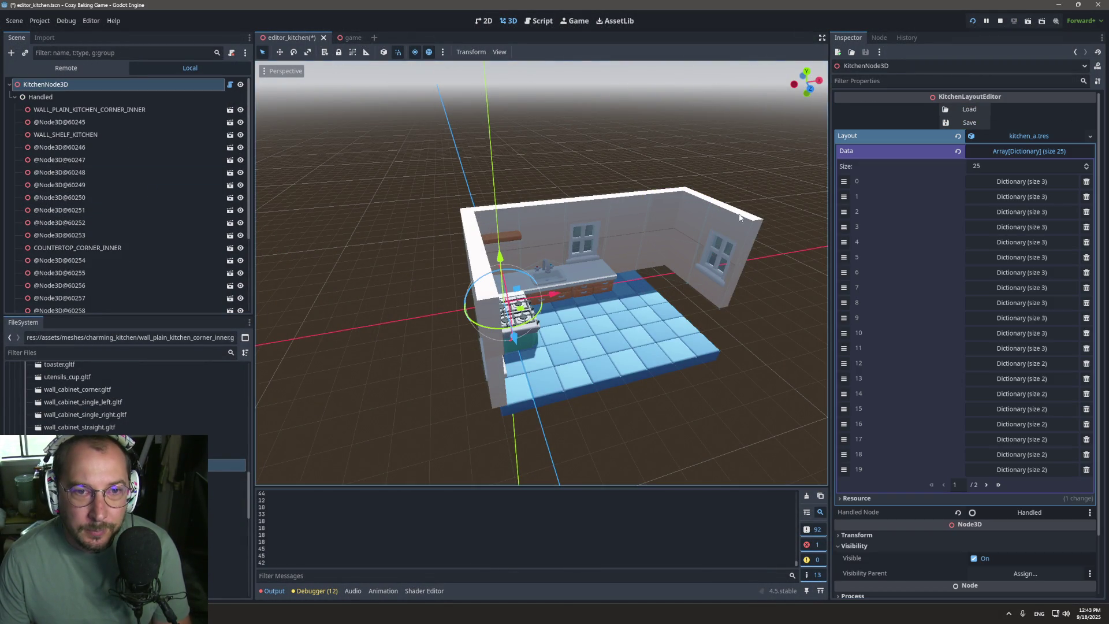
pyautogui.scroll(2, 144, 405)
pyautogui.scroll(5, 127, 398)
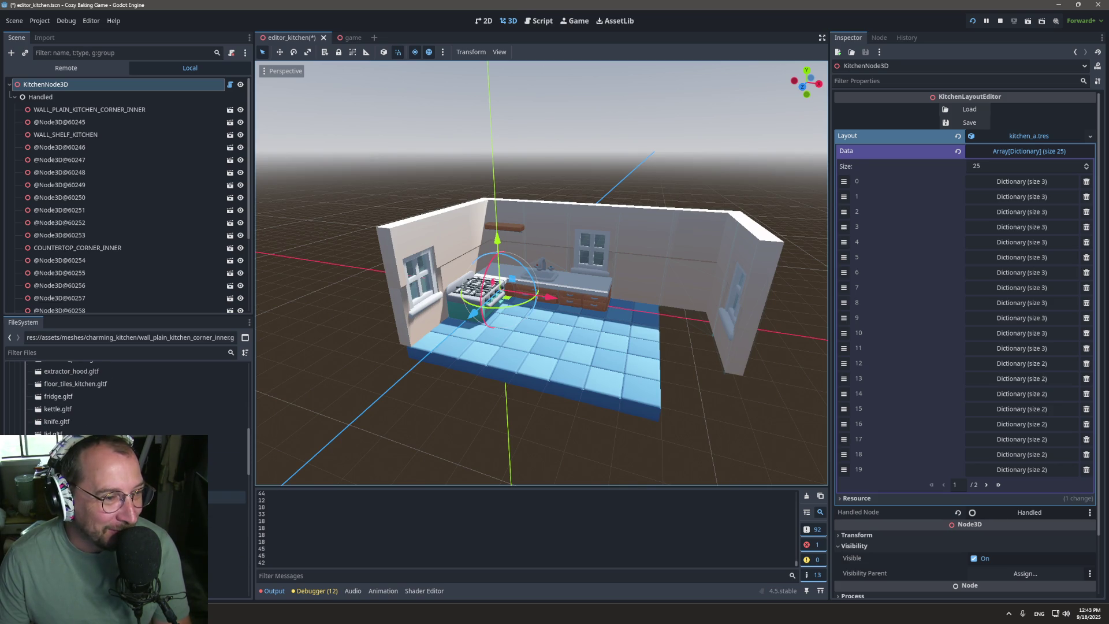
pyautogui.scroll(3, 127, 399)
pyautogui.scroll(2, 127, 398)
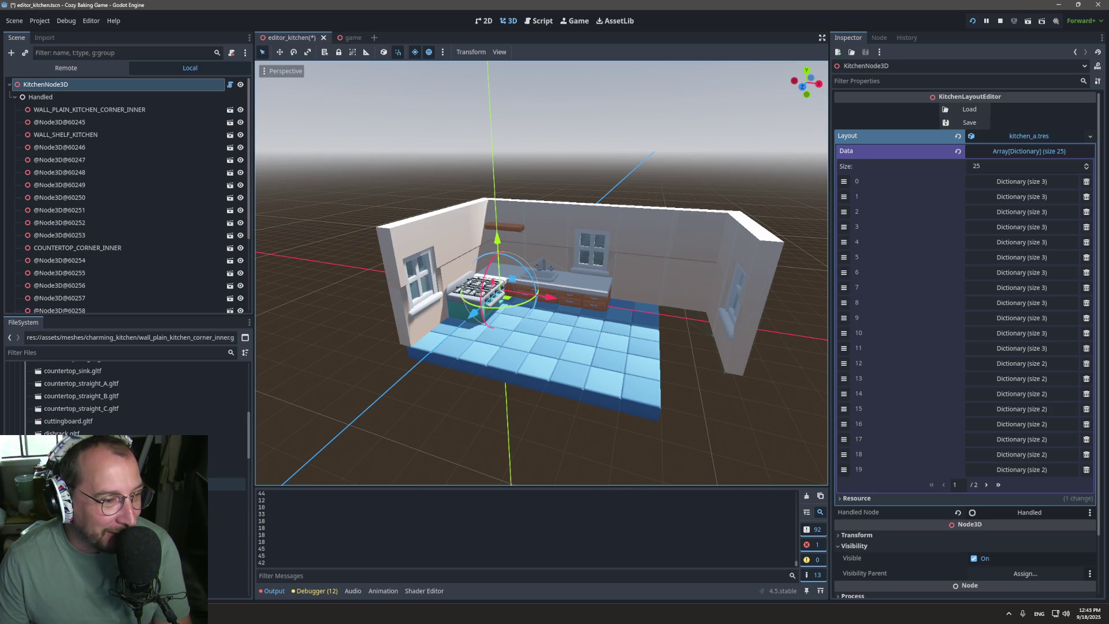
pyautogui.scroll(4, 127, 468)
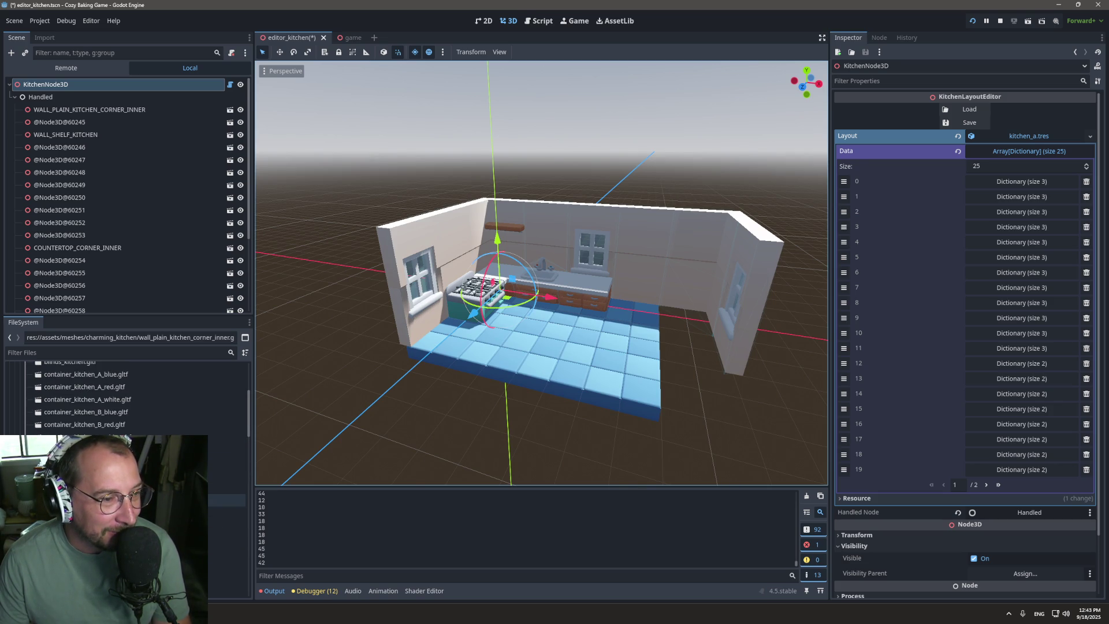
pyautogui.scroll(-3, 127, 399)
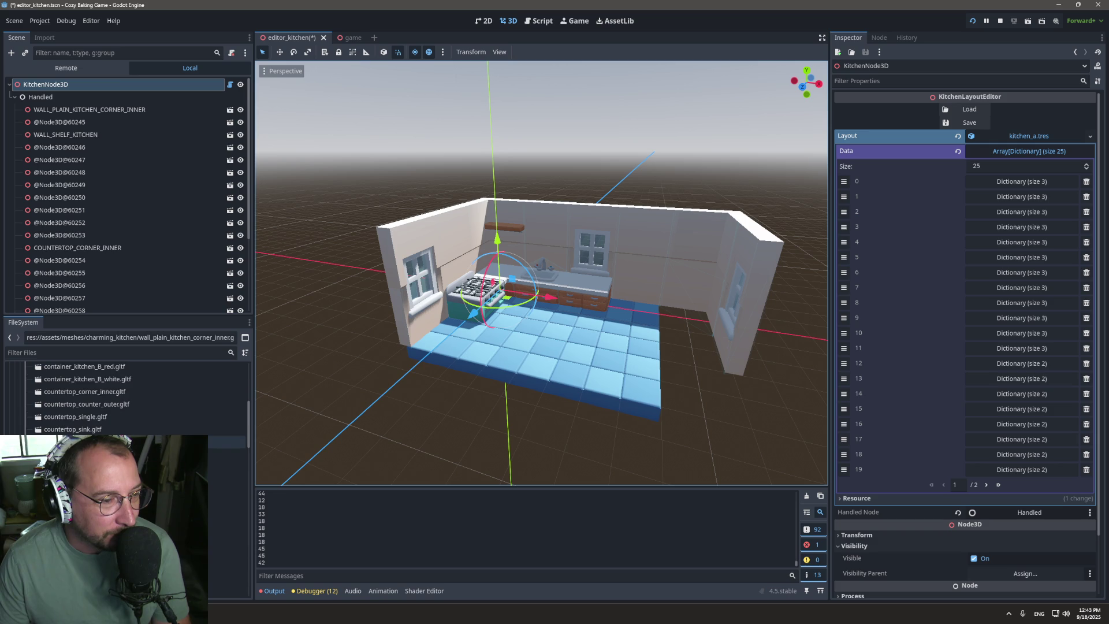
pyautogui.scroll(-5, 127, 405)
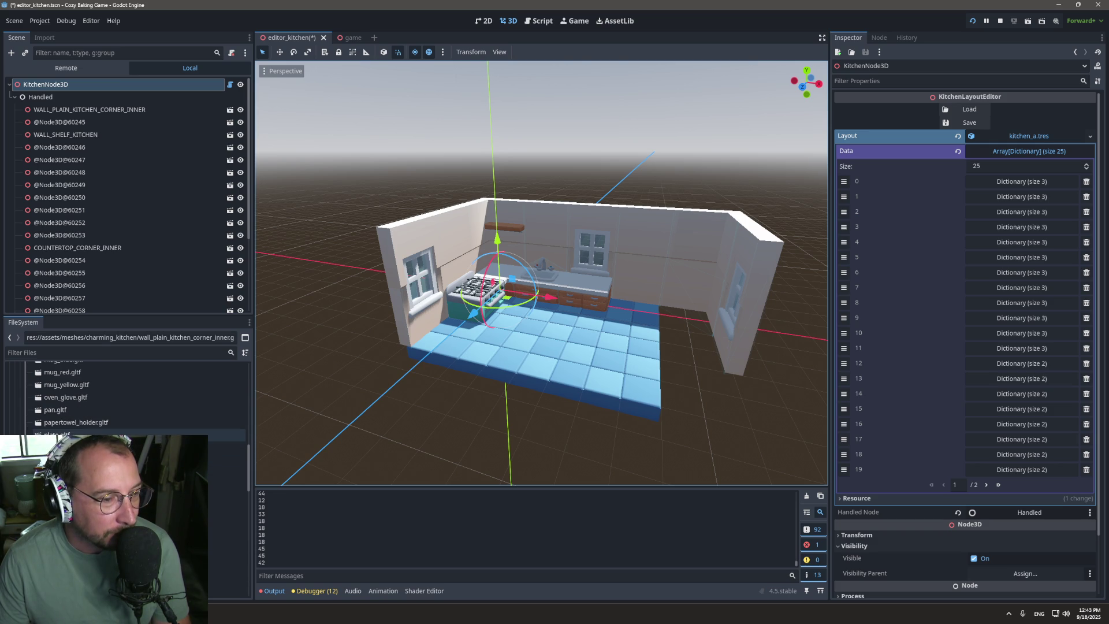
pyautogui.scroll(5, 128, 430)
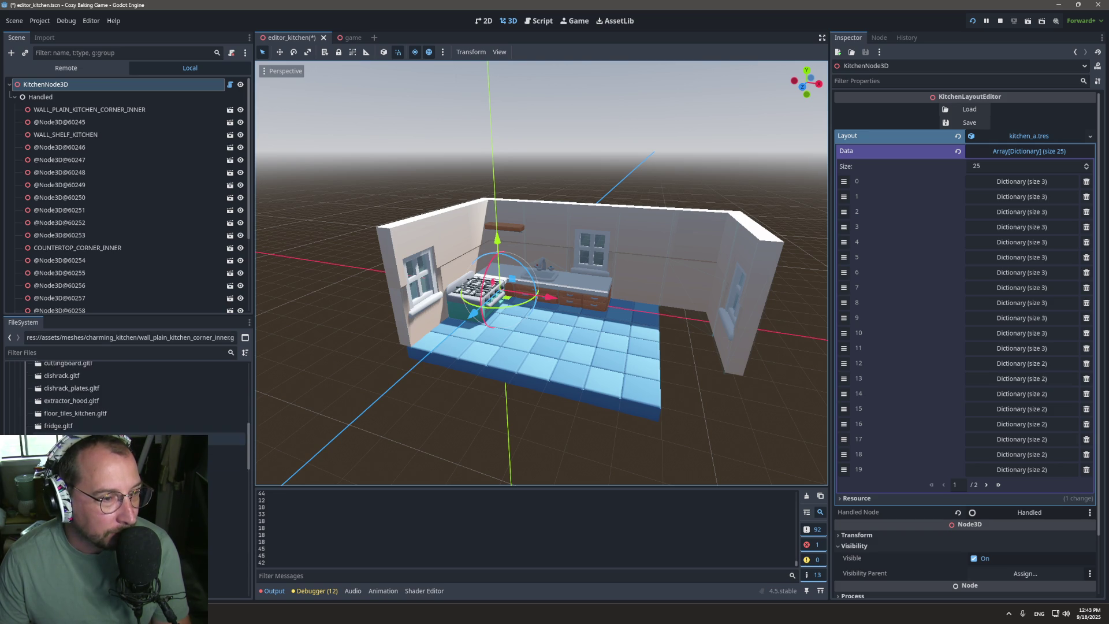
pyautogui.click(87, 403)
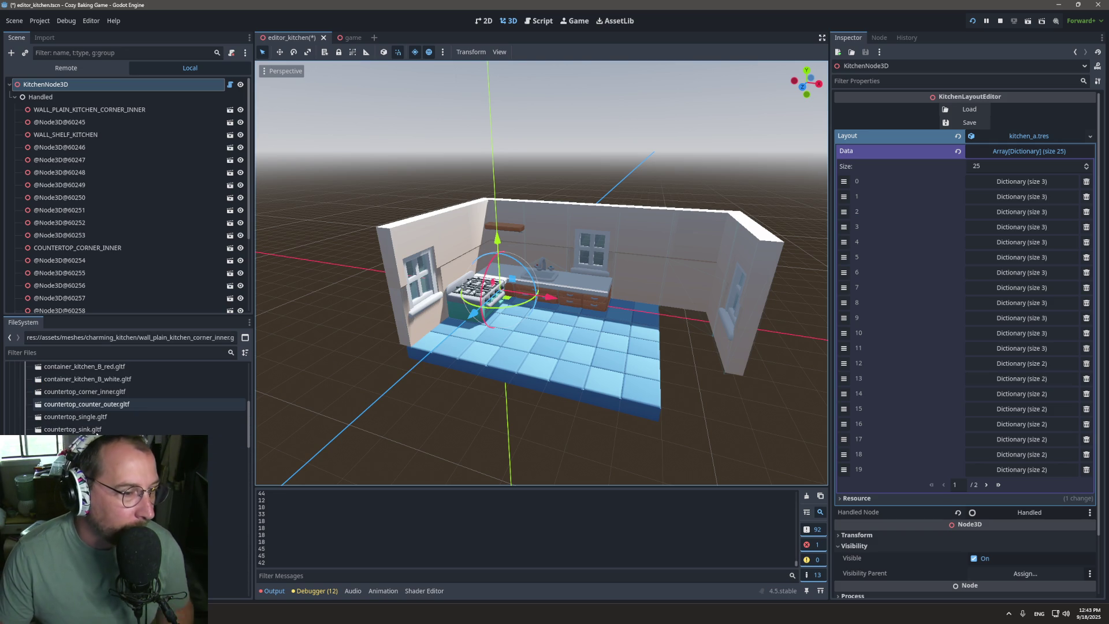
pyautogui.scroll(-2, 97, 432)
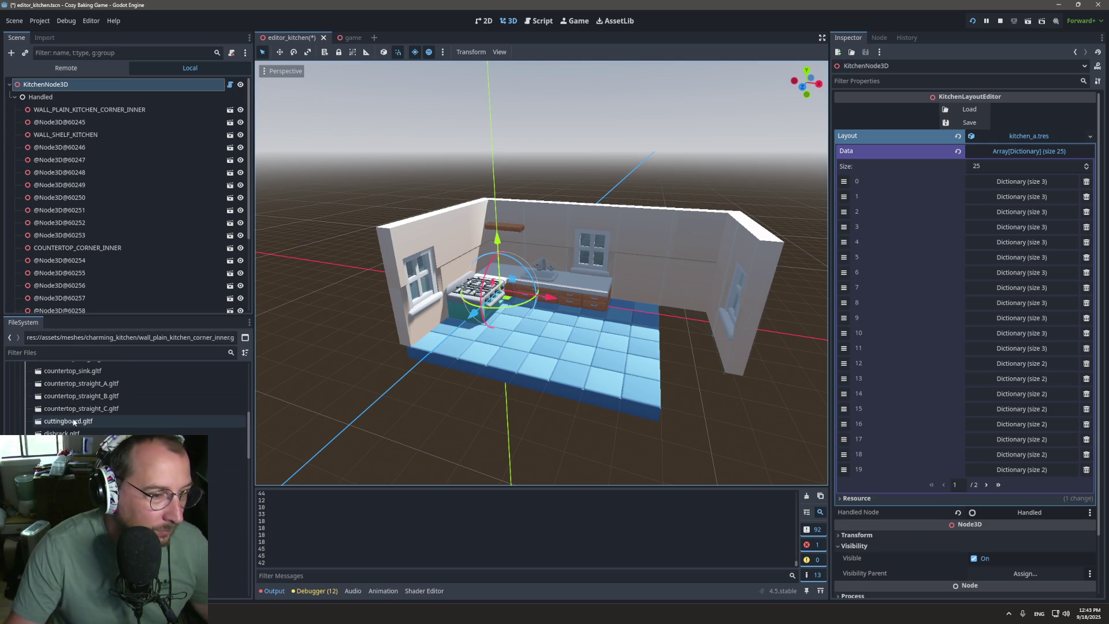
pyautogui.scroll(-5, 127, 399)
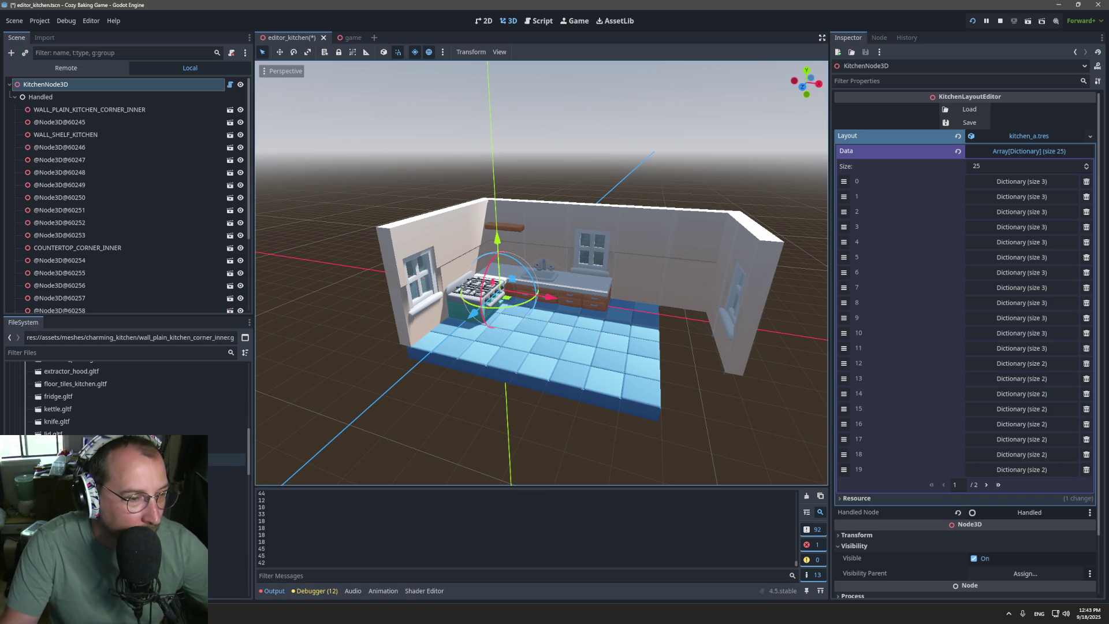
pyautogui.scroll(-1, 127, 399)
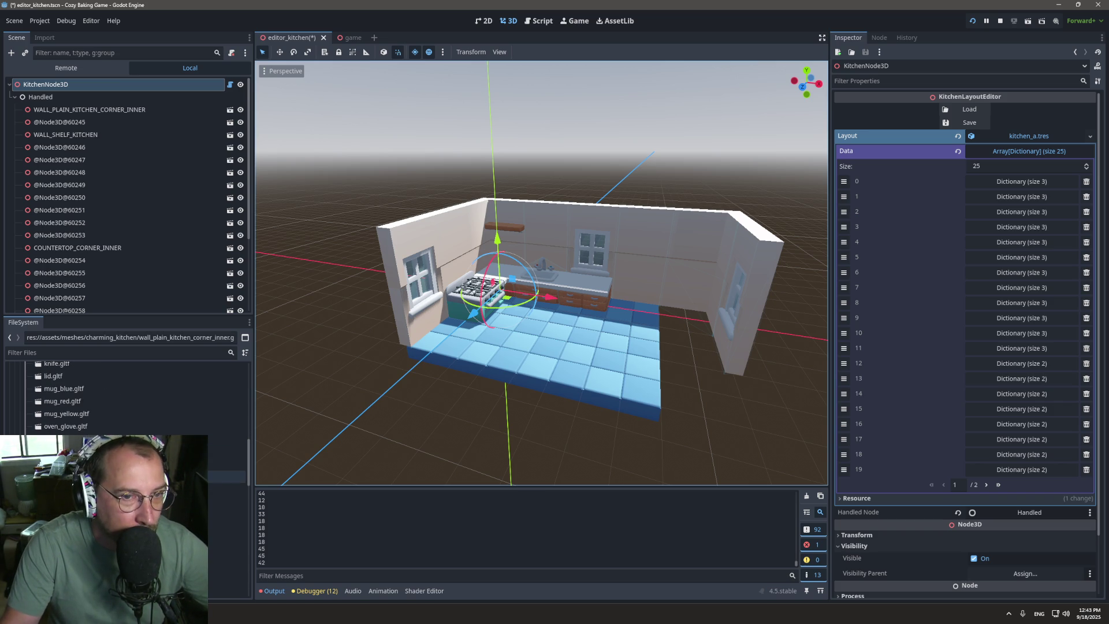
pyautogui.scroll(1, 127, 398)
pyautogui.scroll(-1, 127, 399)
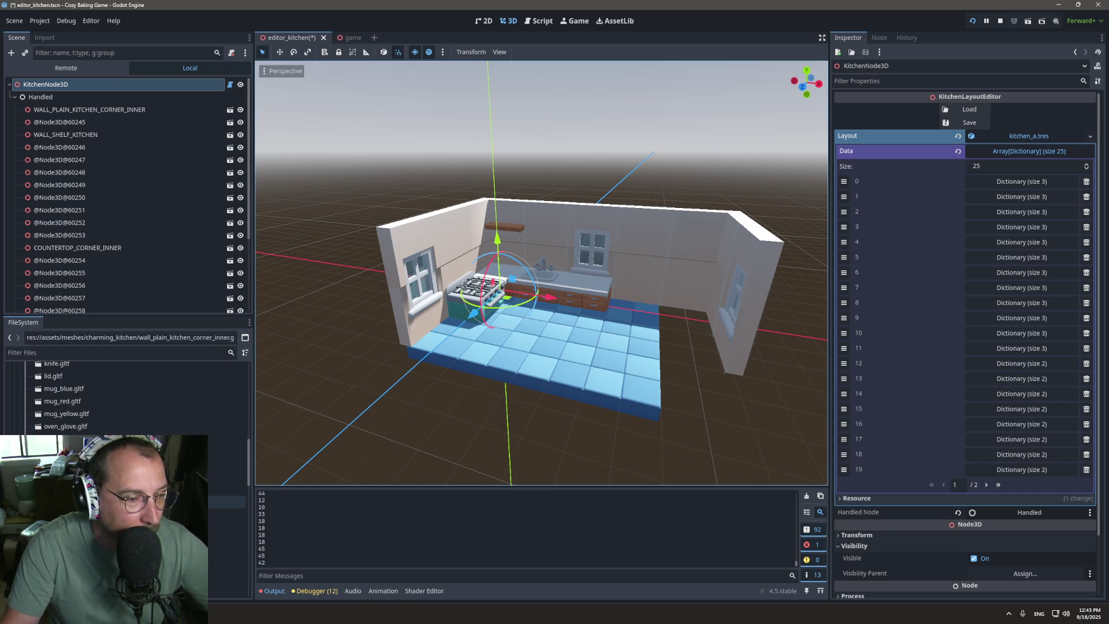
pyautogui.scroll(3, 127, 399)
pyautogui.scroll(1, 127, 399)
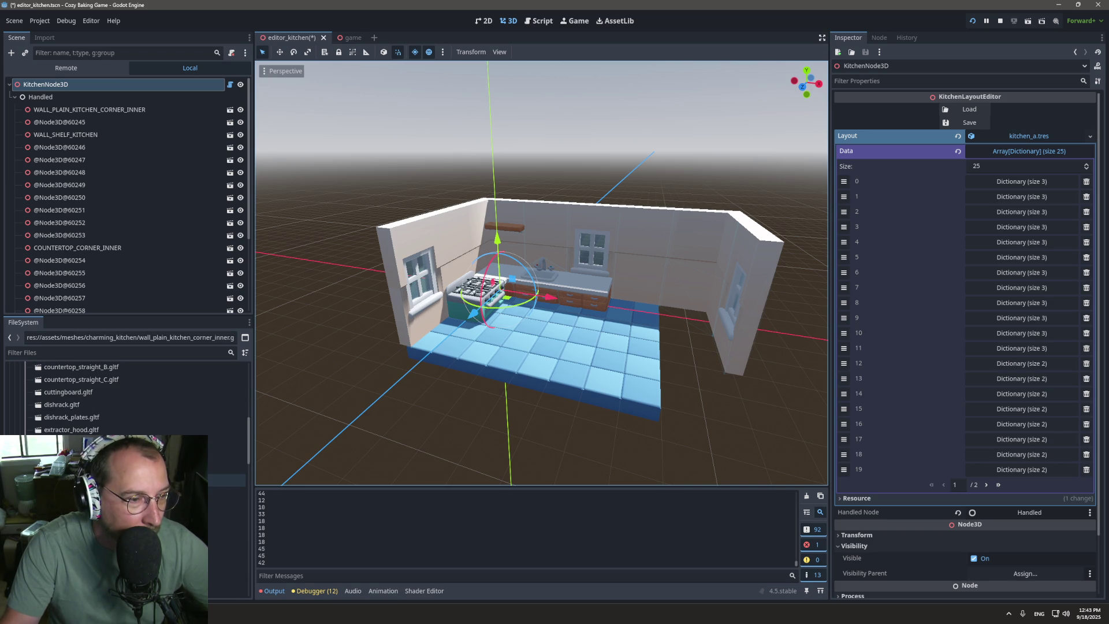
pyautogui.scroll(2, 127, 479)
pyautogui.scroll(2, 127, 504)
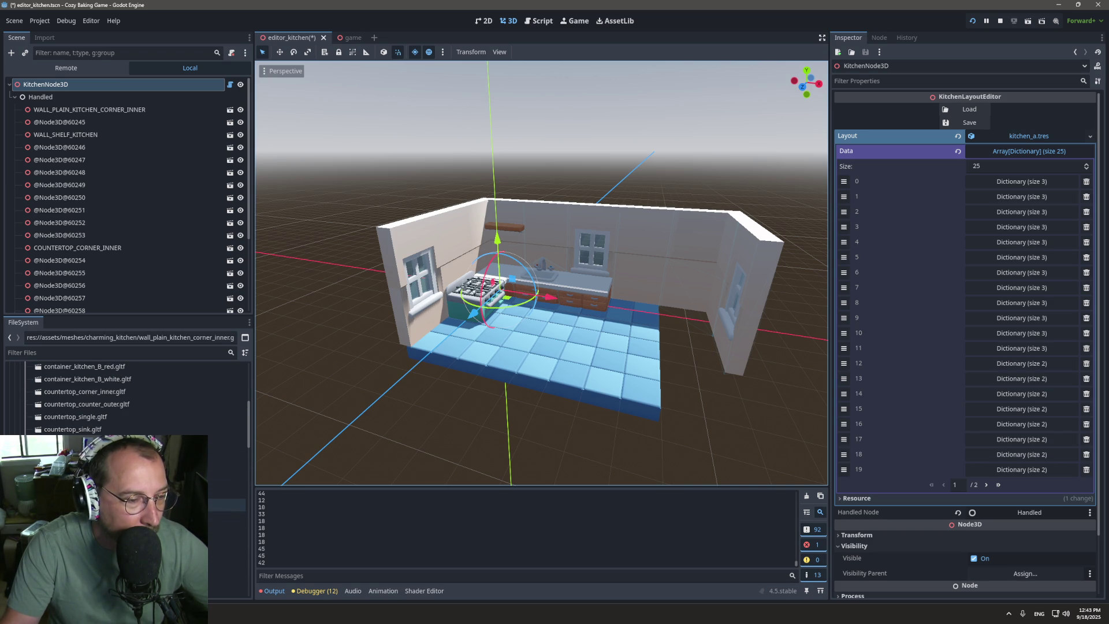
pyautogui.scroll(-3, 127, 399)
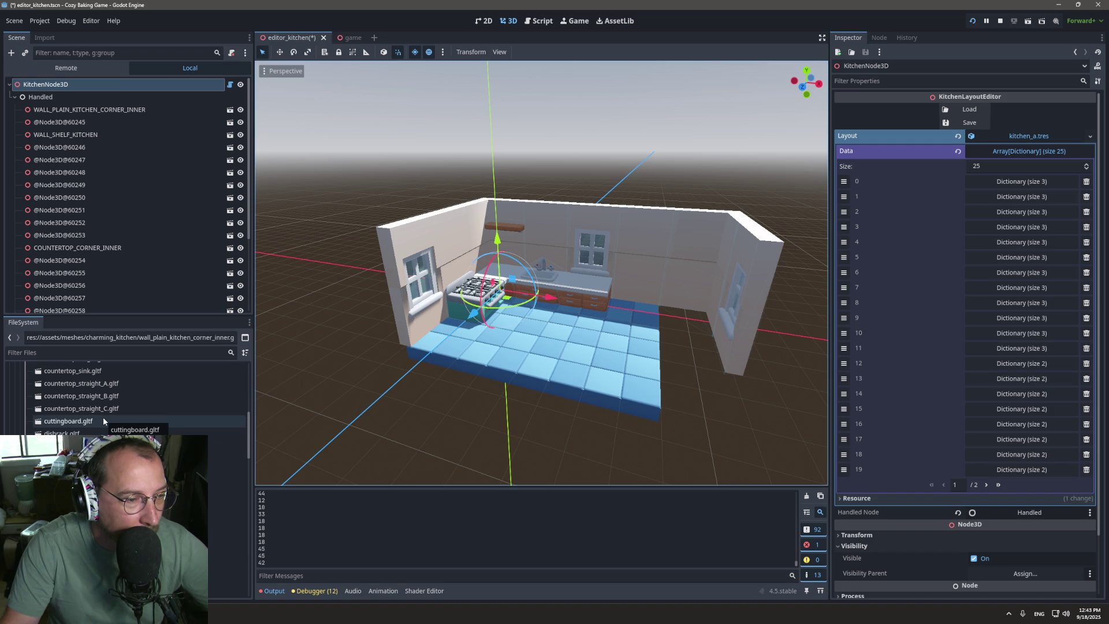
pyautogui.scroll(2, 127, 508)
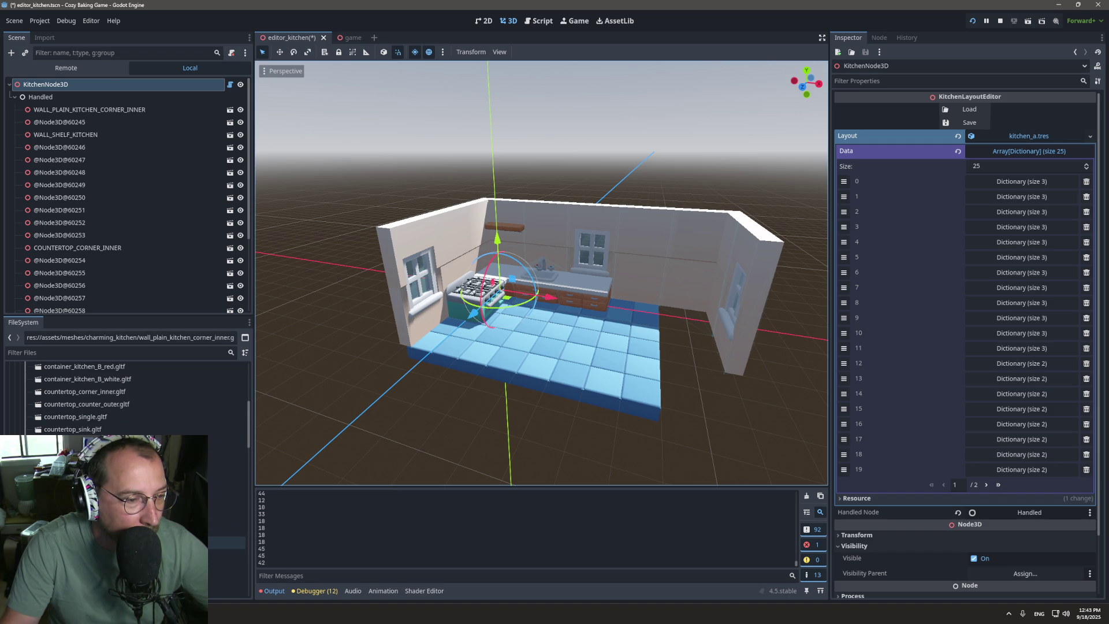
pyautogui.scroll(3, 127, 491)
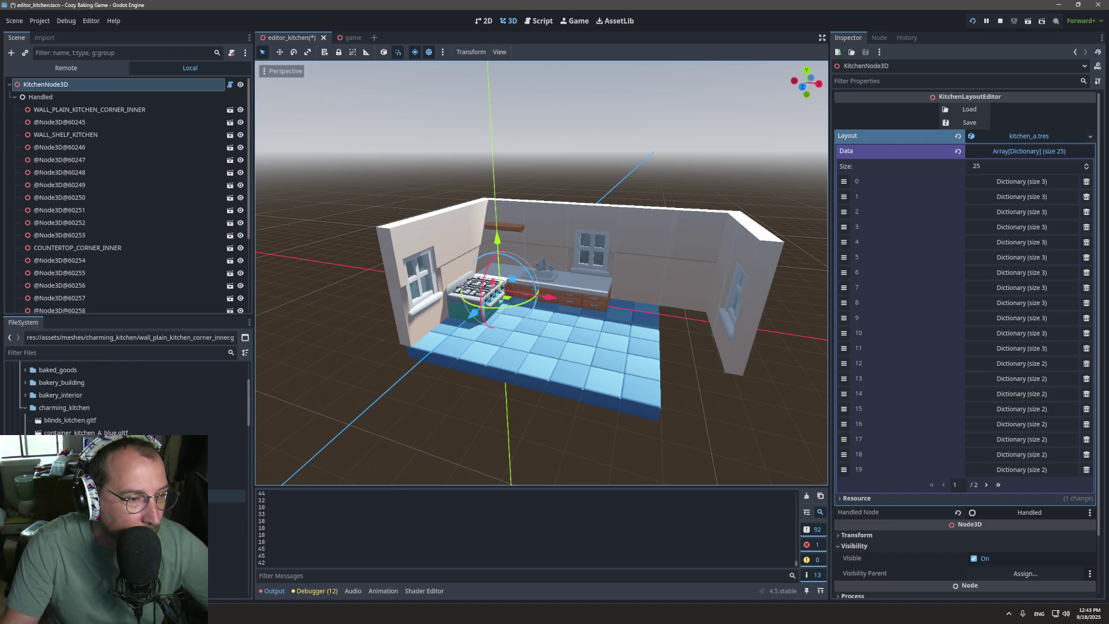
pyautogui.scroll(-3, 127, 491)
pyautogui.scroll(-3, 225, 454)
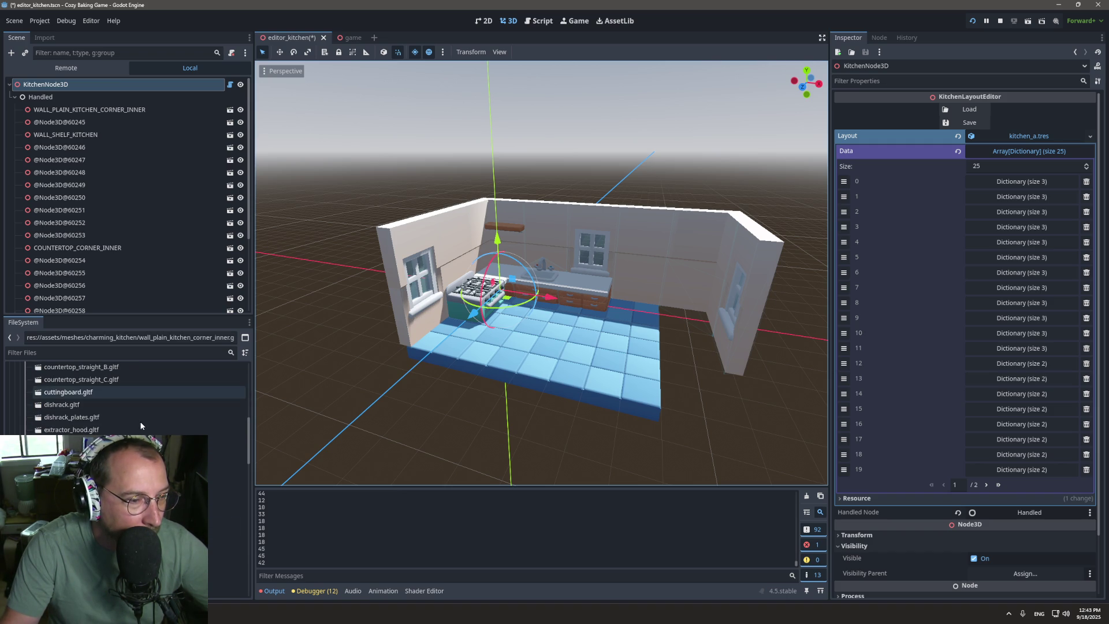
pyautogui.scroll(-2, 225, 448)
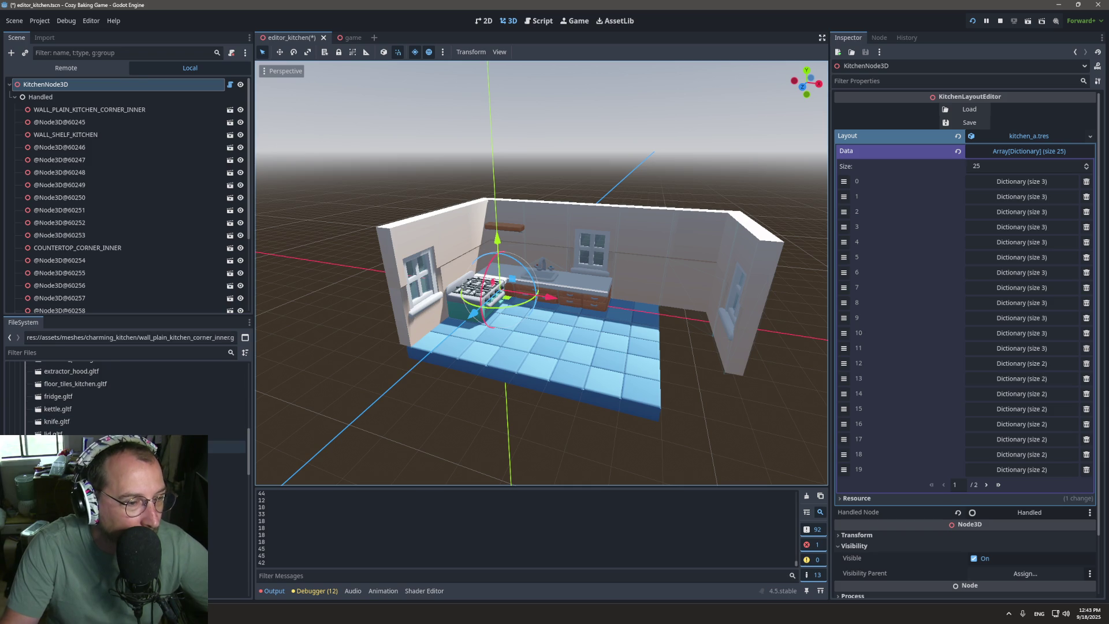
pyautogui.scroll(-2, 226, 476)
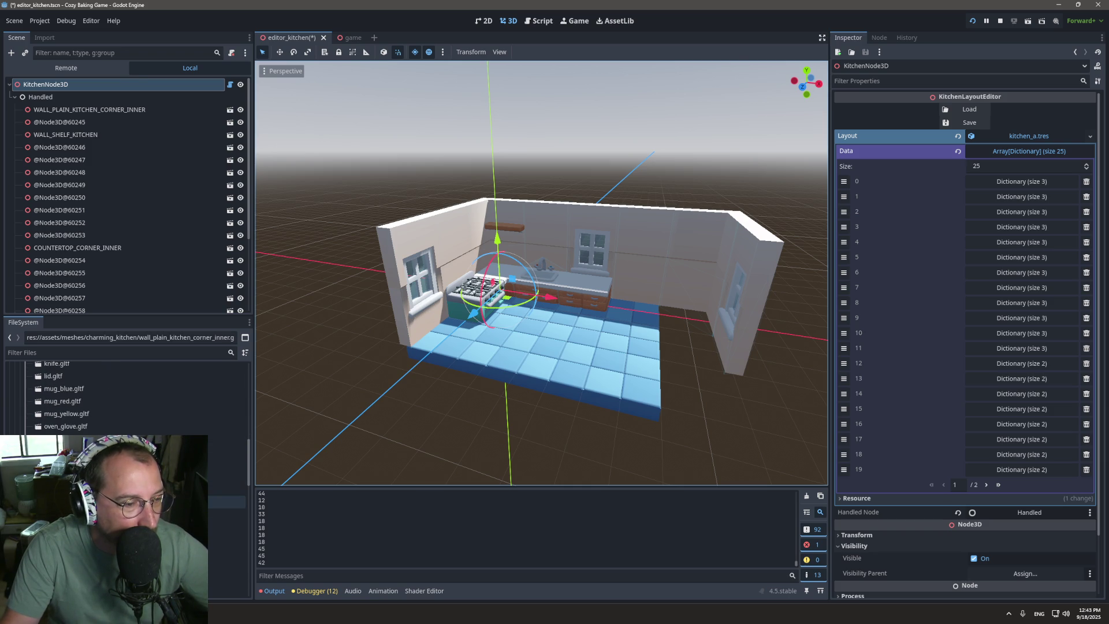
pyautogui.scroll(3, 111, 423)
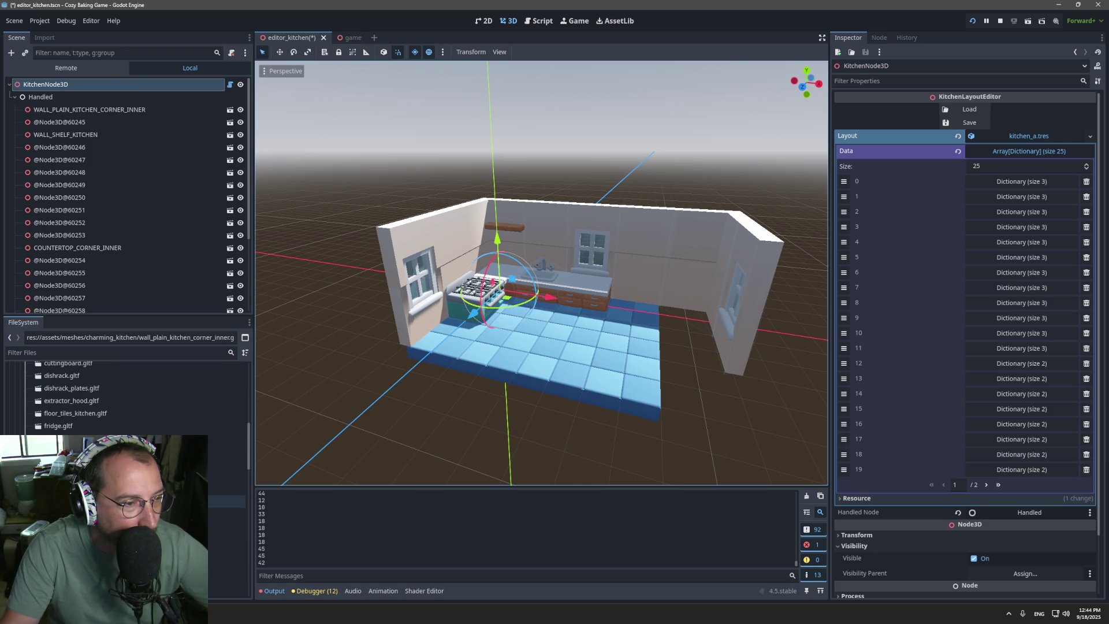
pyautogui.moveTo(111, 420)
pyautogui.mouseDown()
pyautogui.moveTo(686, 333)
pyautogui.moveTo(696, 376)
pyautogui.mouseUp()
# Step: Place a floor tile, align it, and duplicate it twice along the floor
pyautogui.moveTo(75, 413)
pyautogui.mouseDown()
pyautogui.moveTo(703, 402)
pyautogui.moveTo(699, 416)
pyautogui.mouseUp()
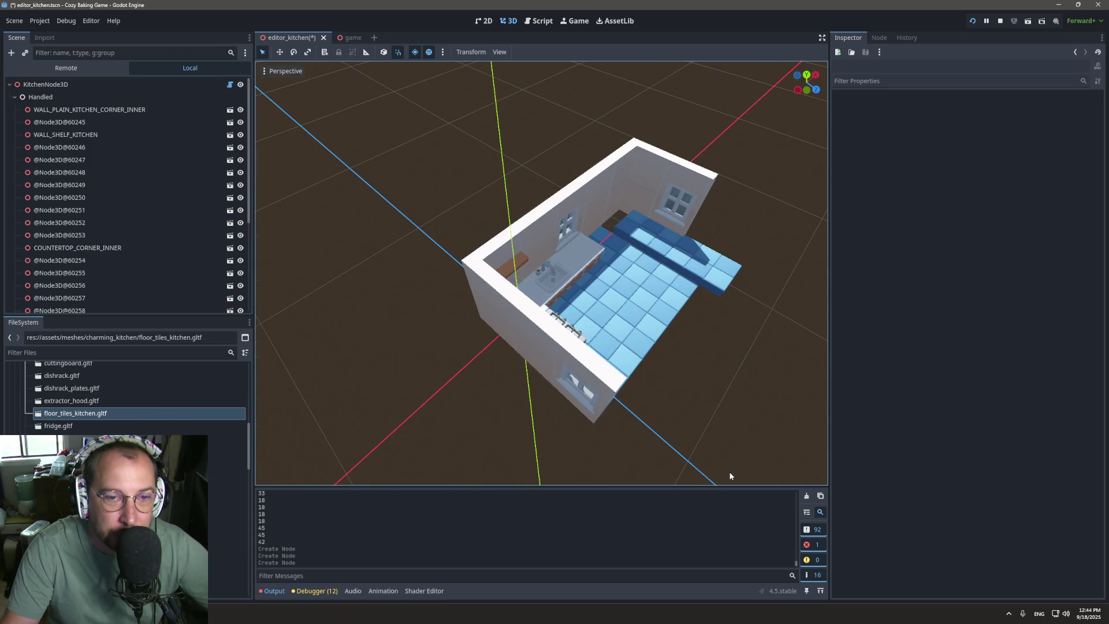
pyautogui.click(642, 243)
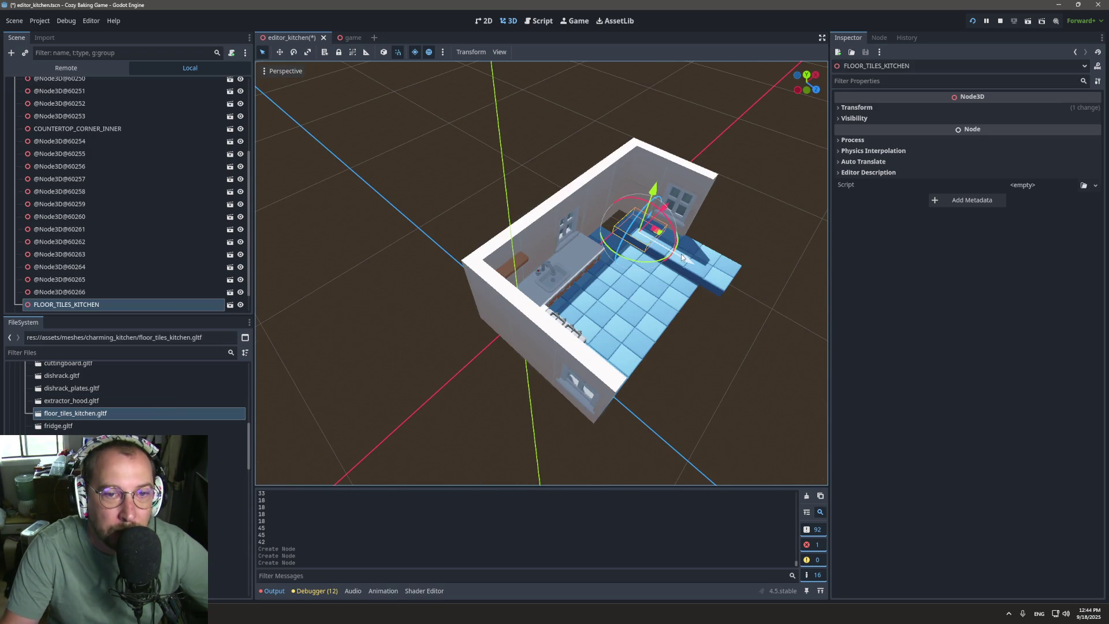
pyautogui.moveTo(681, 257); pyautogui.dragTo(697, 243)
pyautogui.hotkey('ctrl', 'd')
pyautogui.moveTo(719, 281); pyautogui.dragTo(715, 272)
pyautogui.hotkey('ctrl', 'd')
pyautogui.moveTo(763, 300); pyautogui.dragTo(725, 277)
# Step: Reload the saved kitchen layout from KitchenNode3D
pyautogui.scroll(5, 113, 122)
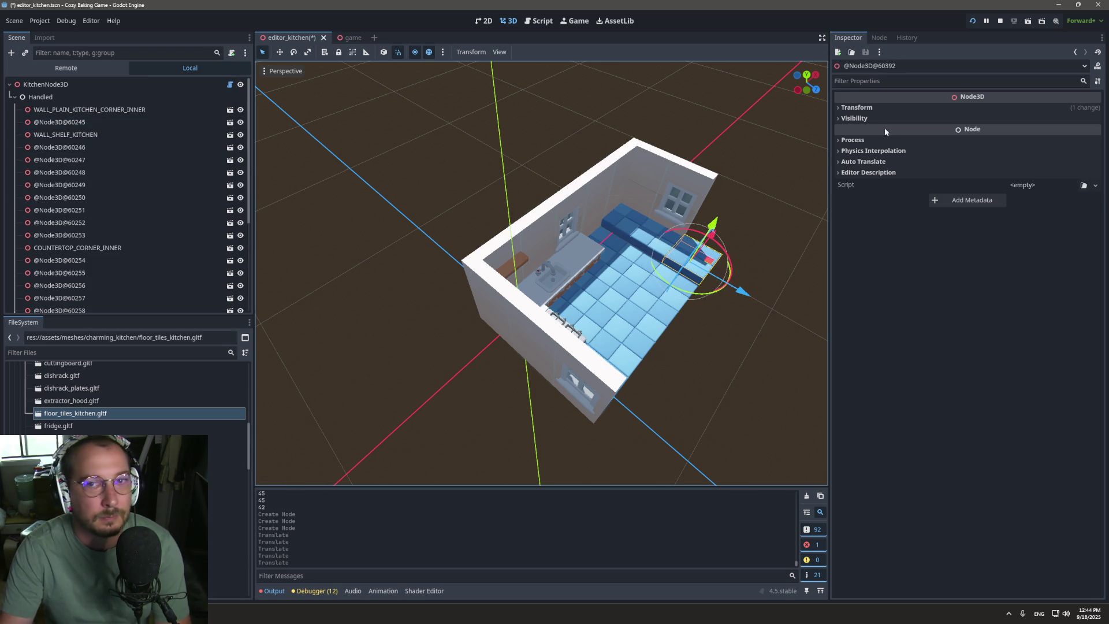
pyautogui.click(120, 86)
pyautogui.click(961, 110)
# Step: Select three pieces, set their Position y to -0.5, then reselect KitchenNode3D
pyautogui.click(624, 221)
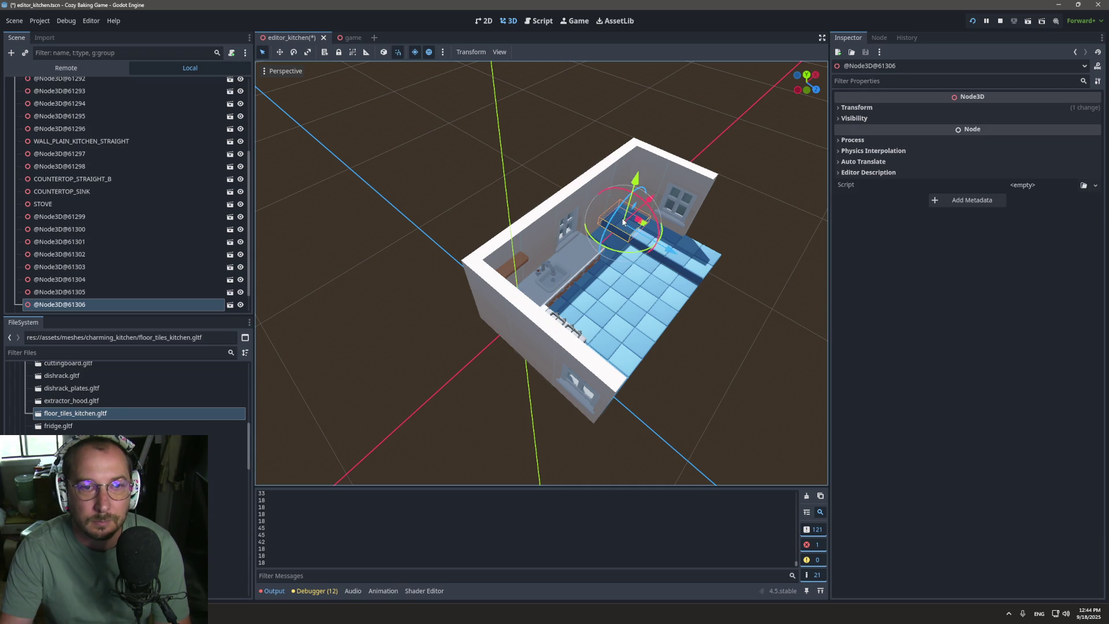
pyautogui.keyDown('shift'); pyautogui.click(699, 259); pyautogui.keyUp('shift')
pyautogui.keyDown('shift'); pyautogui.click(641, 237); pyautogui.keyUp('shift')
pyautogui.click(968, 110)
pyautogui.click(984, 132)
pyautogui.write('-.5')
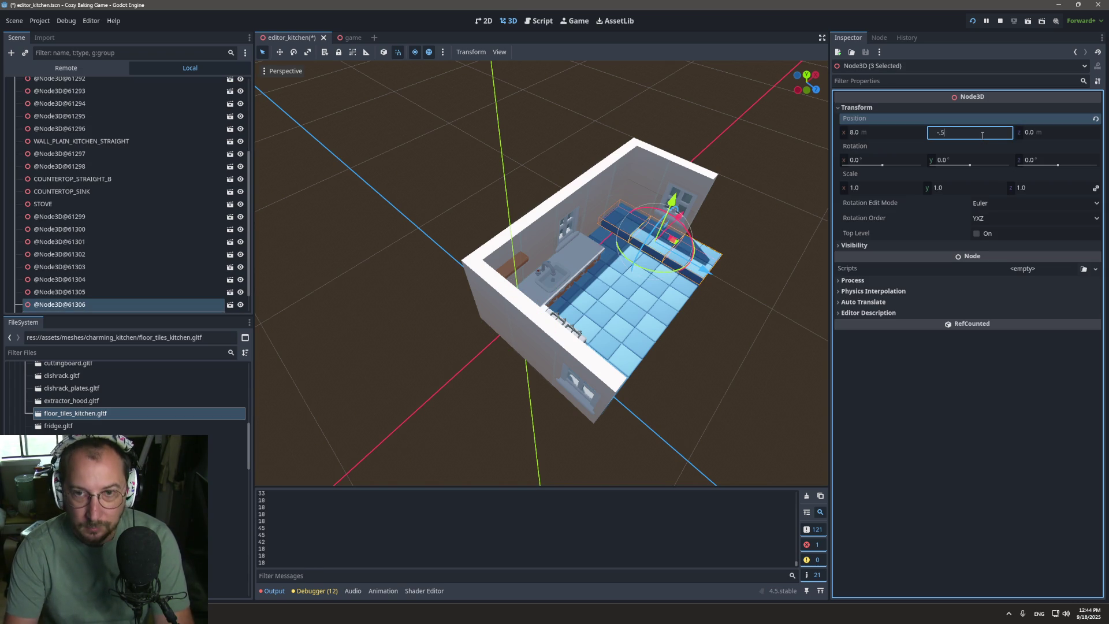
pyautogui.press('Return')
pyautogui.moveTo(439, 243); pyautogui.dragTo(566, 234)
pyautogui.scroll(2, 567, 234)
pyautogui.scroll(5, 139, 143)
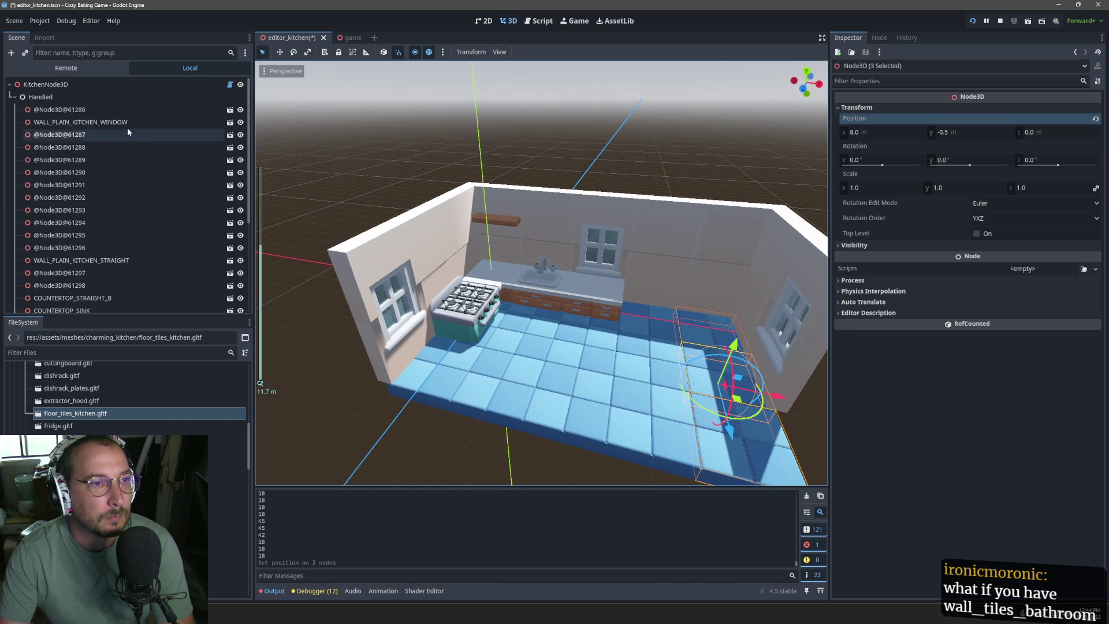
pyautogui.click(108, 84)
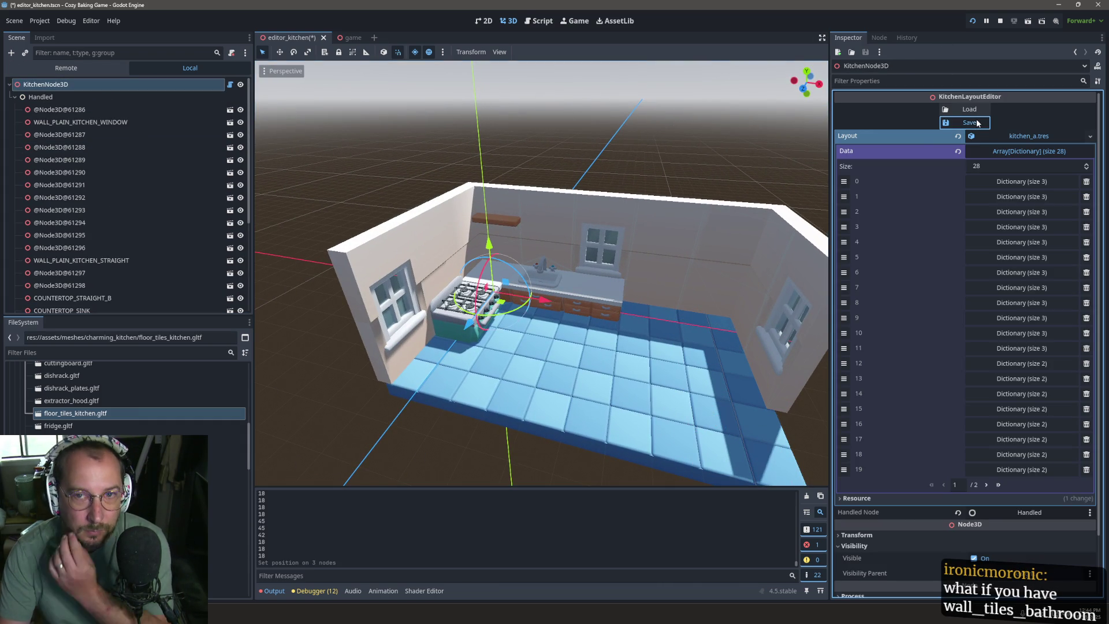
# Step: Drag wall_plain_kitchen_straight.gltf from the meshes folder into the kitchen at (9.0, 0.0, 4.0)
pyautogui.moveTo(584, 347); pyautogui.dragTo(669, 345)
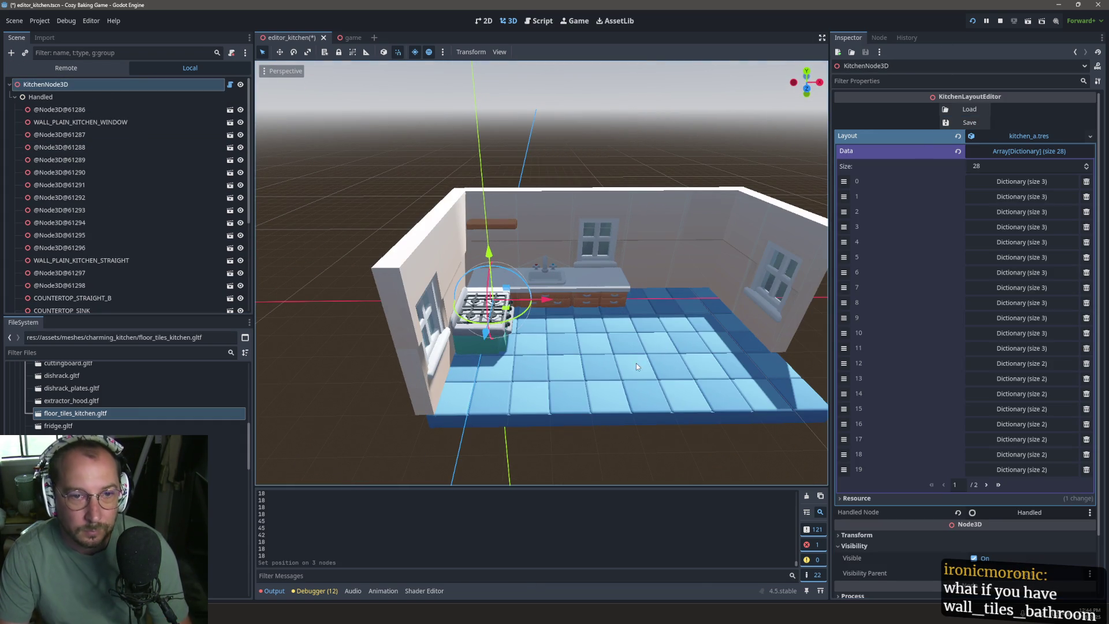
pyautogui.scroll(-5, 115, 419)
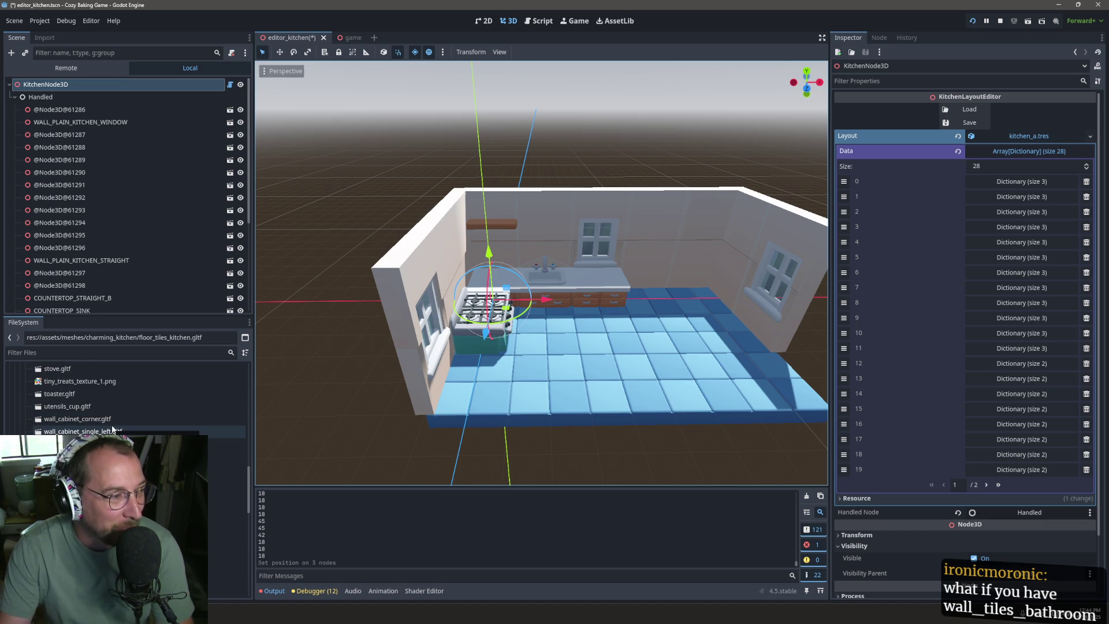
pyautogui.scroll(-3, 118, 432)
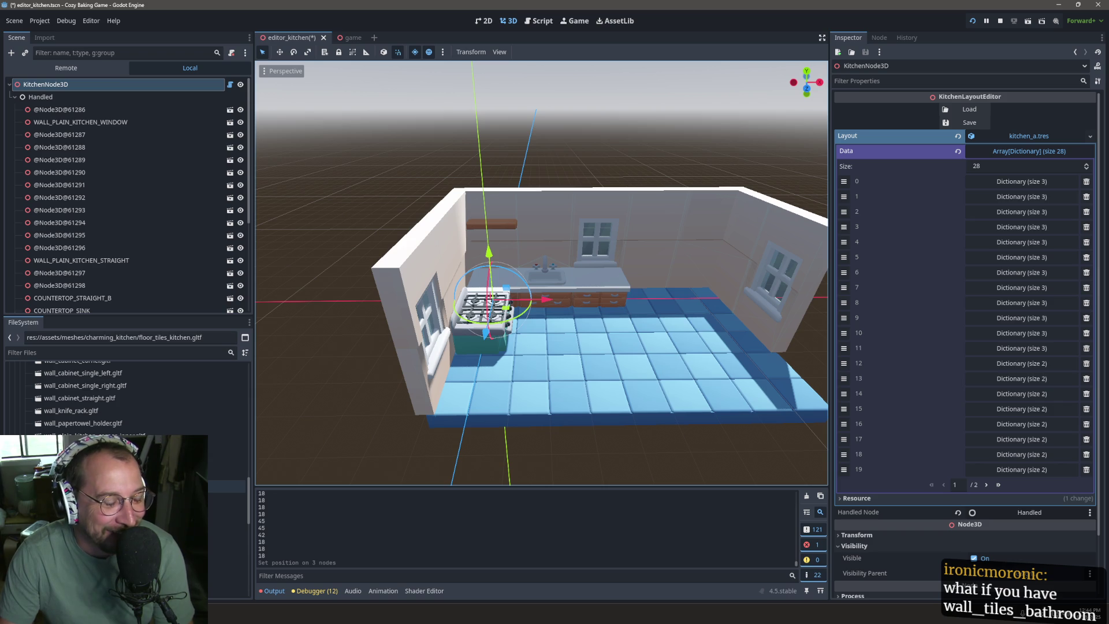
pyautogui.click(116, 486)
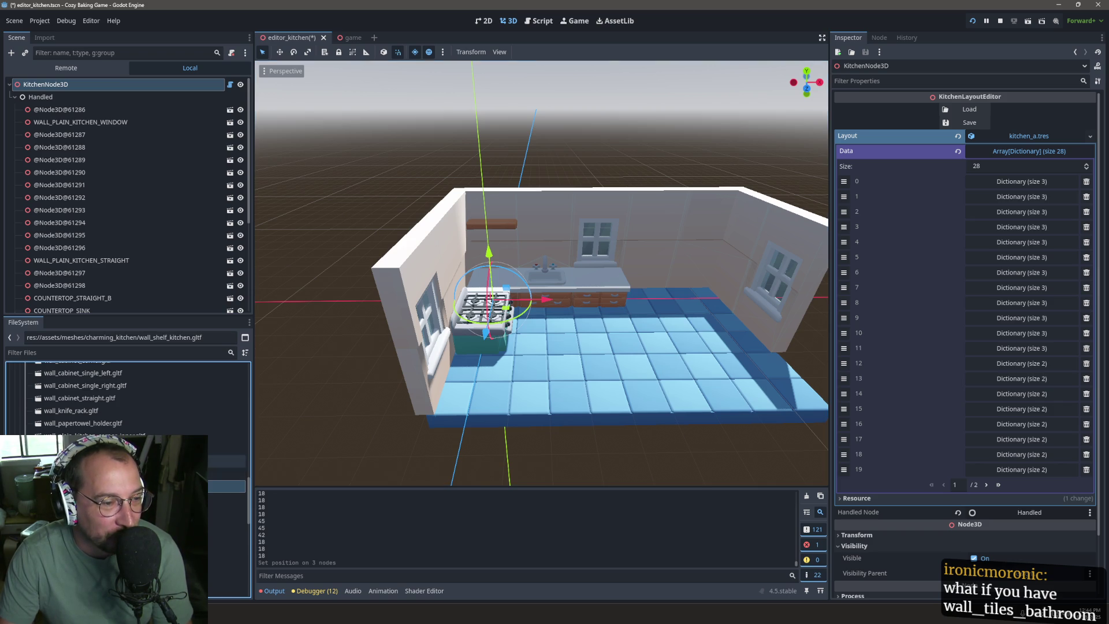
pyautogui.scroll(-2, 132, 399)
pyautogui.scroll(2, 132, 398)
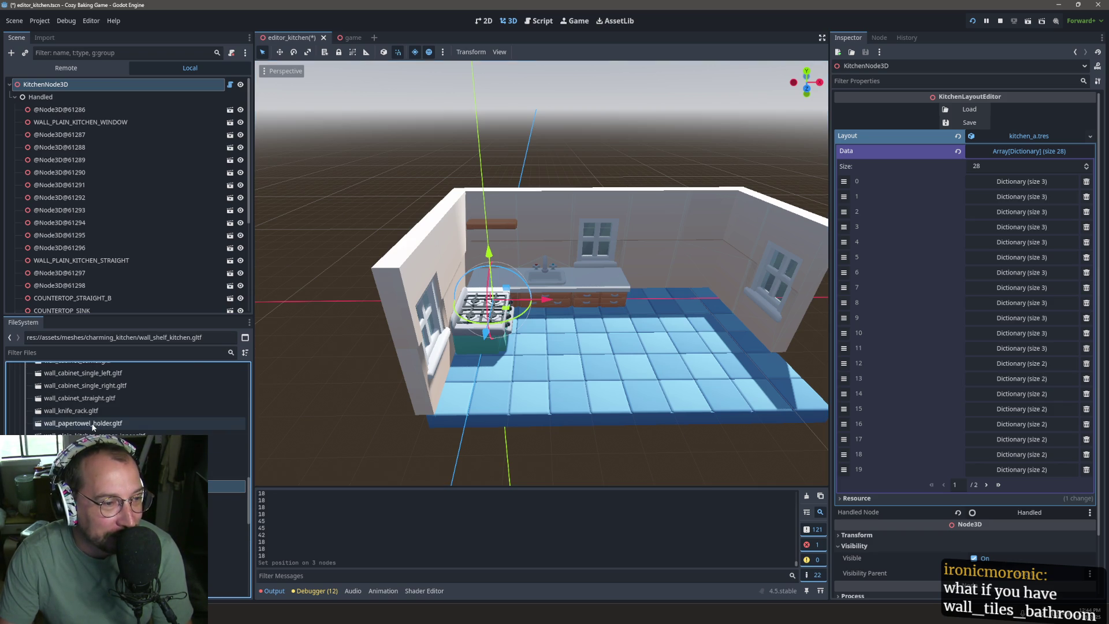
pyautogui.click(226, 436)
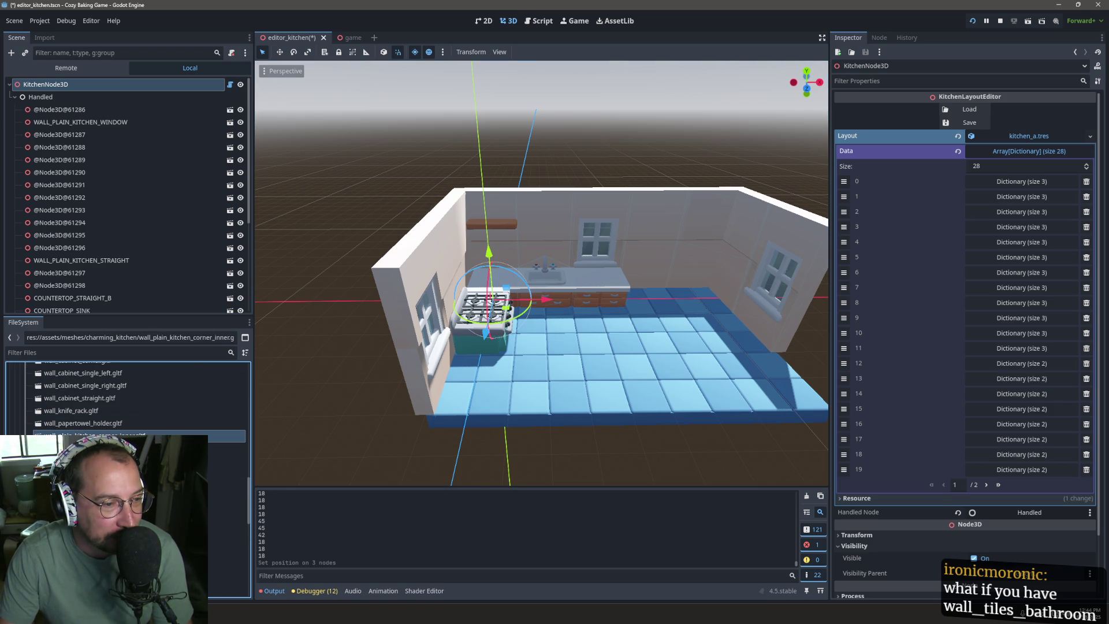
pyautogui.moveTo(229, 460)
pyautogui.mouseDown()
pyautogui.moveTo(804, 376)
pyautogui.moveTo(800, 384)
pyautogui.mouseUp()
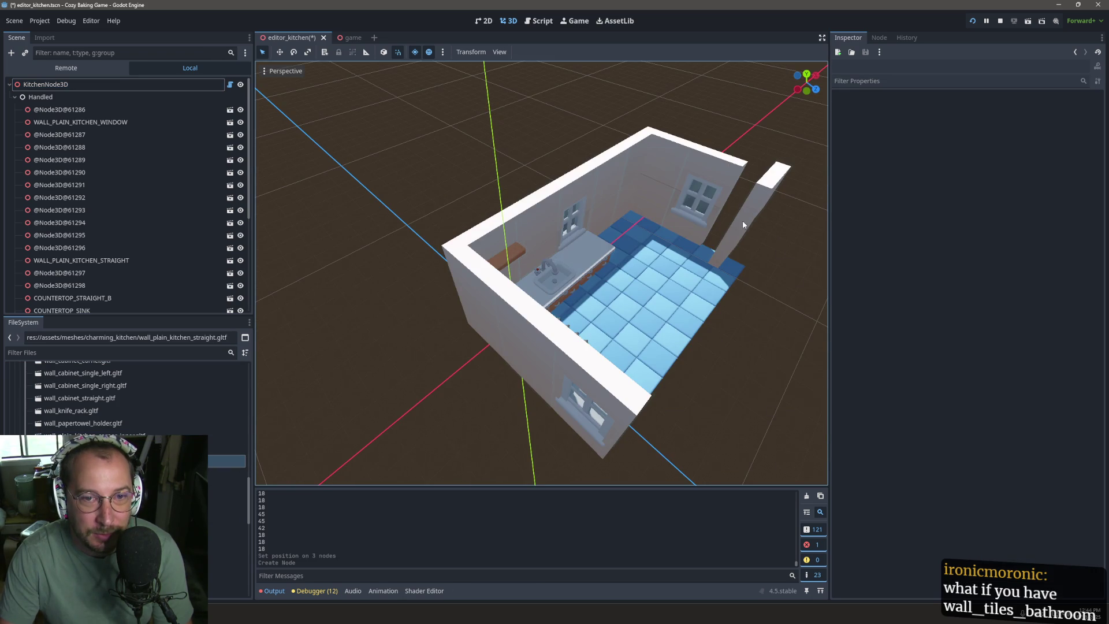
# Step: Rotate the new straight wall -90 degrees to close the kitchen's right side
pyautogui.click(744, 224)
pyautogui.moveTo(767, 262)
pyautogui.mouseDown()
pyautogui.moveTo(750, 278)
pyautogui.moveTo(766, 264)
pyautogui.moveTo(683, 253)
pyautogui.moveTo(666, 300)
pyautogui.mouseUp()
pyautogui.hotkey('ctrl', 'z')
pyautogui.hotkey('ctrl', 'z')
pyautogui.hotkey('ctrl', 'z')
# Step: Select KitchenNode3D and save the kitchen layout, now holding 29 entries
pyautogui.scroll(-2, 666, 300)
pyautogui.scroll(5, 124, 133)
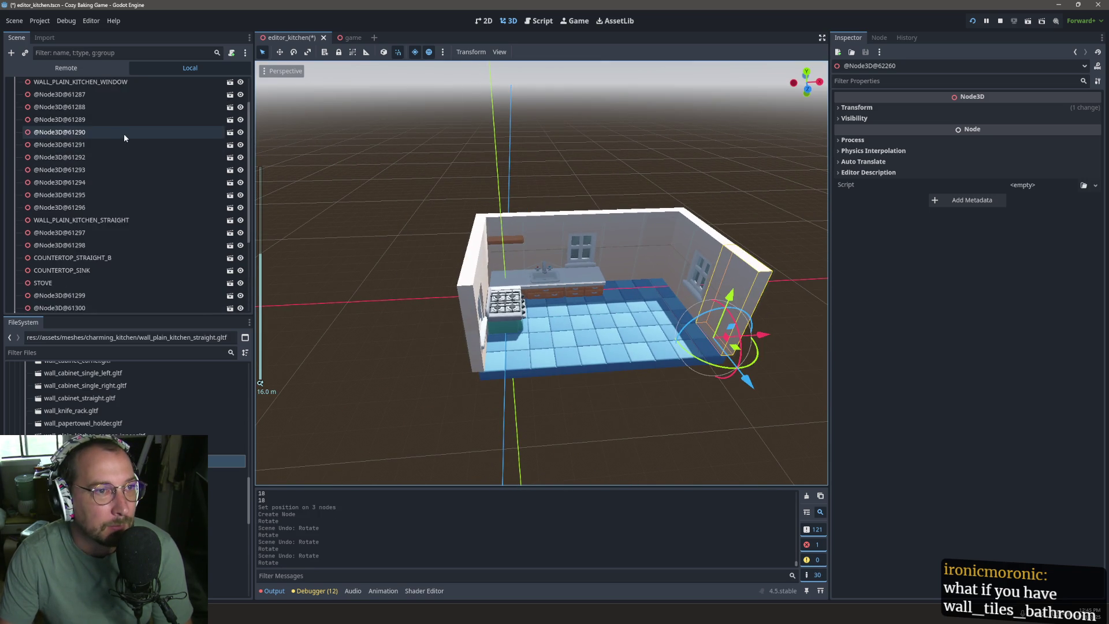
pyautogui.click(98, 86)
pyautogui.scroll(1, 133, 83)
pyautogui.click(133, 84)
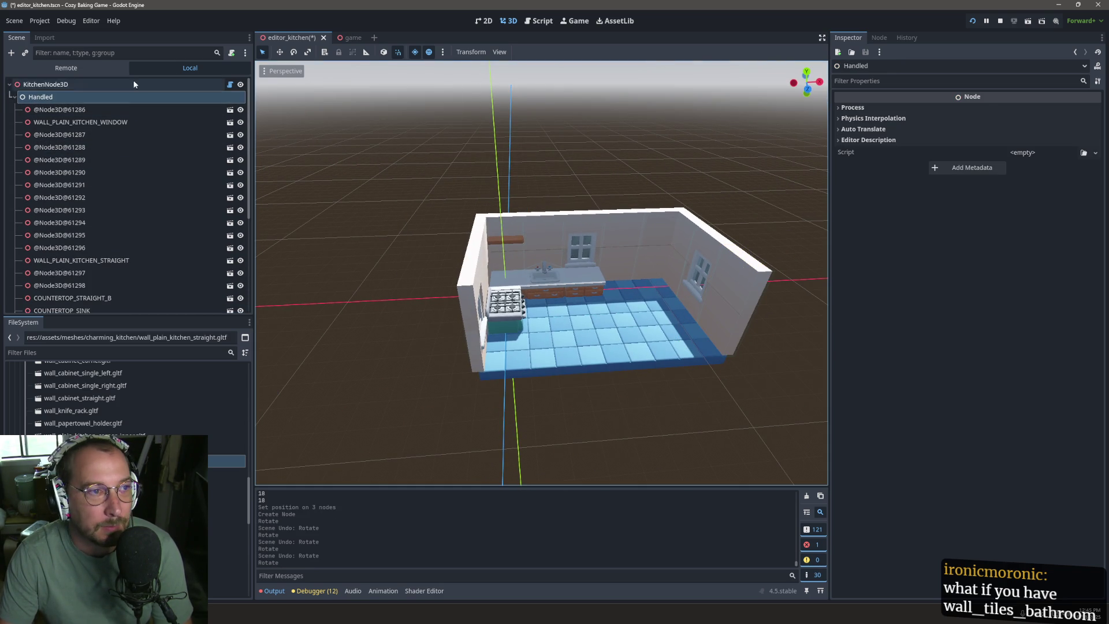
pyautogui.click(952, 122)
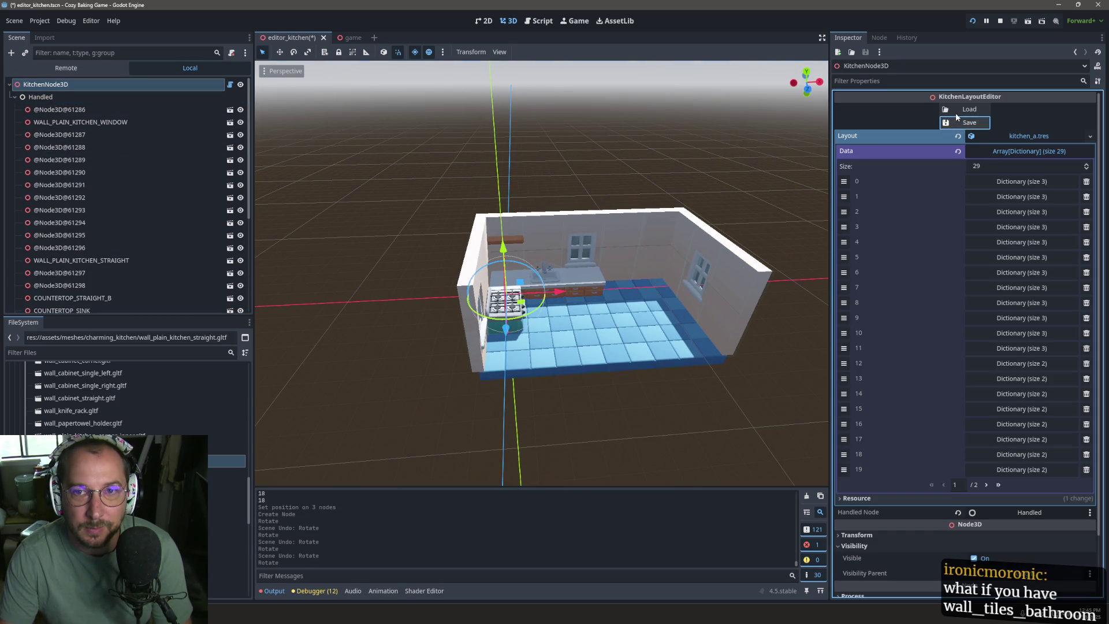
# Step: Save the scene, run the game and start it to check the kitchen, then stop it
pyautogui.click(973, 23)
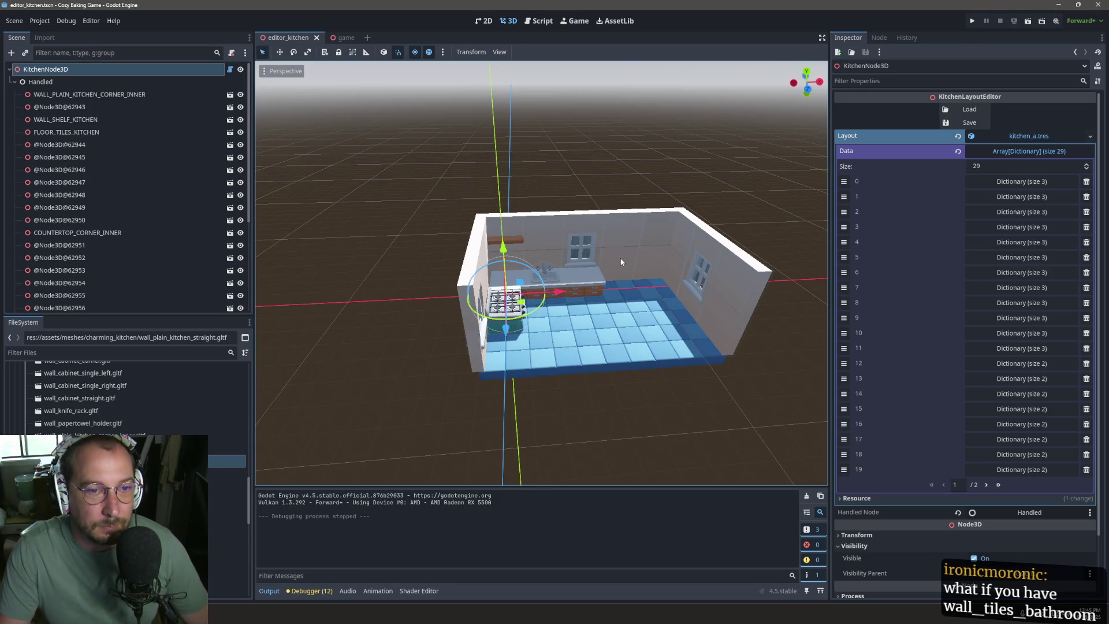
pyautogui.click(976, 22)
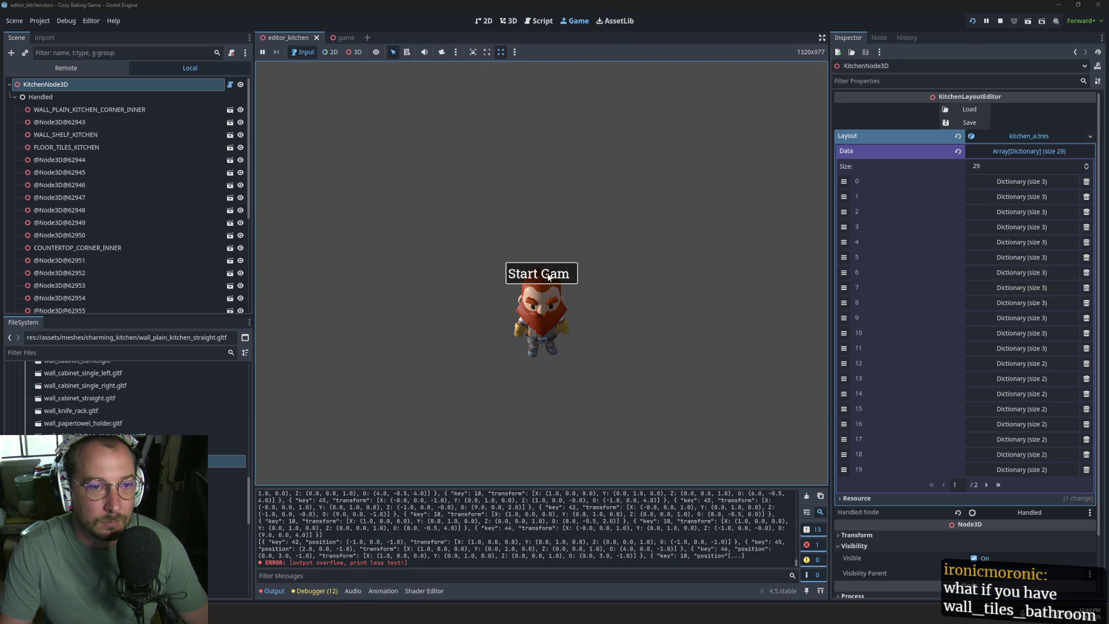
pyautogui.click(546, 272)
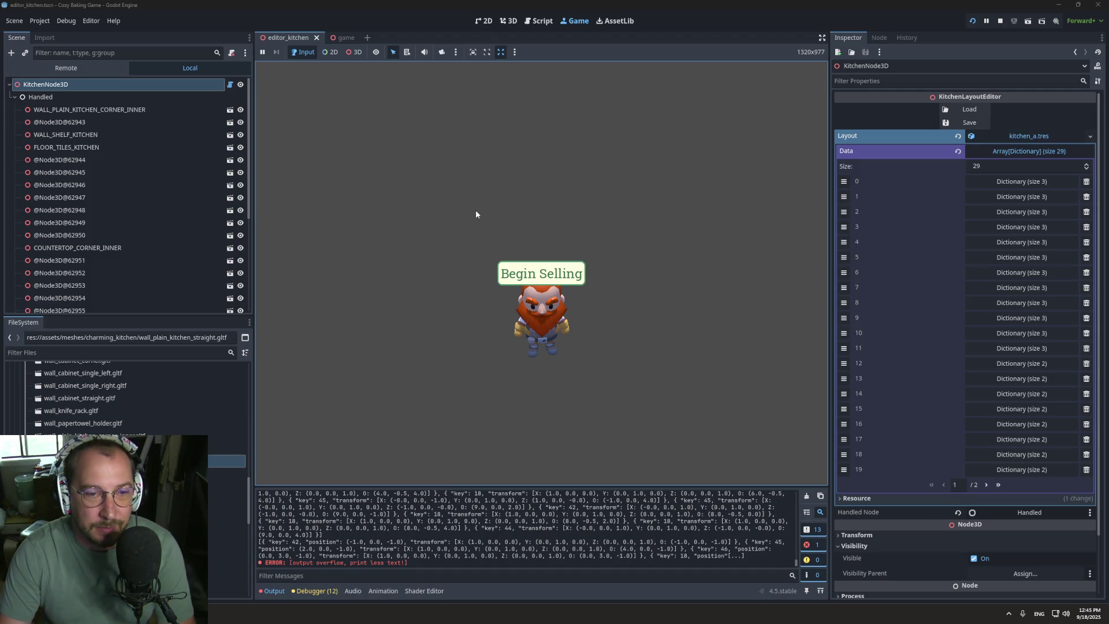
pyautogui.click(1000, 22)
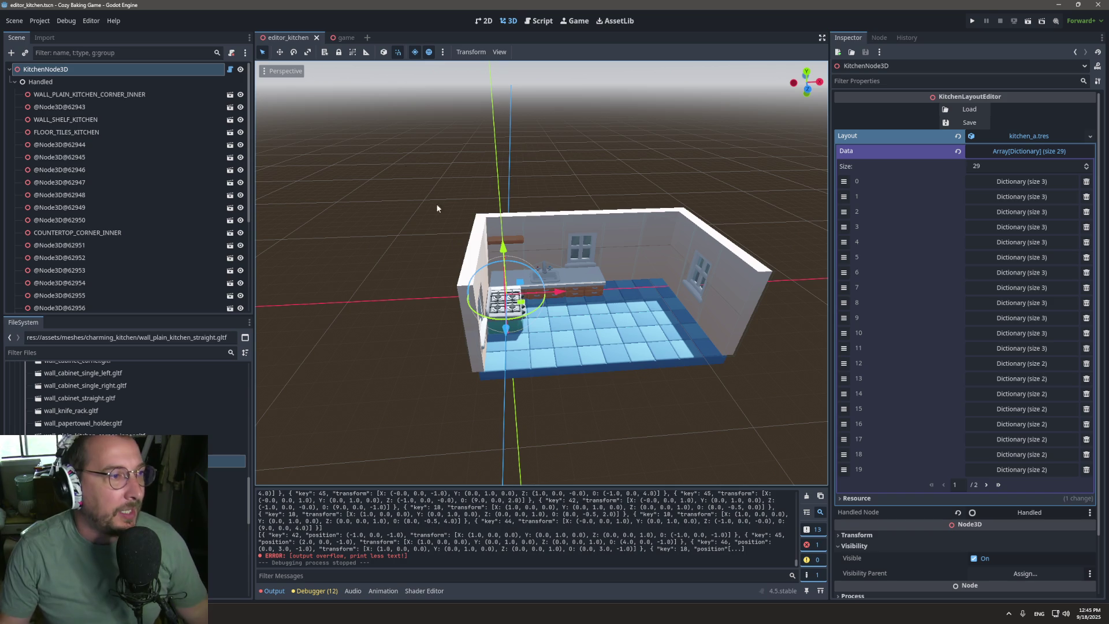
# Step: Open game.gd in the Script workspace
pyautogui.click(525, 21)
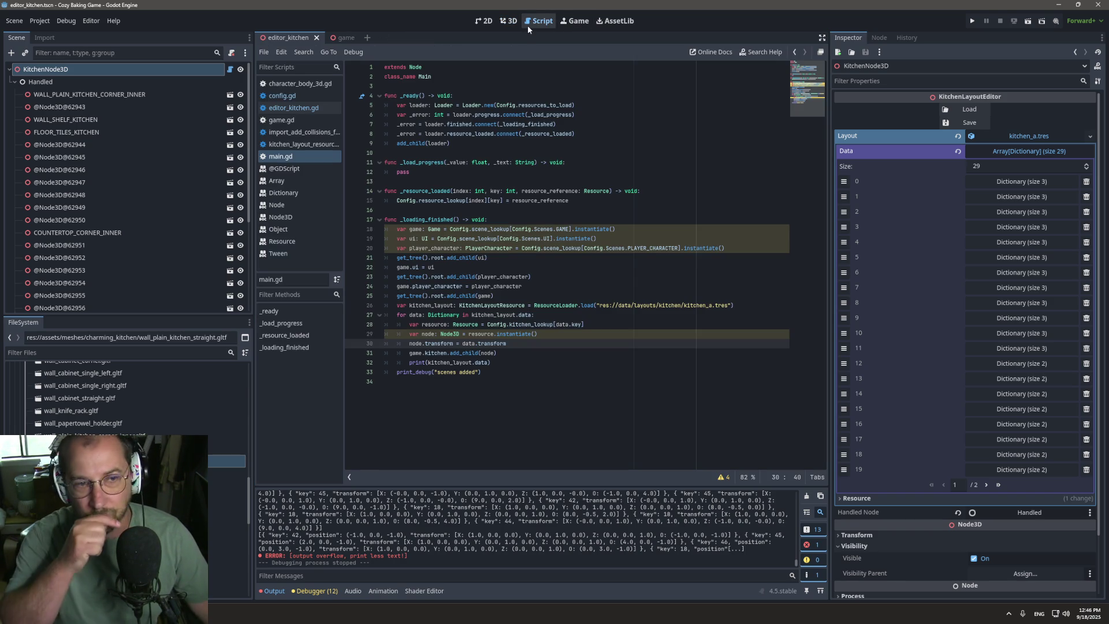
pyautogui.click(296, 120)
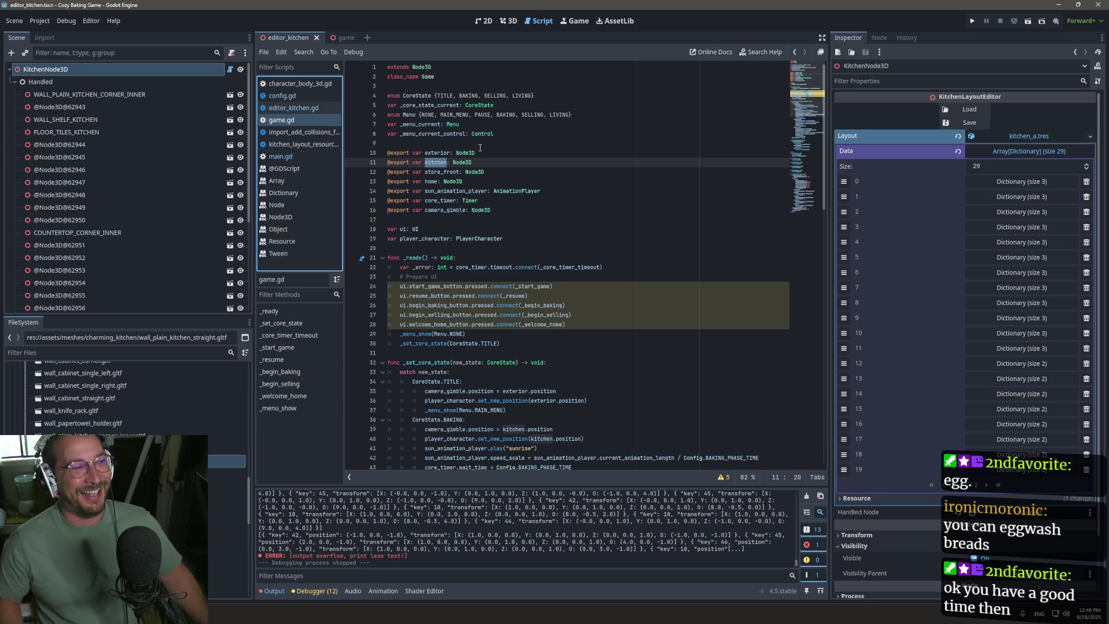
# Step: Browse the declaration lines in game.gd, then open editor_kitchen.gd and config.gd
pyautogui.click(557, 231)
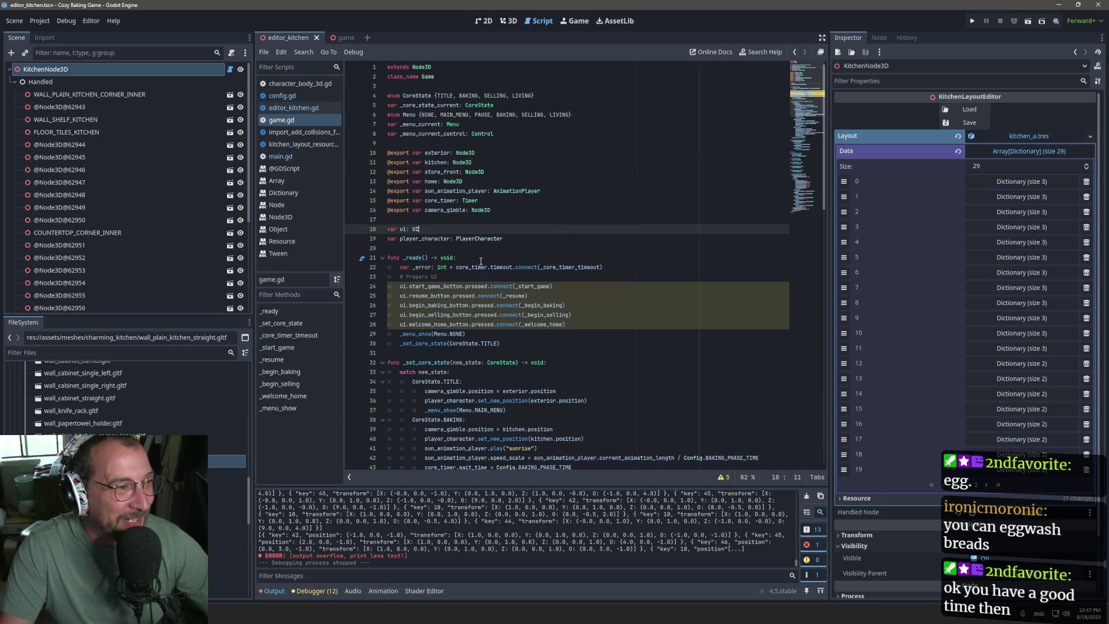
pyautogui.scroll(-2, 586, 281)
pyautogui.scroll(2, 519, 270)
pyautogui.click(511, 237)
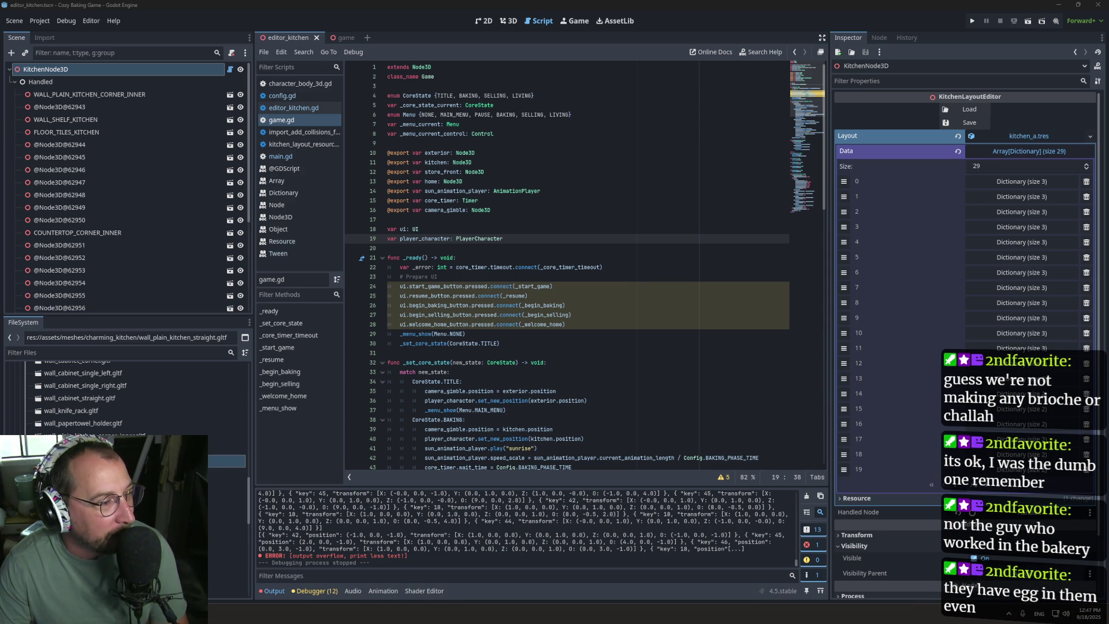
pyautogui.click(367, 248)
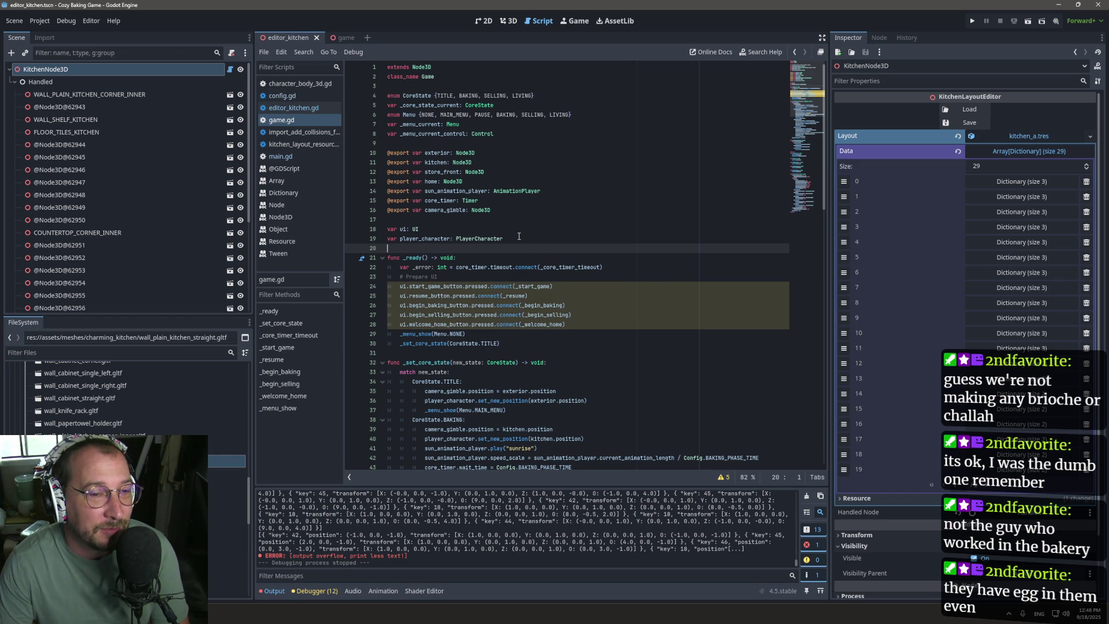
pyautogui.click(491, 220)
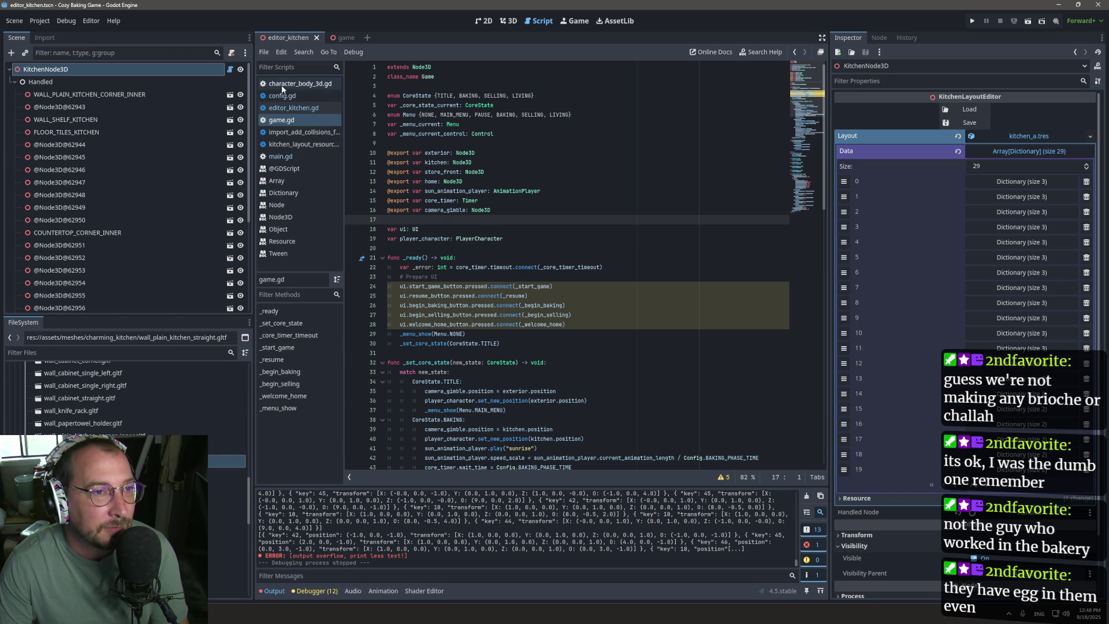
pyautogui.click(288, 108)
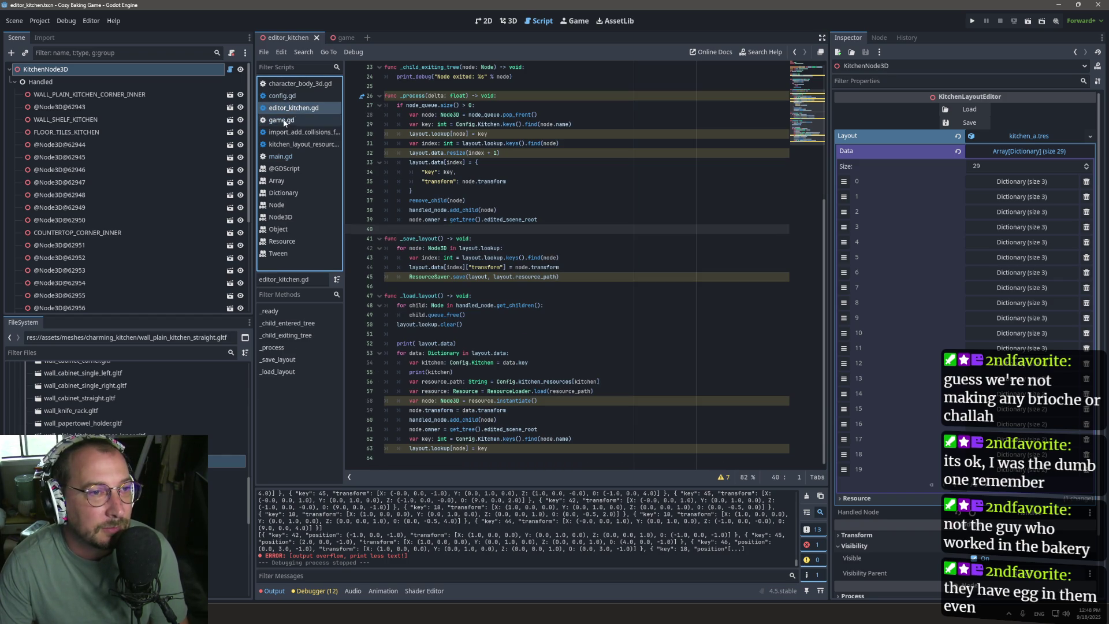
pyautogui.click(286, 96)
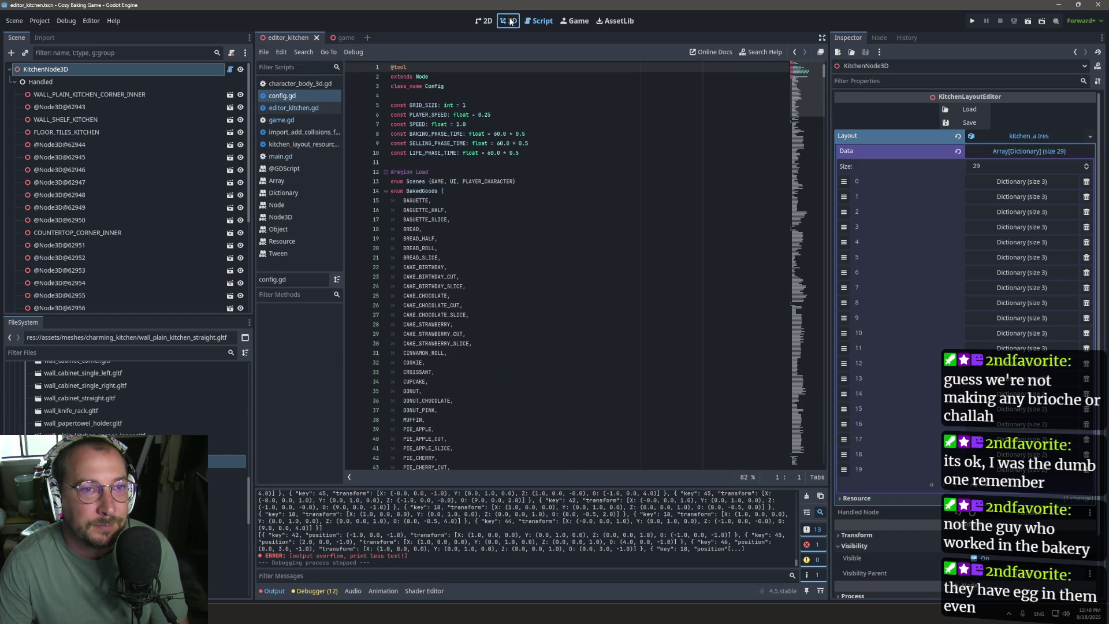
# Step: Return to the 3D kitchen scene and orbit the view to face the back wall
pyautogui.click(504, 21)
pyautogui.scroll(3, 654, 252)
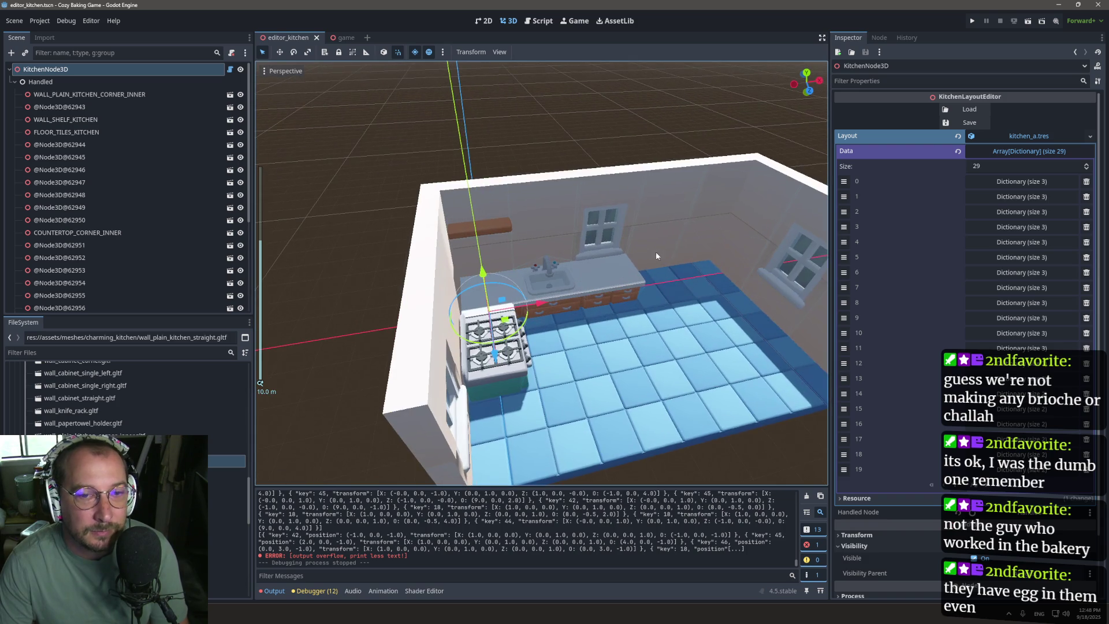
pyautogui.moveTo(681, 242)
pyautogui.mouseDown()
pyautogui.moveTo(422, 199)
pyautogui.moveTo(512, 239)
pyautogui.moveTo(699, 218)
pyautogui.moveTo(644, 199)
pyautogui.moveTo(663, 211)
pyautogui.mouseUp()
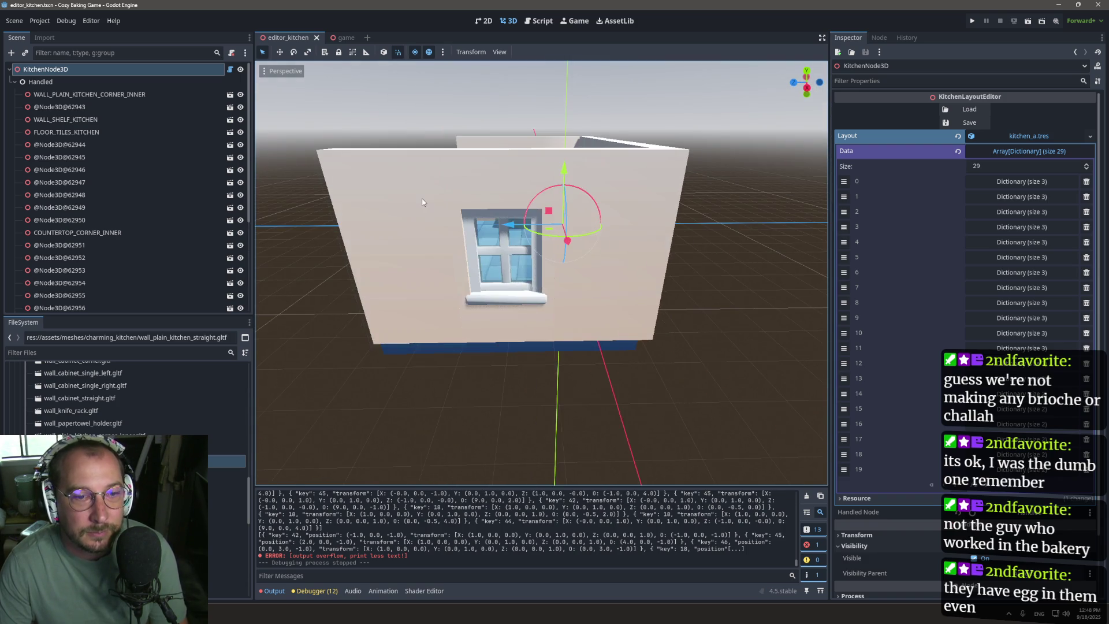
pyautogui.scroll(5, 442, 220)
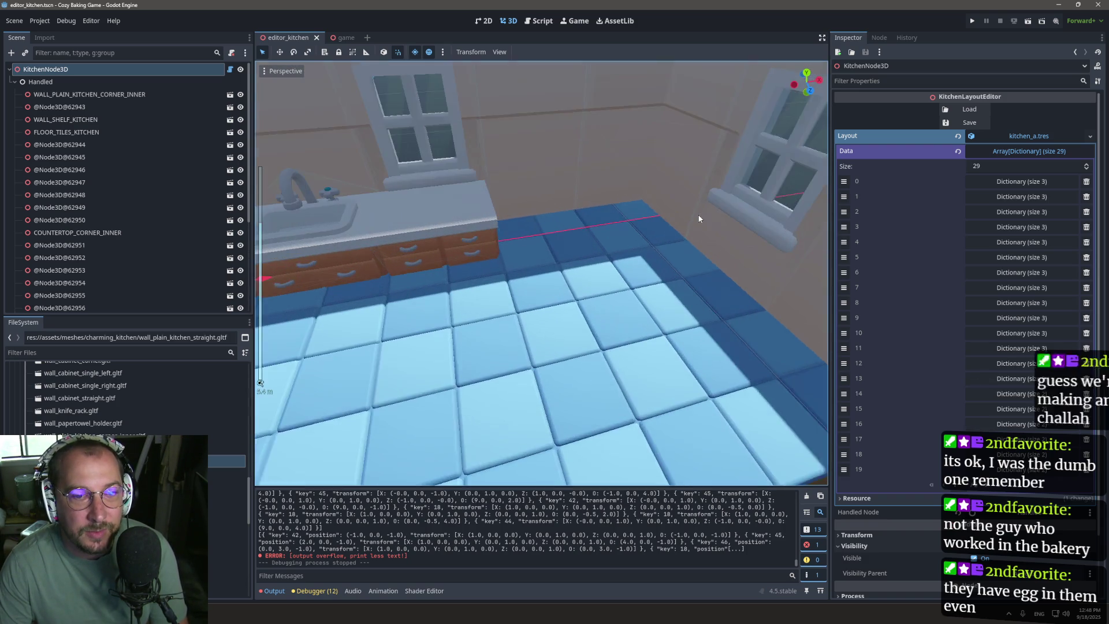
pyautogui.scroll(-5, 699, 218)
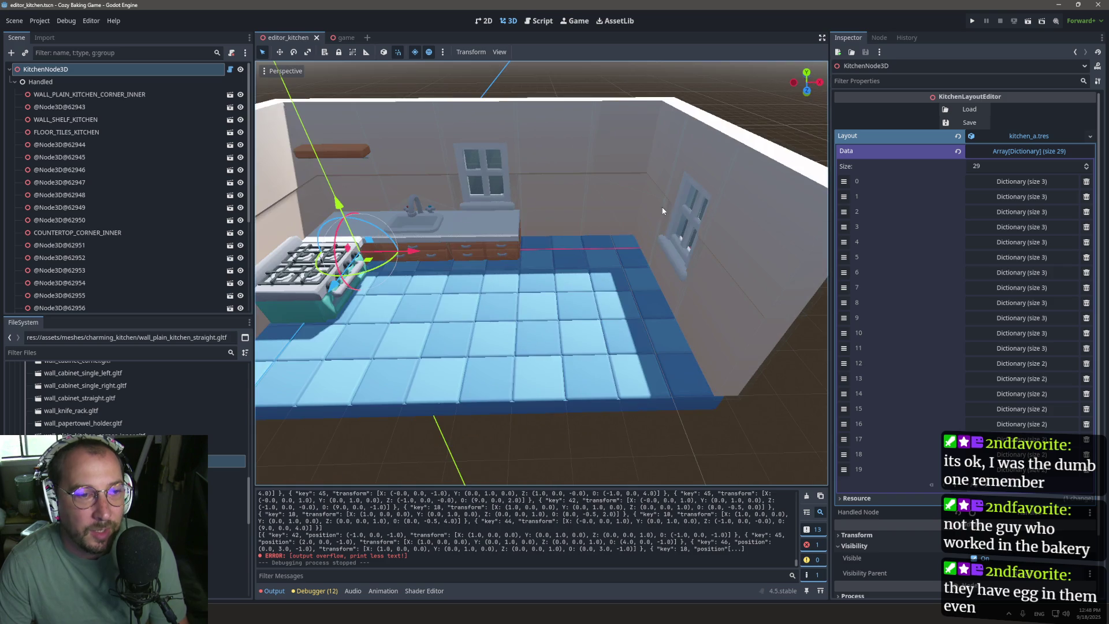
pyautogui.moveTo(536, 243)
pyautogui.mouseDown()
pyautogui.moveTo(465, 241)
pyautogui.moveTo(468, 256)
pyautogui.moveTo(665, 220)
pyautogui.moveTo(639, 234)
pyautogui.mouseUp()
# Step: Set the preview sun to 60° altitude and 30° azimuth, then go back to config.gd
pyautogui.click(414, 52)
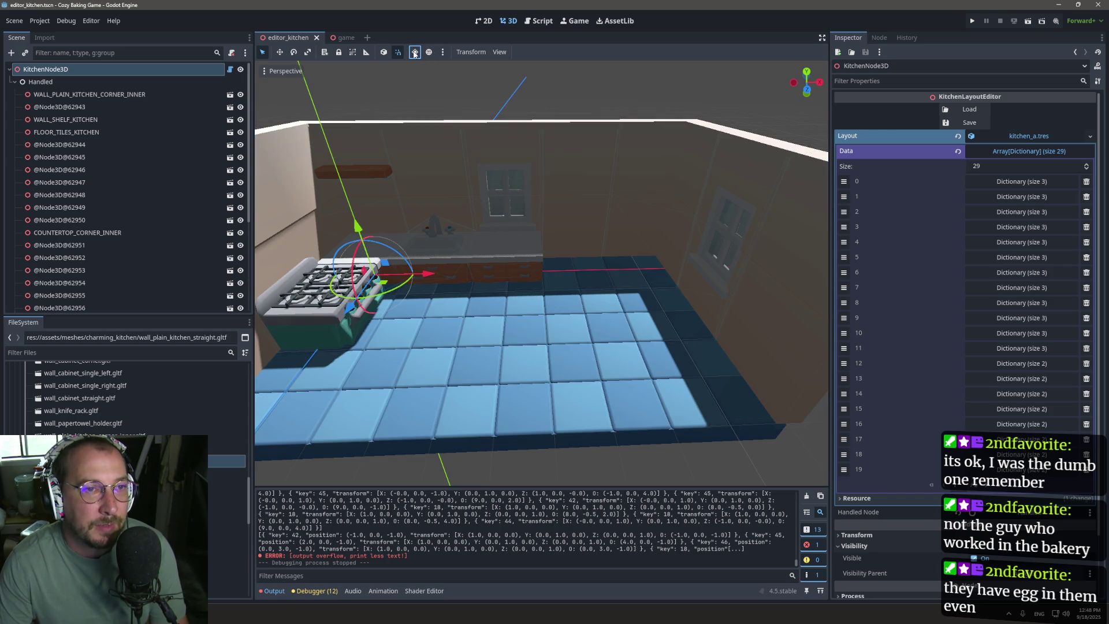
pyautogui.click(414, 52)
pyautogui.click(429, 52)
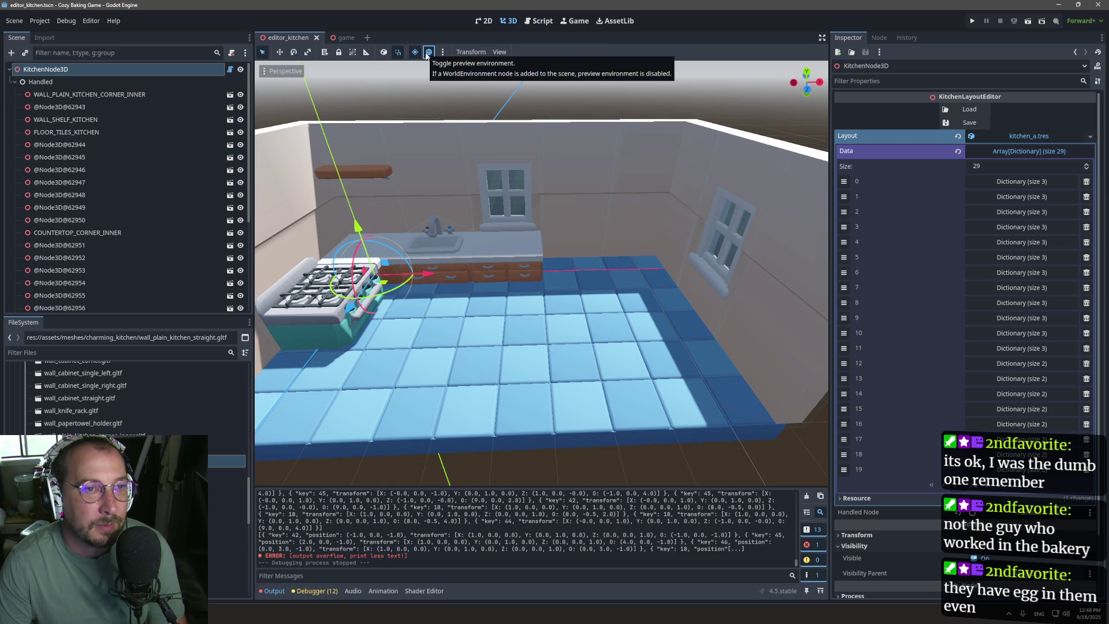
pyautogui.click(443, 52)
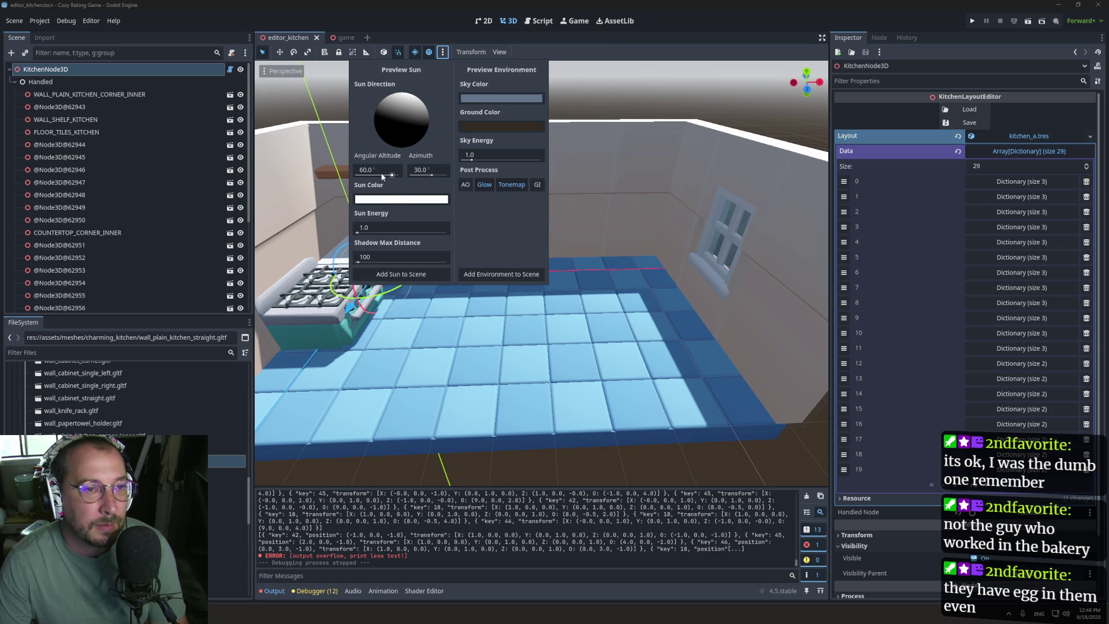
pyautogui.moveTo(392, 174)
pyautogui.mouseDown()
pyautogui.moveTo(377, 175)
pyautogui.moveTo(471, 174)
pyautogui.moveTo(407, 174)
pyautogui.moveTo(437, 176)
pyautogui.mouseUp()
pyautogui.click(430, 173)
pyautogui.hotkey('ctrl', 'z')
pyautogui.hotkey('ctrl', 'z')
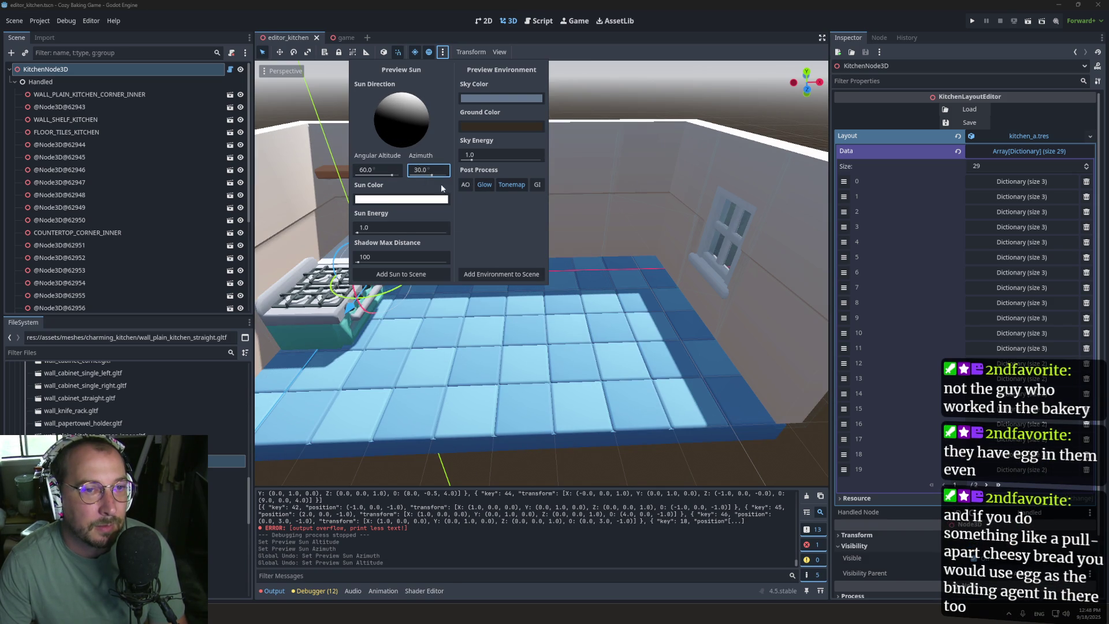
pyautogui.click(613, 83)
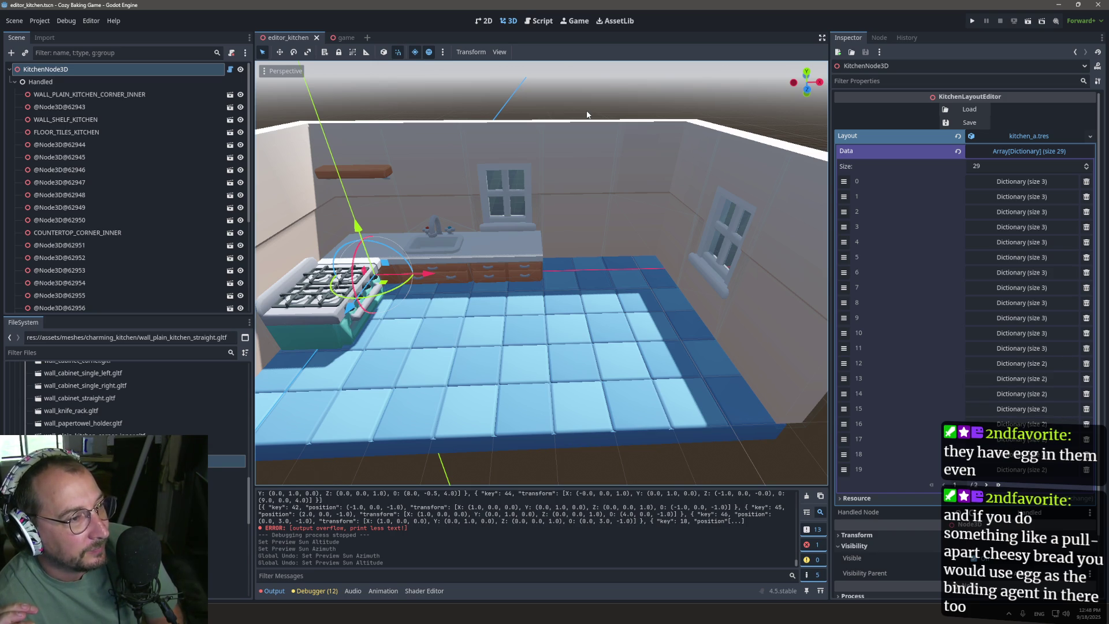
pyautogui.click(542, 24)
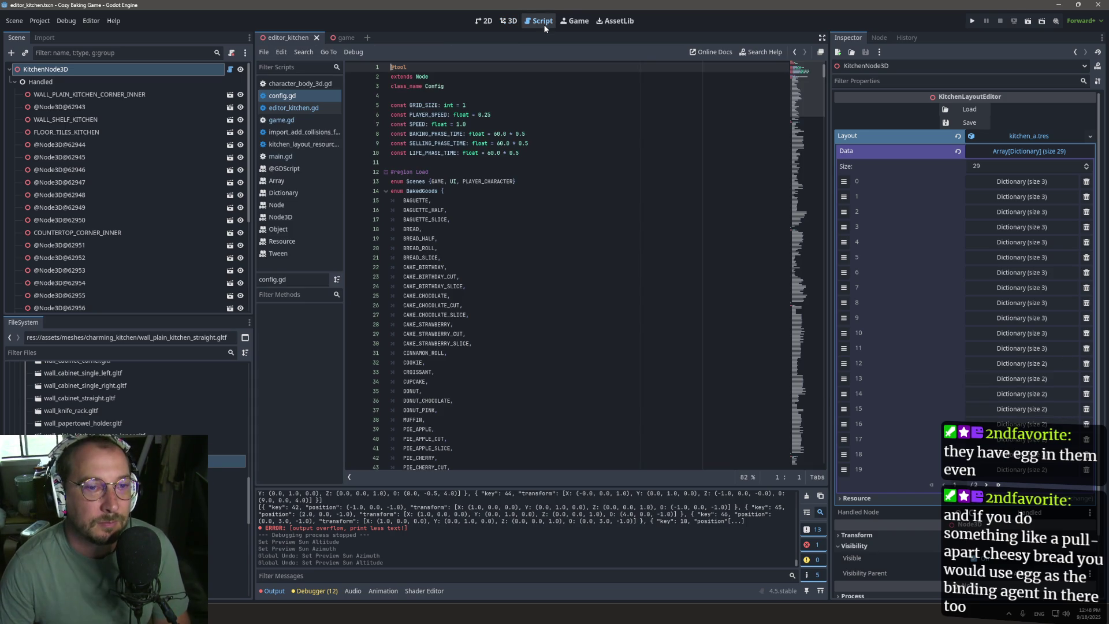
# Step: Return to the 3D view and orbit down onto the kitchen to show the left wall window
pyautogui.click(515, 25)
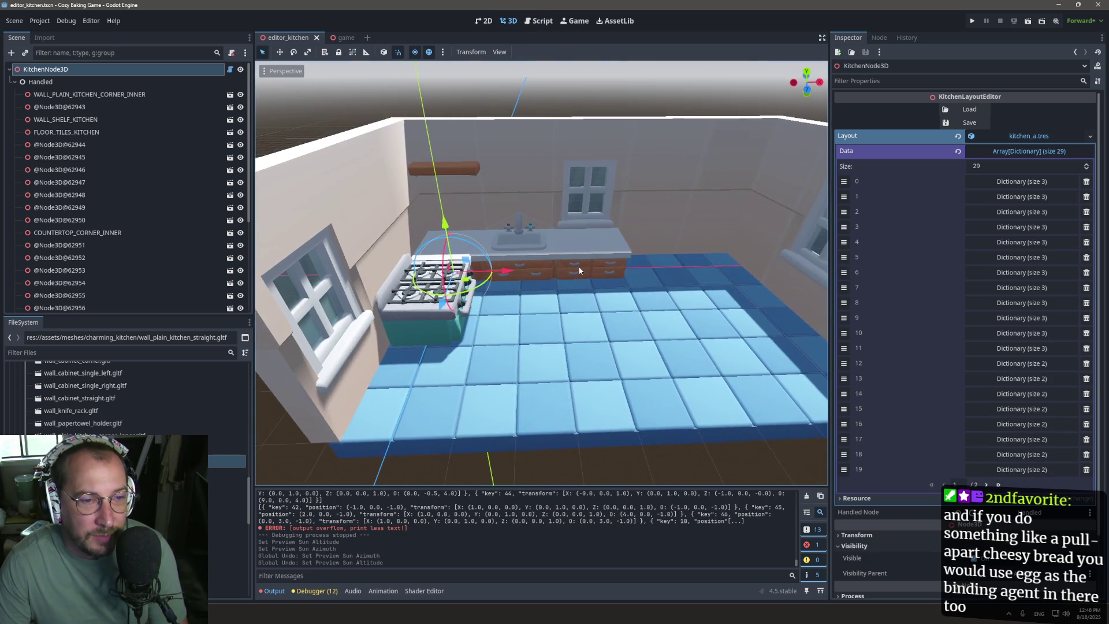
pyautogui.moveTo(587, 260)
pyautogui.mouseDown()
pyautogui.moveTo(494, 220)
pyautogui.moveTo(484, 299)
pyautogui.moveTo(502, 327)
pyautogui.moveTo(445, 256)
pyautogui.moveTo(557, 277)
pyautogui.moveTo(549, 310)
pyautogui.moveTo(519, 324)
pyautogui.mouseUp()
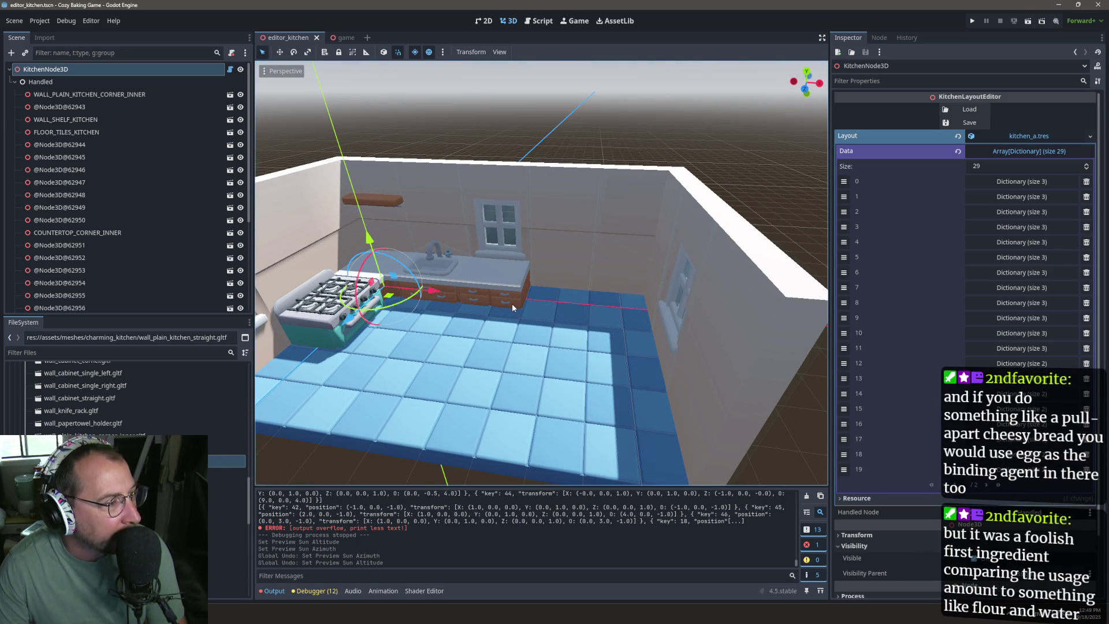
pyautogui.moveTo(477, 288); pyautogui.dragTo(525, 362)
pyautogui.moveTo(455, 300); pyautogui.dragTo(489, 308)
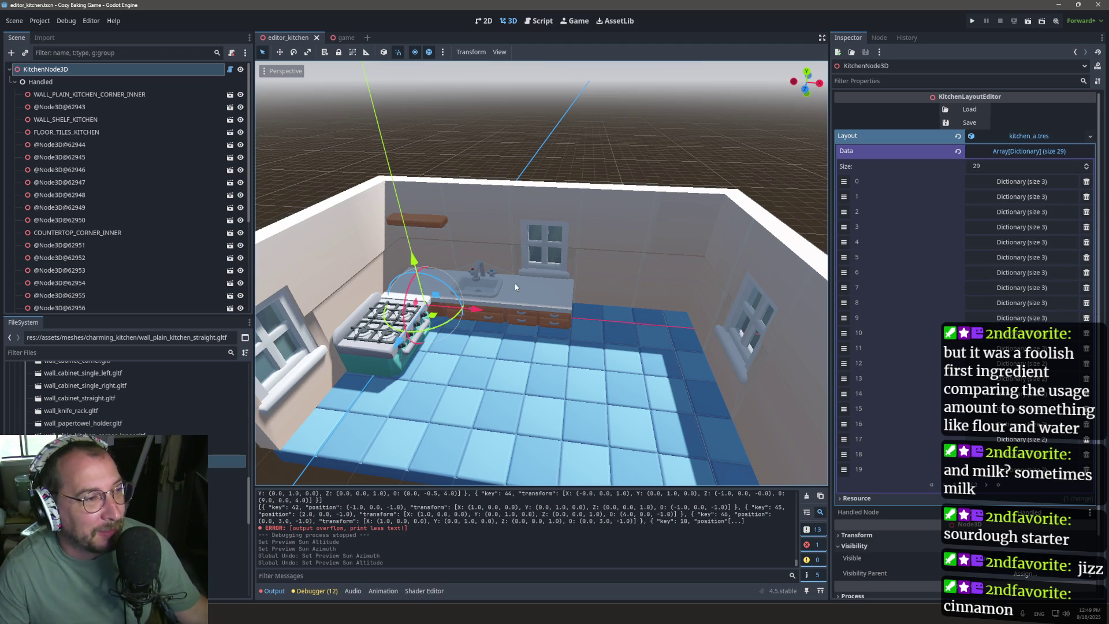
pyautogui.moveTo(515, 310)
pyautogui.mouseDown()
pyautogui.moveTo(615, 256)
pyautogui.moveTo(536, 301)
pyautogui.mouseUp()
# Step: Frame both walls with the stove centred and select the sink piece on the counter
pyautogui.scroll(5, 427, 320)
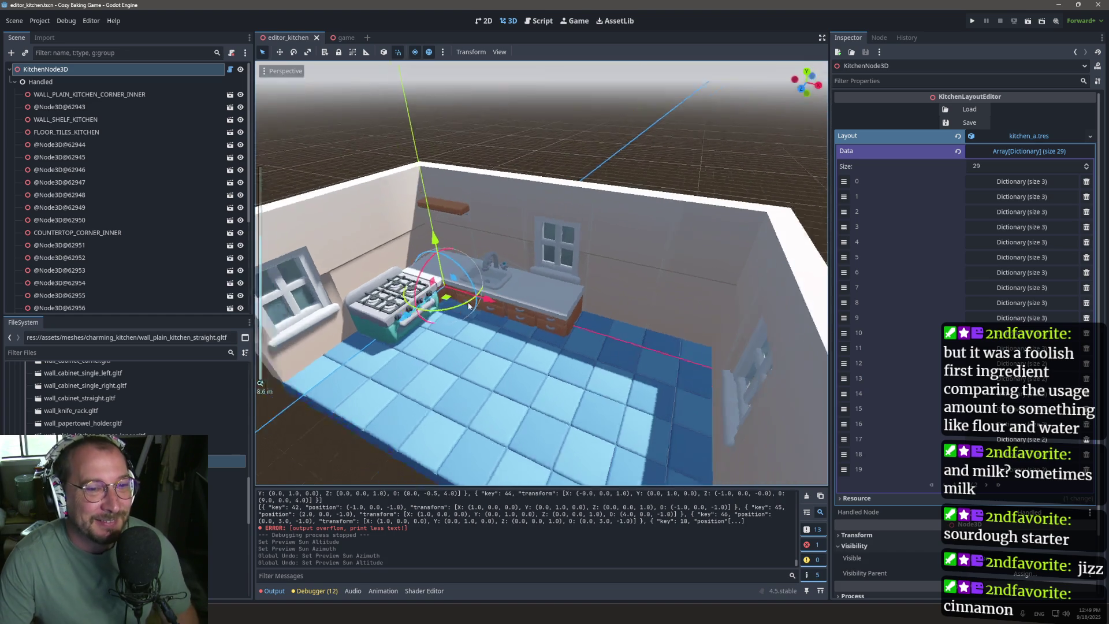
pyautogui.scroll(-3, 480, 320)
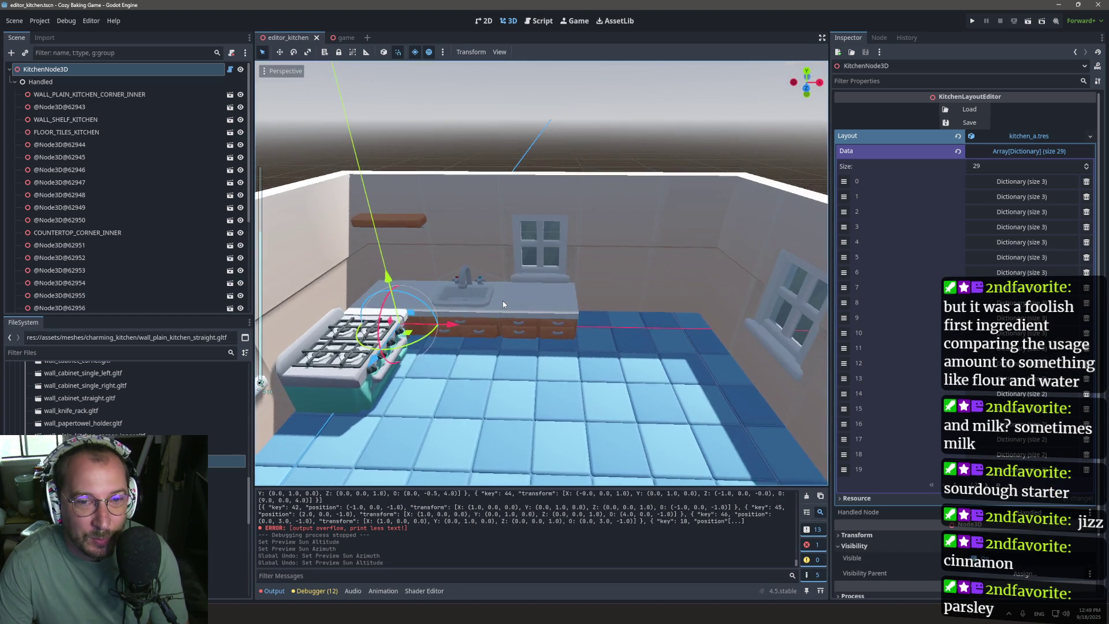
pyautogui.scroll(5, 534, 290)
pyautogui.moveTo(535, 290)
pyautogui.mouseDown()
pyautogui.moveTo(674, 237)
pyautogui.moveTo(517, 299)
pyautogui.mouseUp()
pyautogui.scroll(-3, 487, 317)
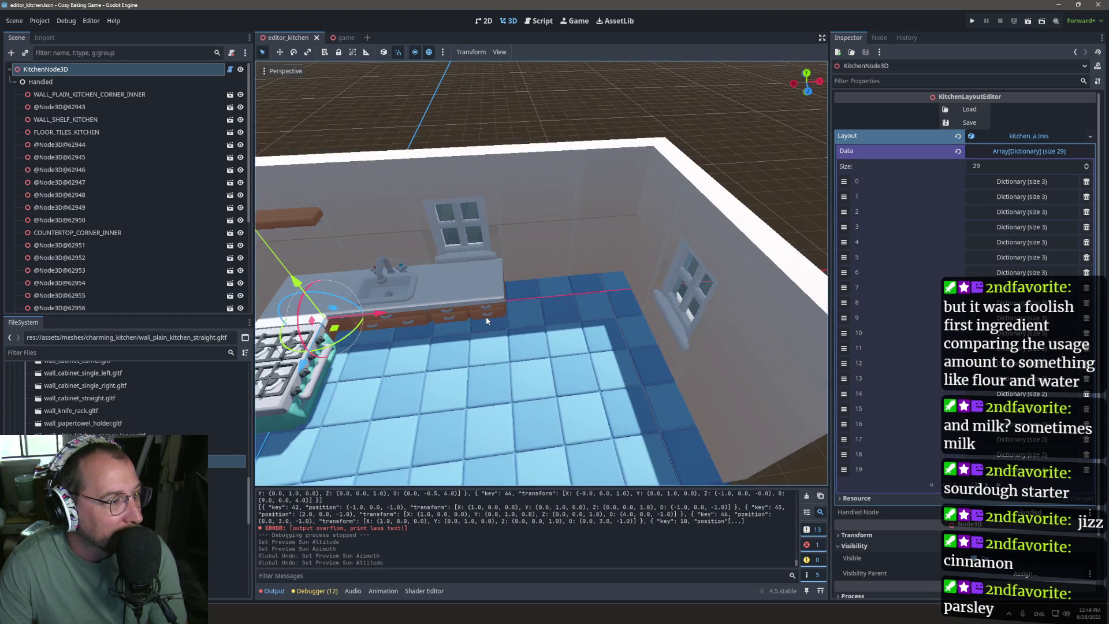
pyautogui.scroll(3, 486, 317)
pyautogui.moveTo(441, 301); pyautogui.dragTo(477, 335)
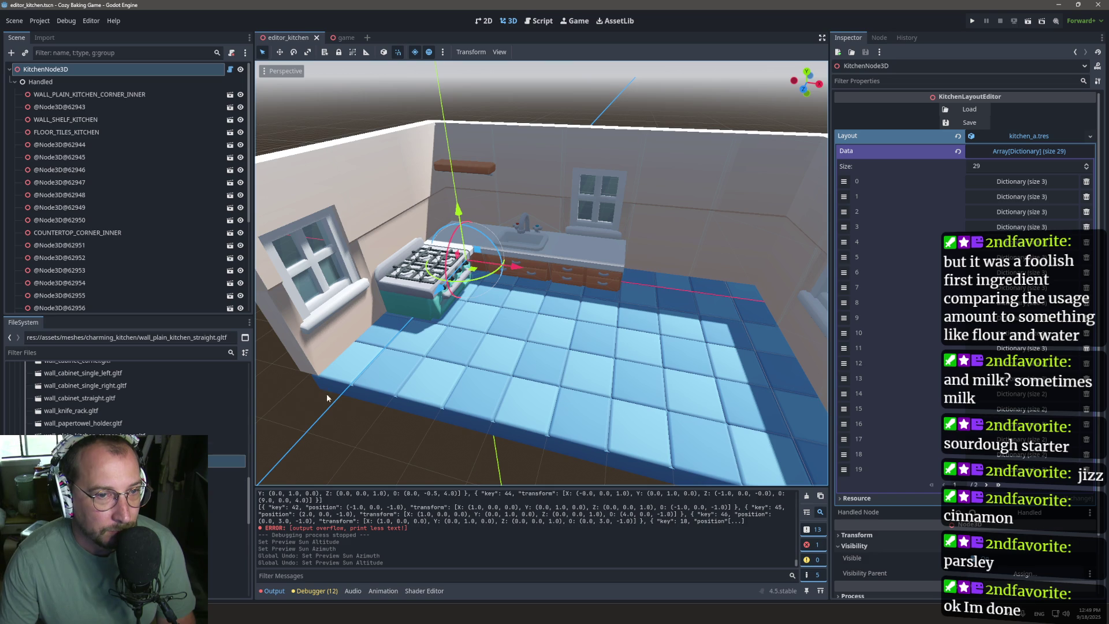
pyautogui.click(511, 240)
# Step: Slide the sink under the back window and move the base cabinet left beside the stove
pyautogui.moveTo(575, 275); pyautogui.dragTo(716, 294)
pyautogui.click(585, 276)
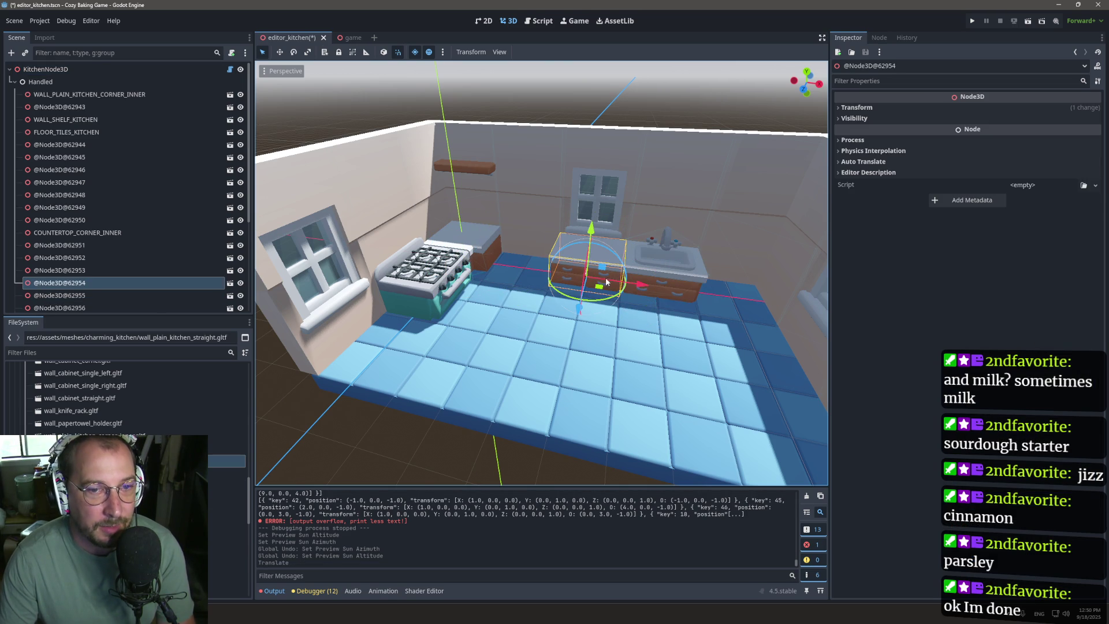
pyautogui.moveTo(645, 292); pyautogui.dragTo(587, 286)
pyautogui.click(676, 289)
pyautogui.moveTo(681, 292); pyautogui.dragTo(613, 289)
# Step: Drop a tiled doorway wall piece into the room, then undo it
pyautogui.scroll(5, 616, 230)
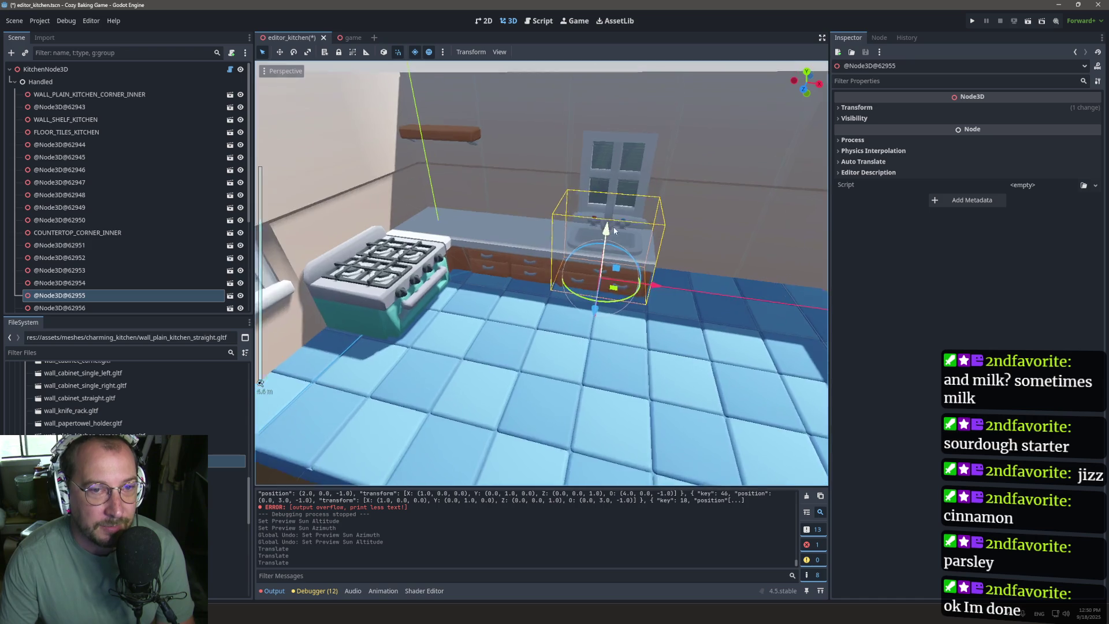
pyautogui.scroll(5, 616, 230)
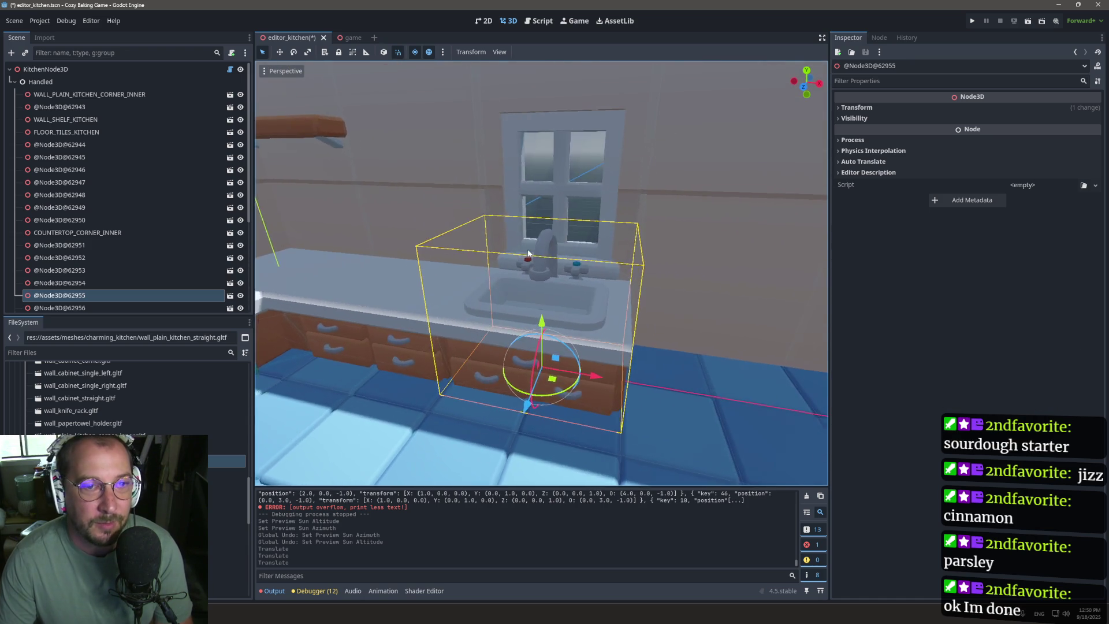
pyautogui.scroll(-15, 529, 255)
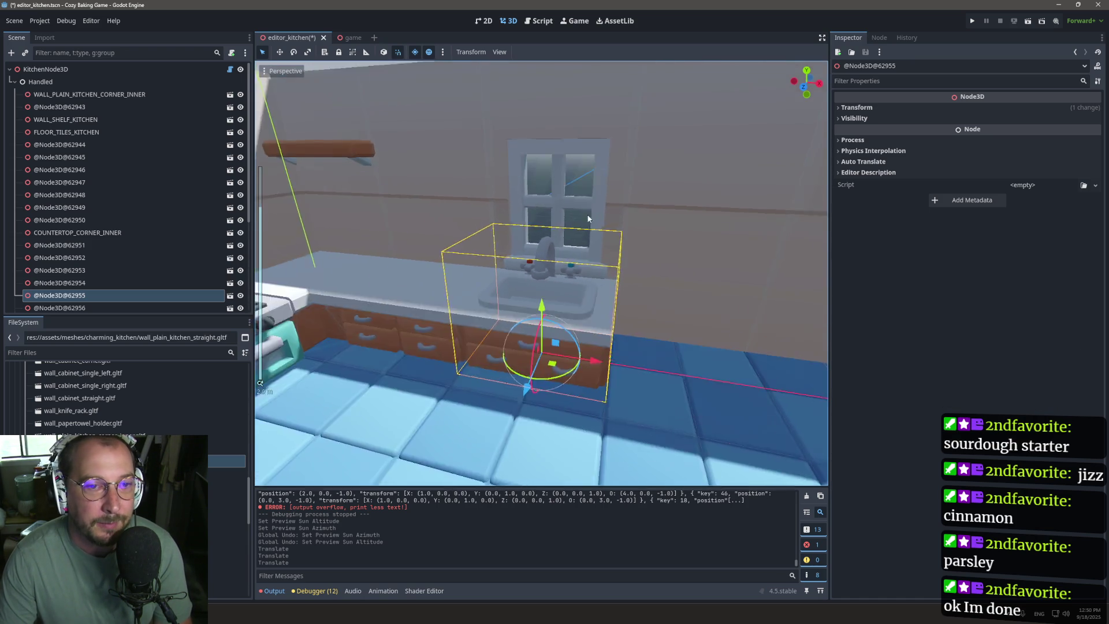
pyautogui.scroll(-5, 494, 339)
pyautogui.moveTo(545, 355)
pyautogui.mouseDown()
pyautogui.moveTo(429, 372)
pyautogui.moveTo(367, 323)
pyautogui.moveTo(343, 343)
pyautogui.mouseUp()
pyautogui.scroll(-2, 225, 439)
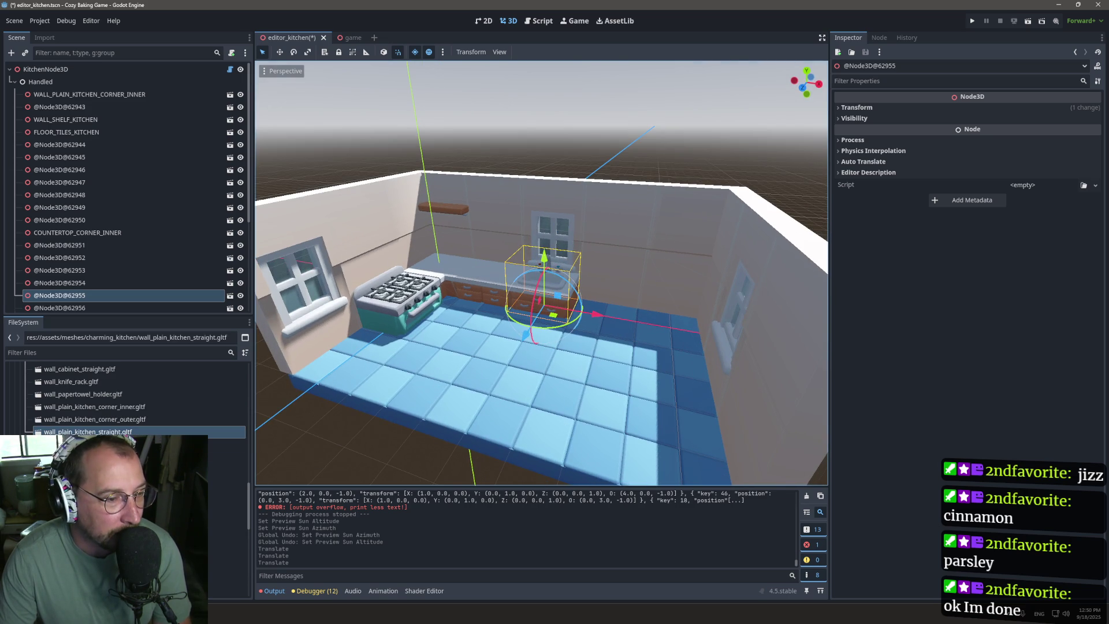
pyautogui.moveTo(87, 532)
pyautogui.mouseDown()
pyautogui.moveTo(452, 403)
pyautogui.moveTo(520, 405)
pyautogui.moveTo(634, 465)
pyautogui.moveTo(664, 362)
pyautogui.moveTo(642, 322)
pyautogui.mouseUp()
pyautogui.hotkey('ctrl', 'z')
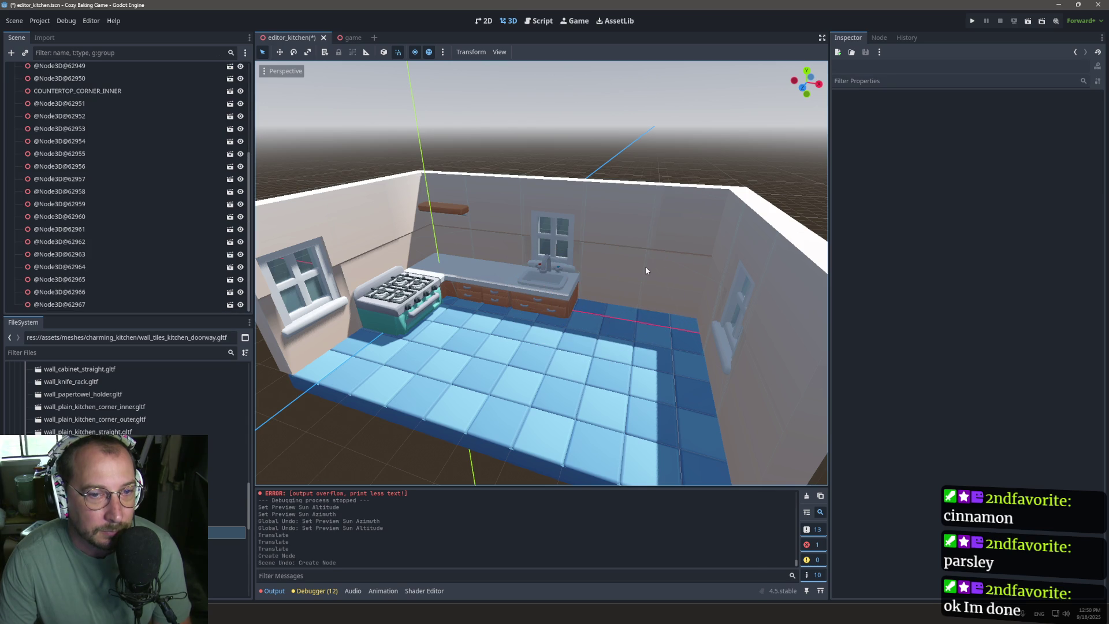
pyautogui.click(617, 249)
pyautogui.press('f')
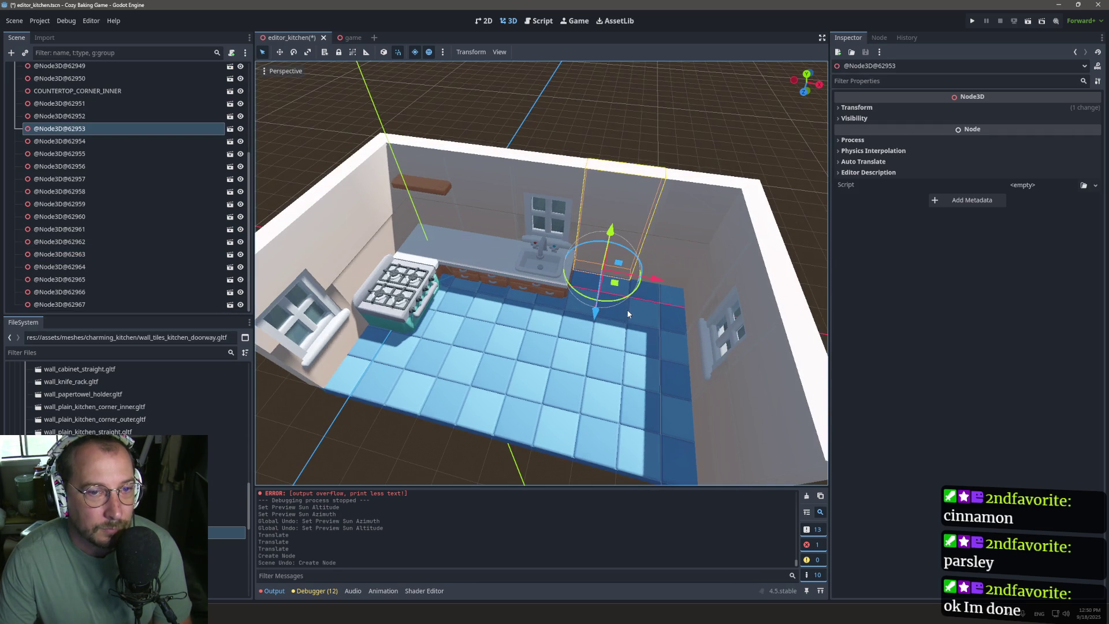
pyautogui.moveTo(629, 314)
pyautogui.mouseDown()
pyautogui.moveTo(721, 224)
pyautogui.moveTo(548, 196)
pyautogui.mouseUp()
pyautogui.moveTo(642, 287)
pyautogui.mouseDown()
pyautogui.moveTo(549, 251)
pyautogui.moveTo(607, 275)
pyautogui.moveTo(505, 260)
pyautogui.moveTo(625, 265)
pyautogui.mouseUp()
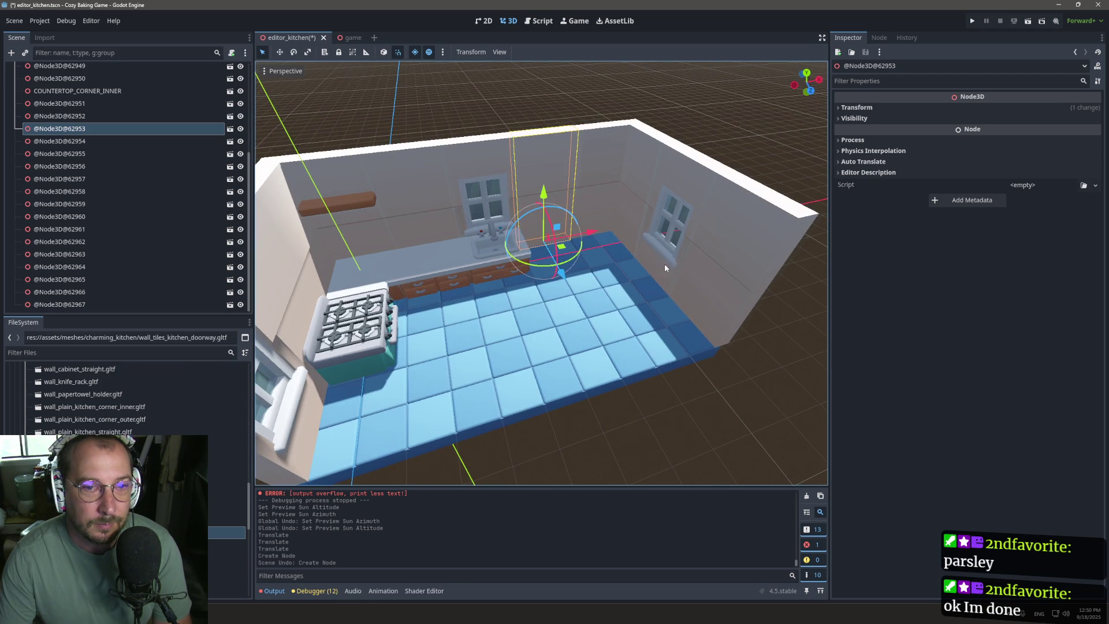
pyautogui.click(746, 289)
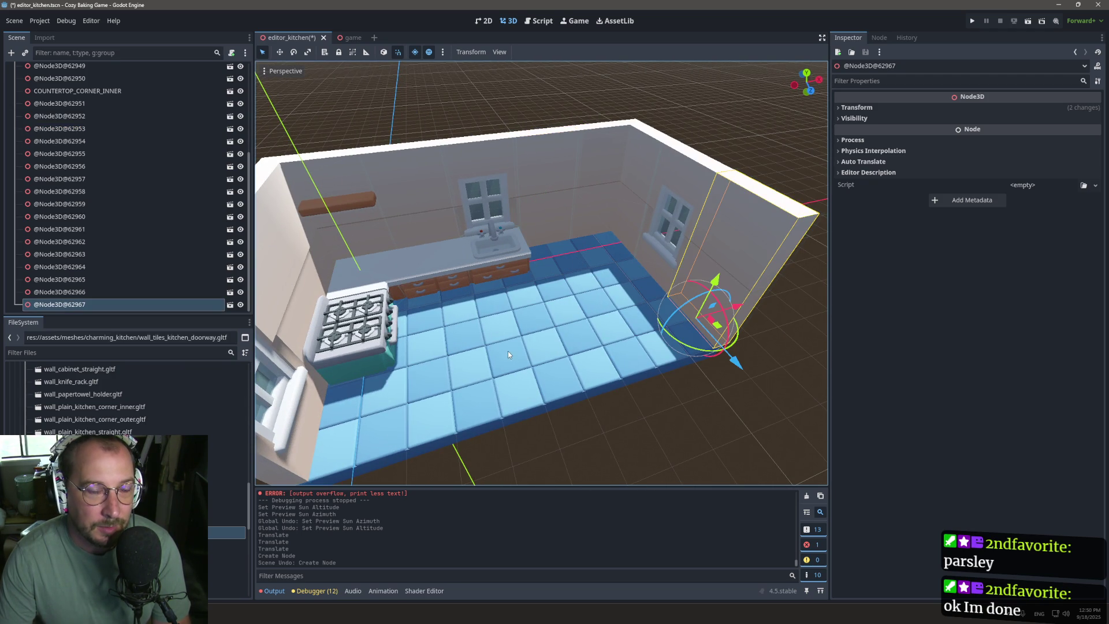
pyautogui.moveTo(232, 532)
pyautogui.mouseDown()
pyautogui.moveTo(536, 389)
pyautogui.moveTo(242, 479)
pyautogui.mouseUp()
pyautogui.moveTo(231, 544)
pyautogui.mouseDown()
pyautogui.moveTo(222, 569)
pyautogui.moveTo(278, 509)
pyautogui.moveTo(565, 390)
pyautogui.moveTo(231, 523)
pyautogui.mouseUp()
pyautogui.scroll(5, 231, 522)
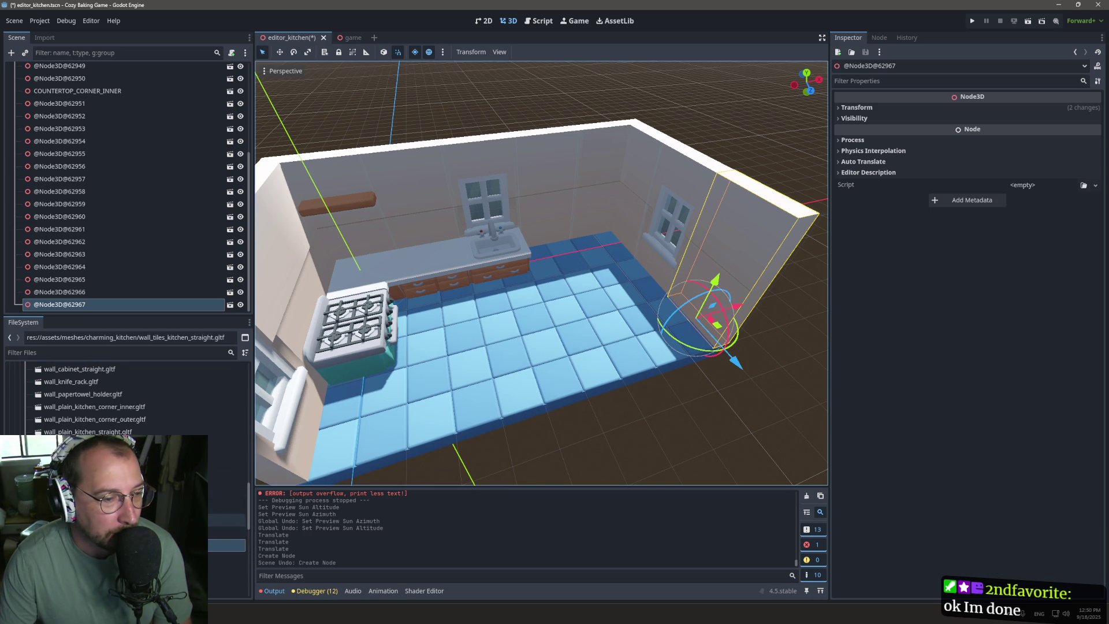
pyautogui.scroll(3, 127, 399)
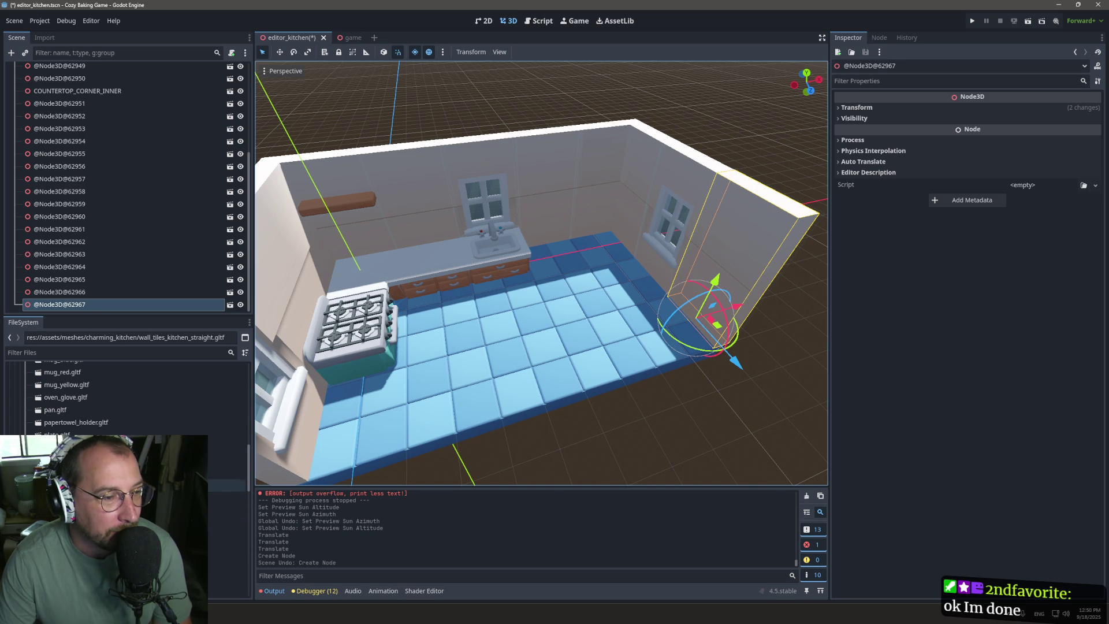
pyautogui.moveTo(115, 447); pyautogui.dragTo(443, 326)
pyautogui.hotkey('ctrl', 'z')
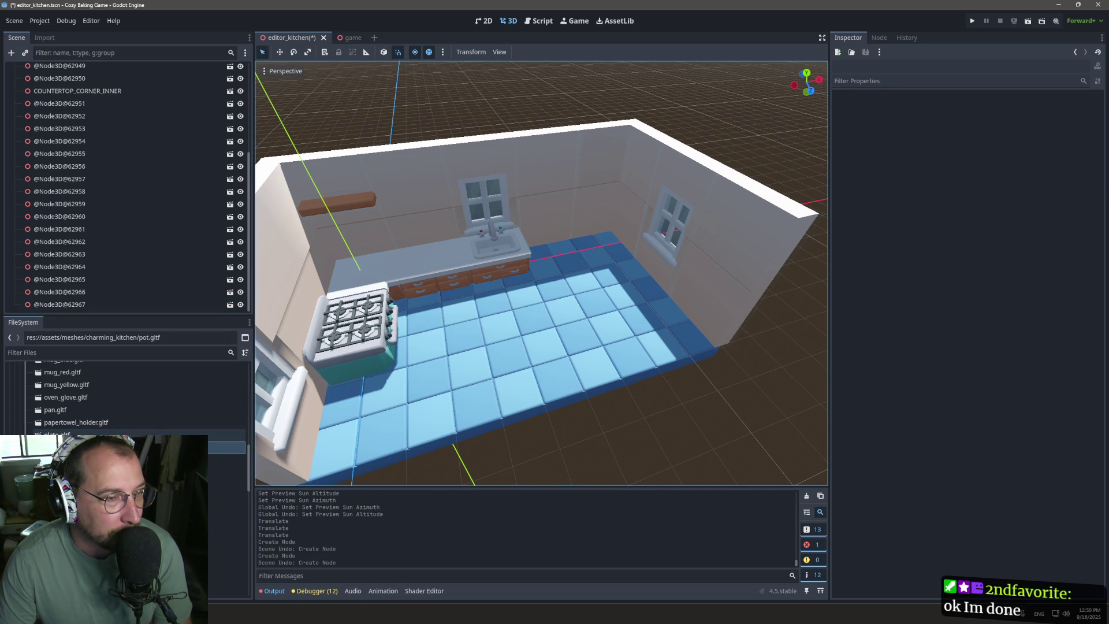
pyautogui.scroll(1, 226, 241)
pyautogui.scroll(-1, 226, 241)
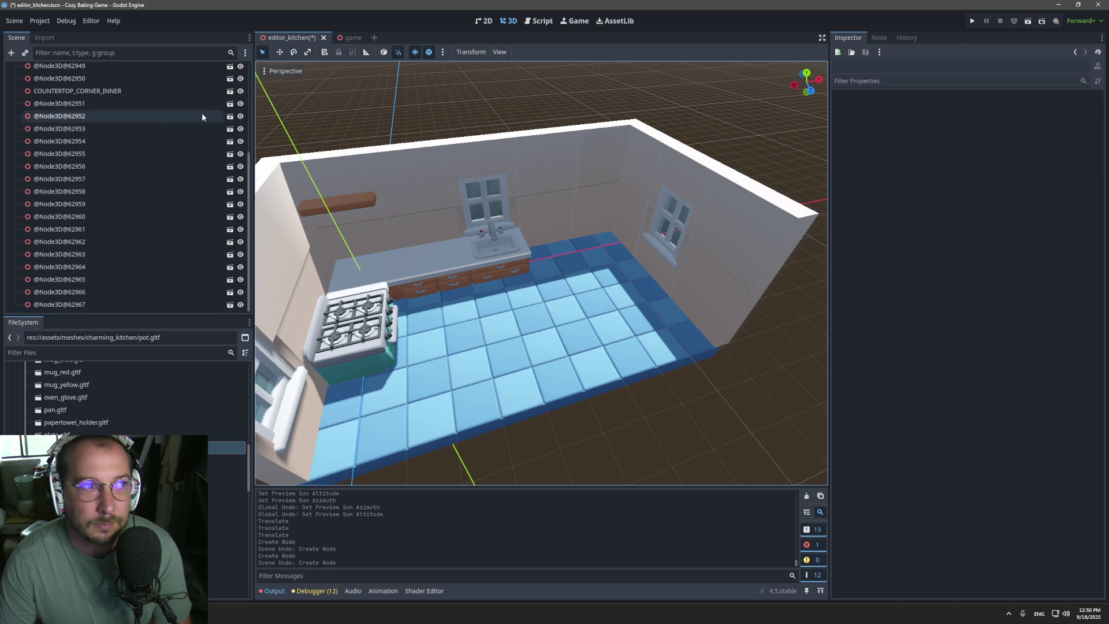
pyautogui.scroll(4, 115, 133)
# Step: Select KitchenNode3D and Load to regenerate the kitchen pieces from the layout data
pyautogui.click(106, 68)
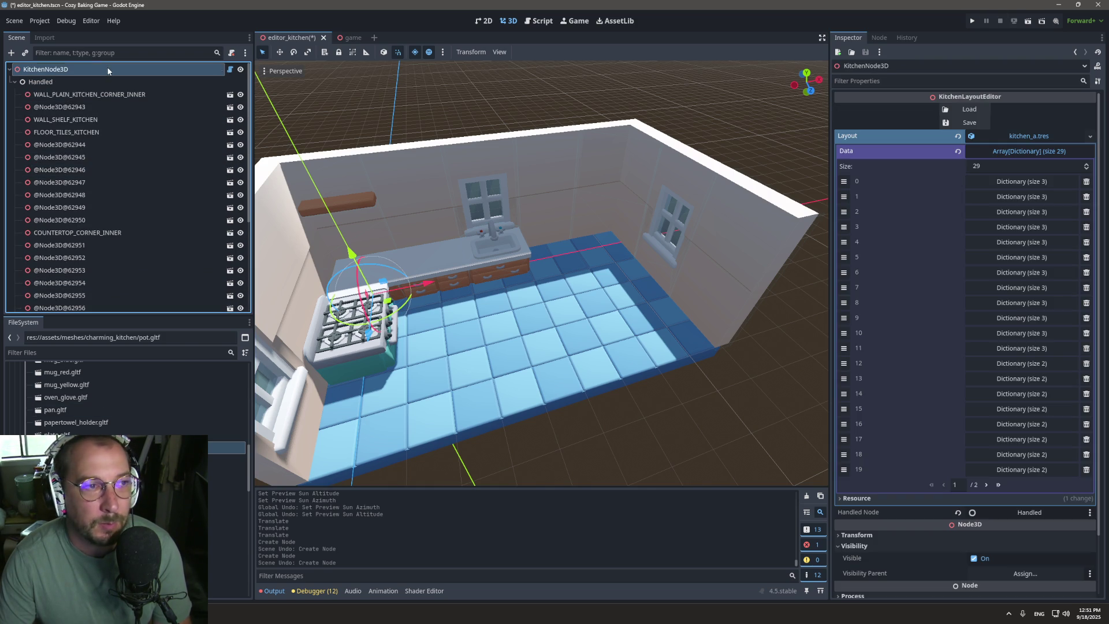
pyautogui.click(963, 123)
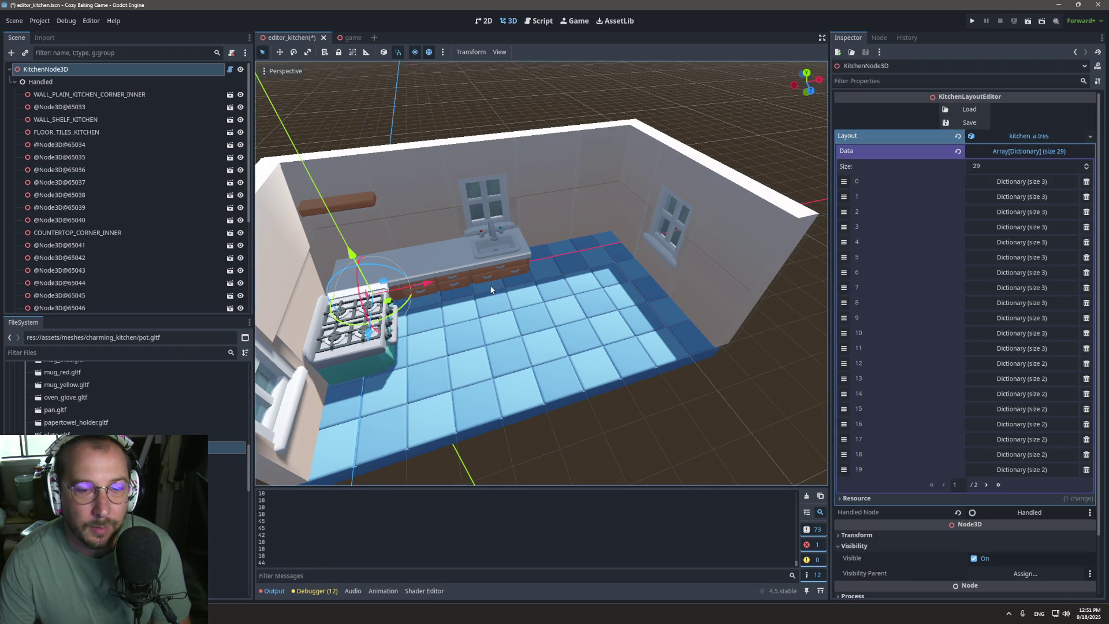
pyautogui.scroll(-5, 494, 281)
pyautogui.scroll(10, 406, 282)
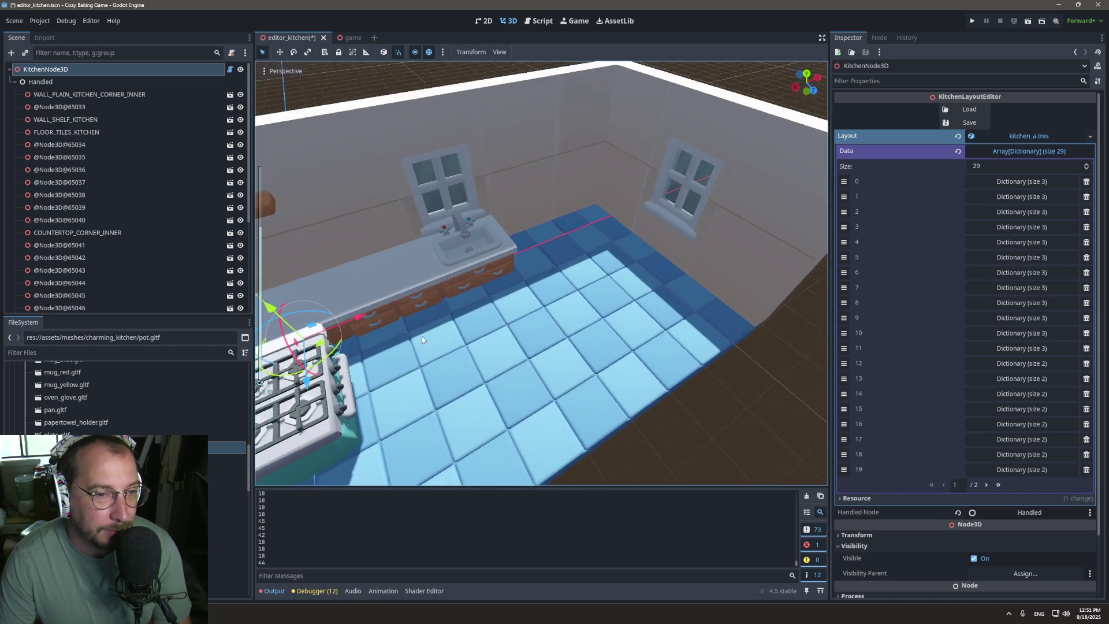
pyautogui.scroll(-4, 124, 398)
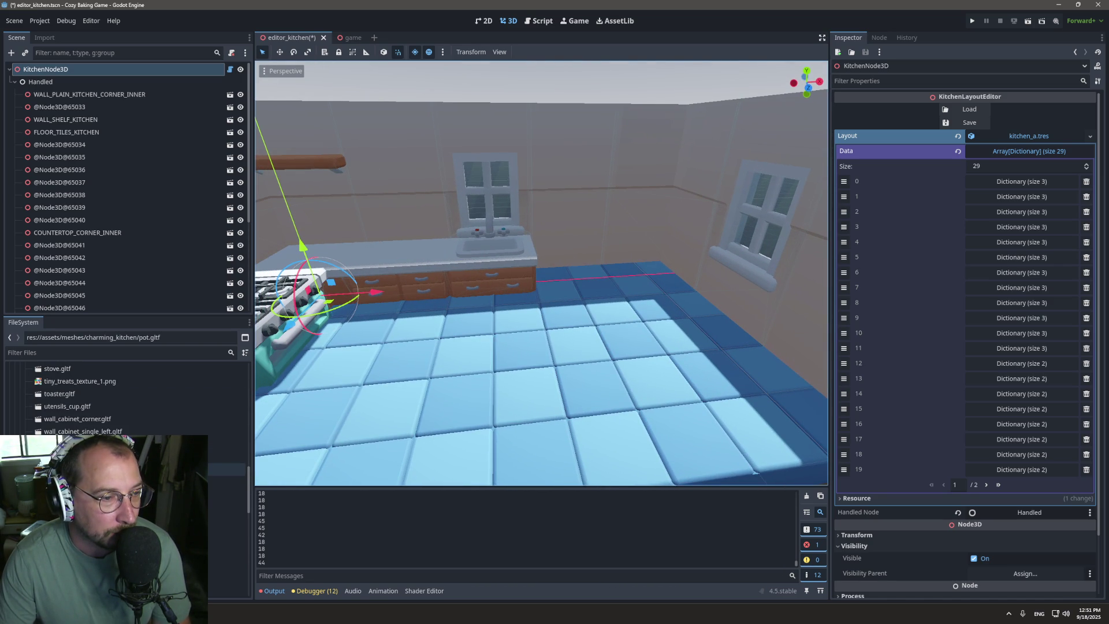
# Step: Drag wall_cabinet_straight.gltf onto the back wall beneath the wooden shelf
pyautogui.moveTo(376, 341); pyautogui.dragTo(386, 329)
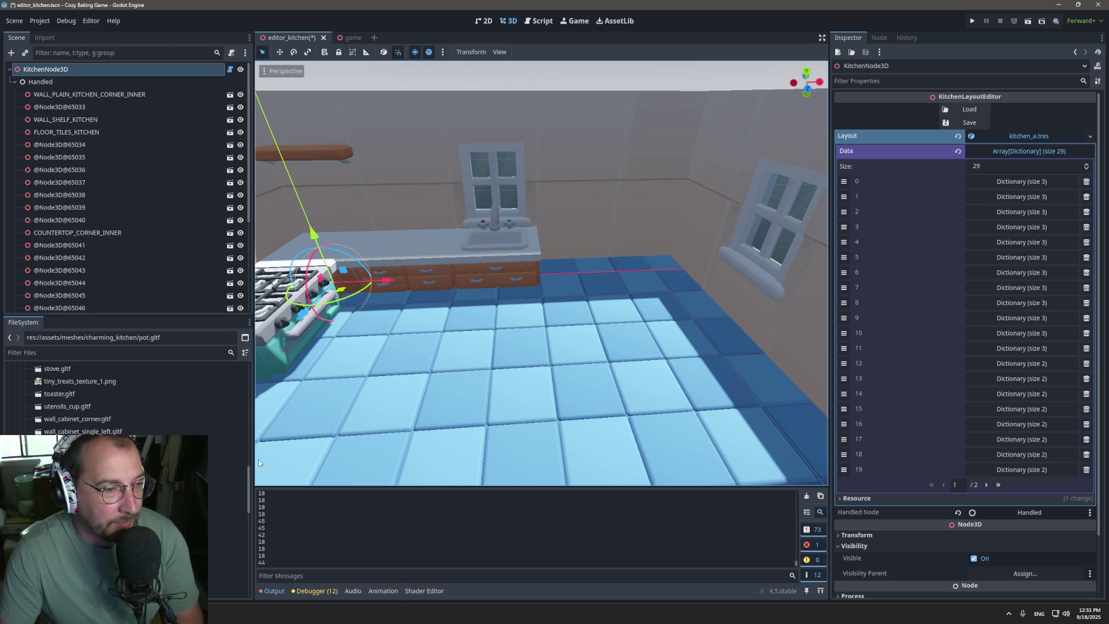
pyautogui.moveTo(81, 456)
pyautogui.mouseDown()
pyautogui.moveTo(414, 166)
pyautogui.moveTo(416, 178)
pyautogui.mouseUp()
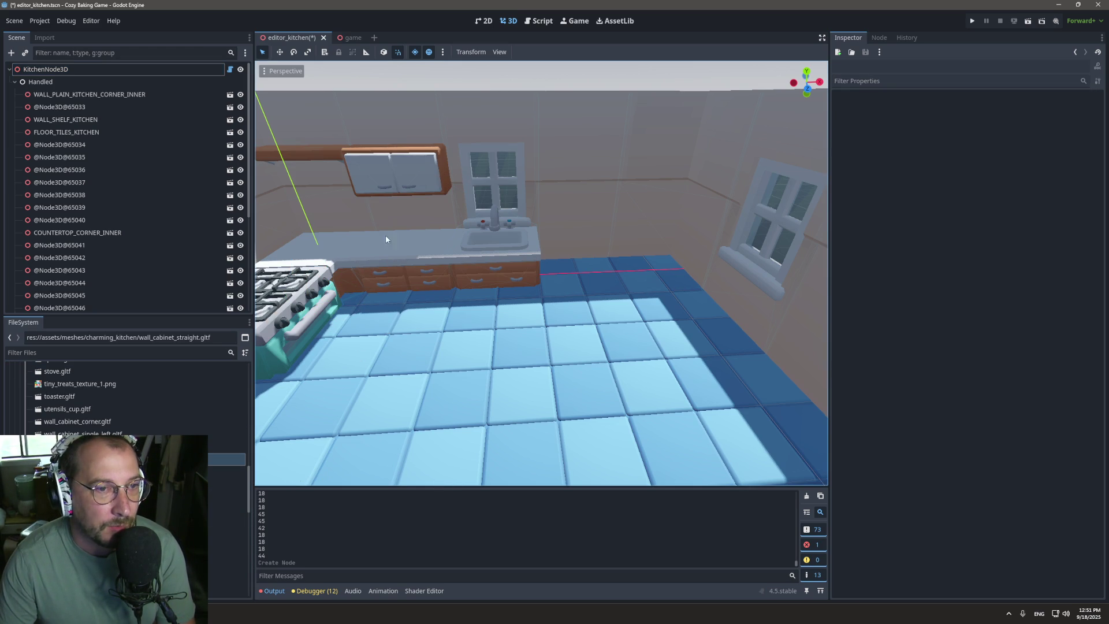
pyautogui.scroll(-5, 387, 239)
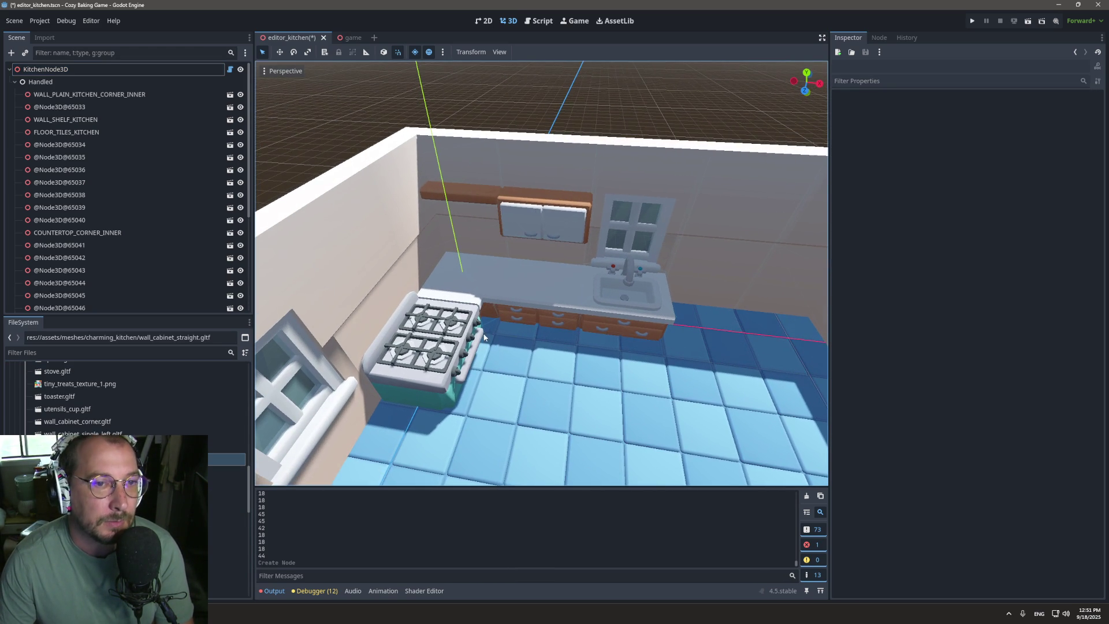
pyautogui.click(475, 201)
pyautogui.scroll(3, 528, 225)
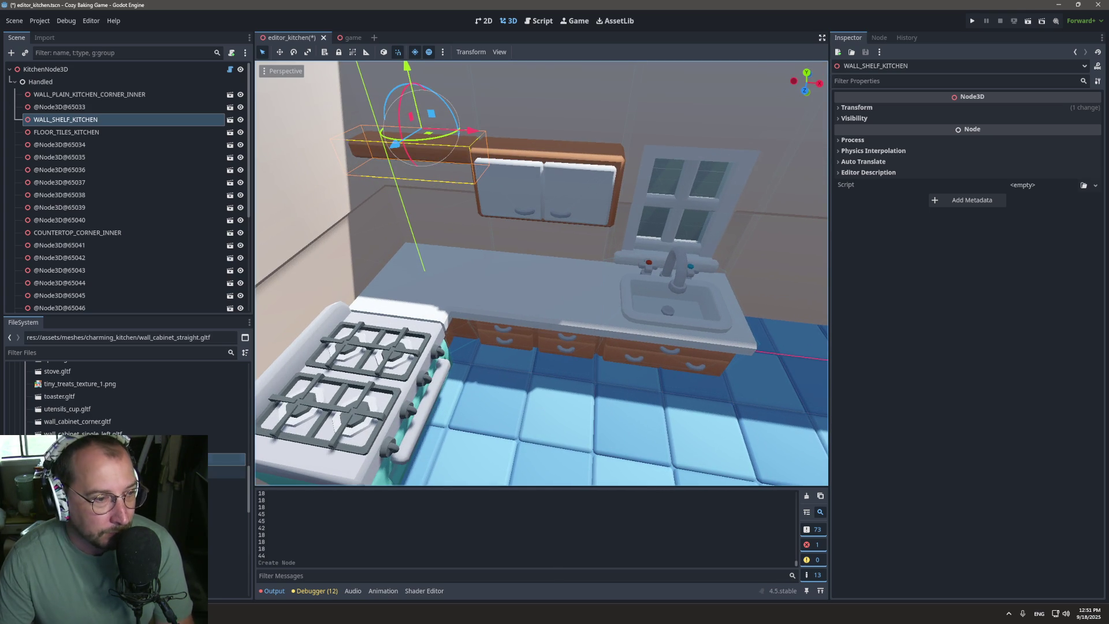
# Step: Open the wall cabinet as an inherited scene and inspect its static body and collision shape
pyautogui.click(536, 190)
pyautogui.click(229, 305)
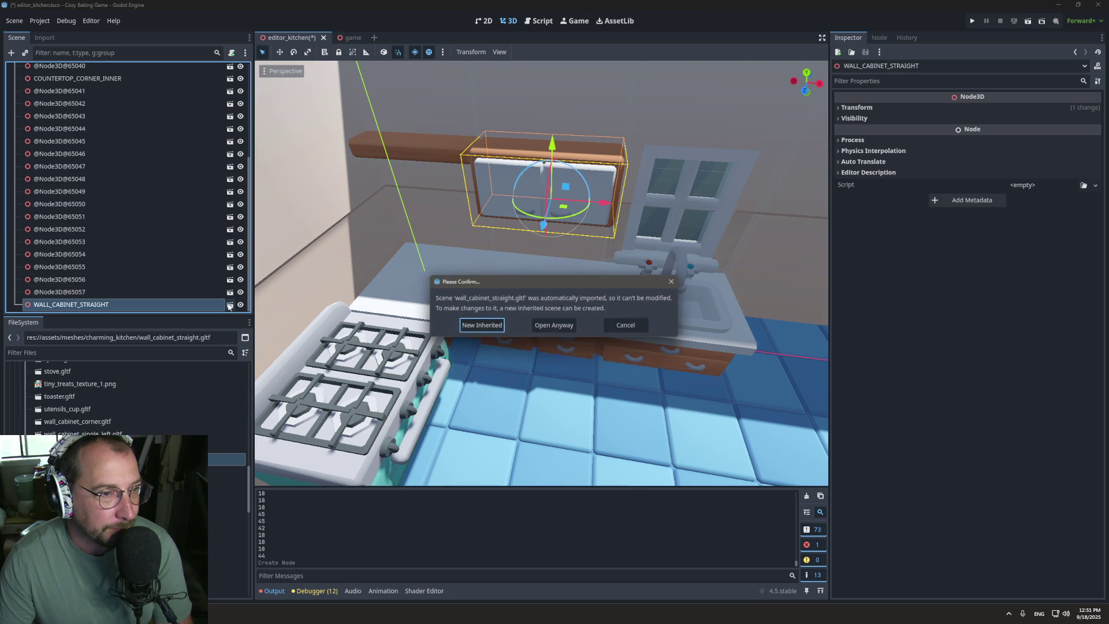
pyautogui.click(484, 326)
pyautogui.click(68, 108)
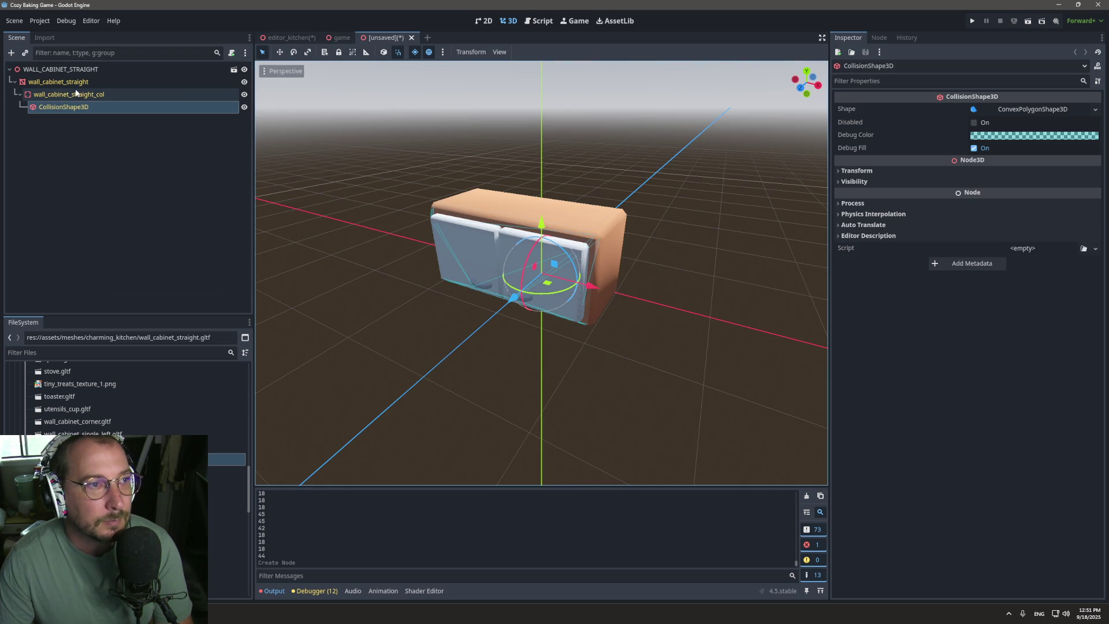
pyautogui.click(96, 96)
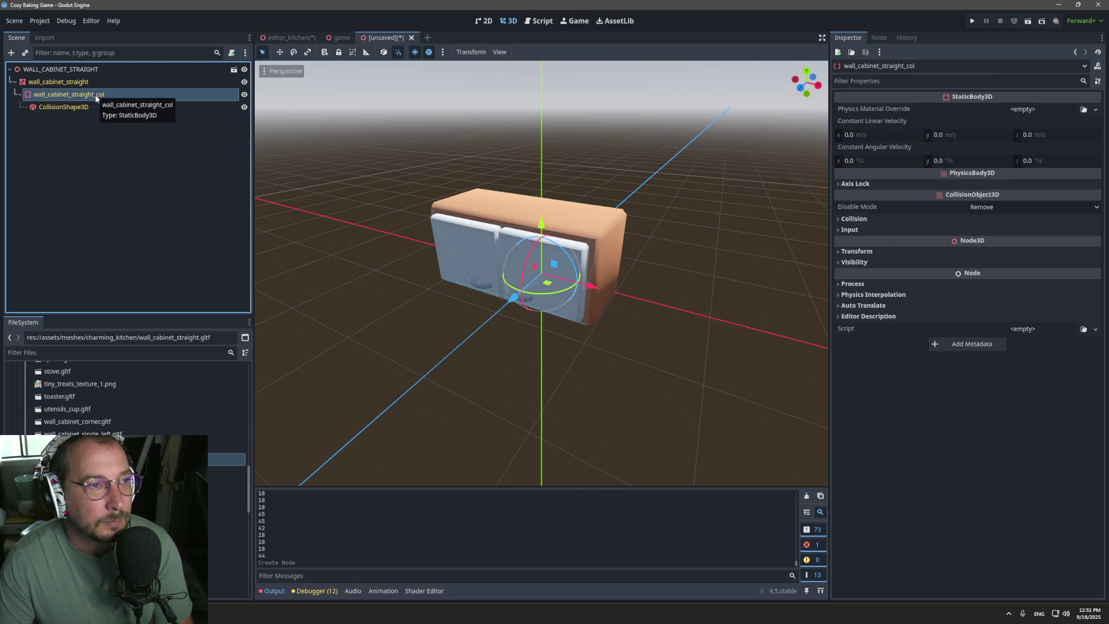
pyautogui.click(97, 108)
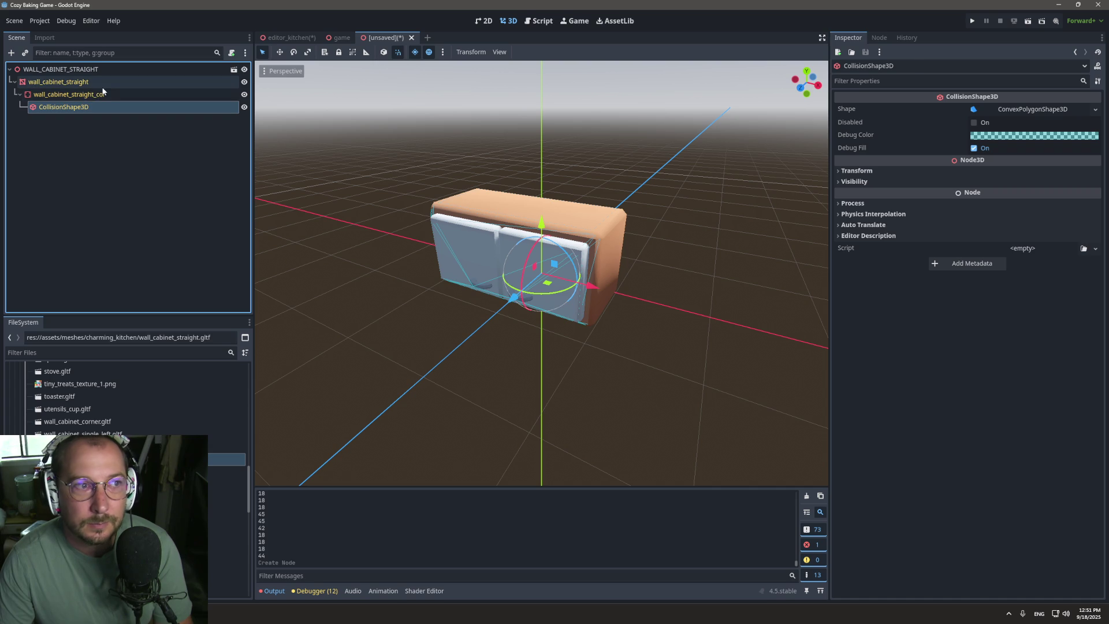
# Step: Close the unsaved cabinet scene with Don't Save and return to the kitchen scene
pyautogui.click(103, 92)
pyautogui.click(412, 38)
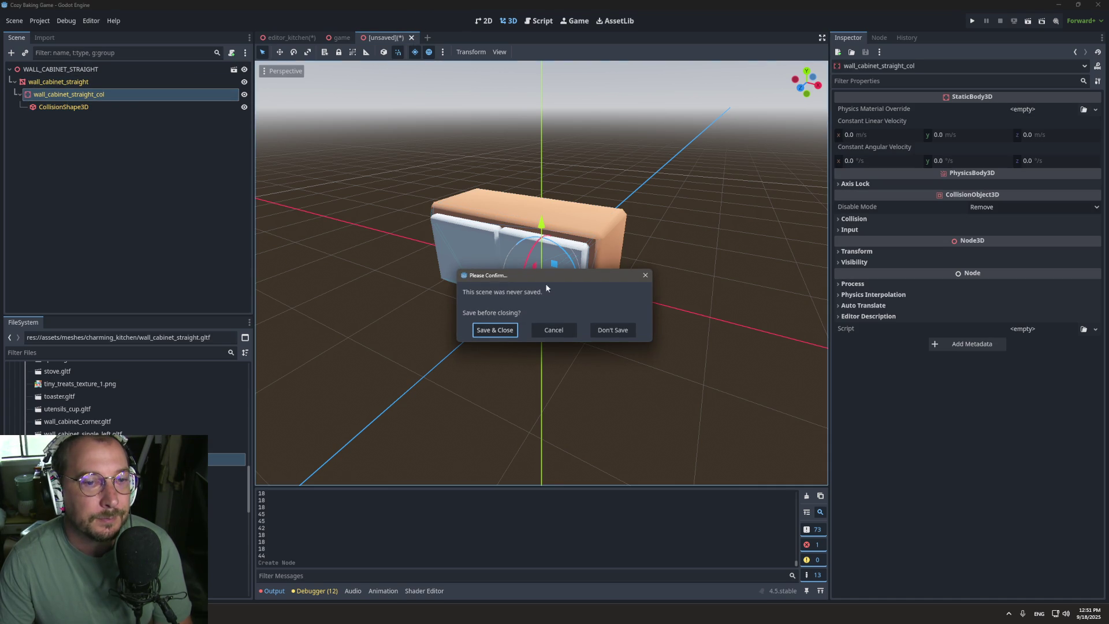
pyautogui.click(627, 328)
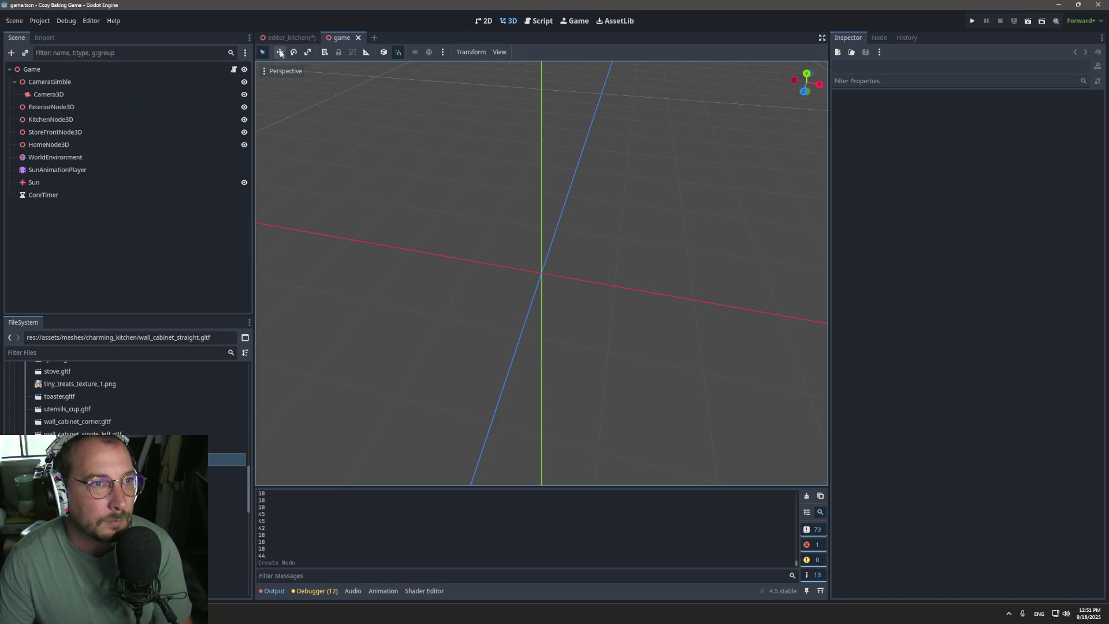
pyautogui.click(286, 37)
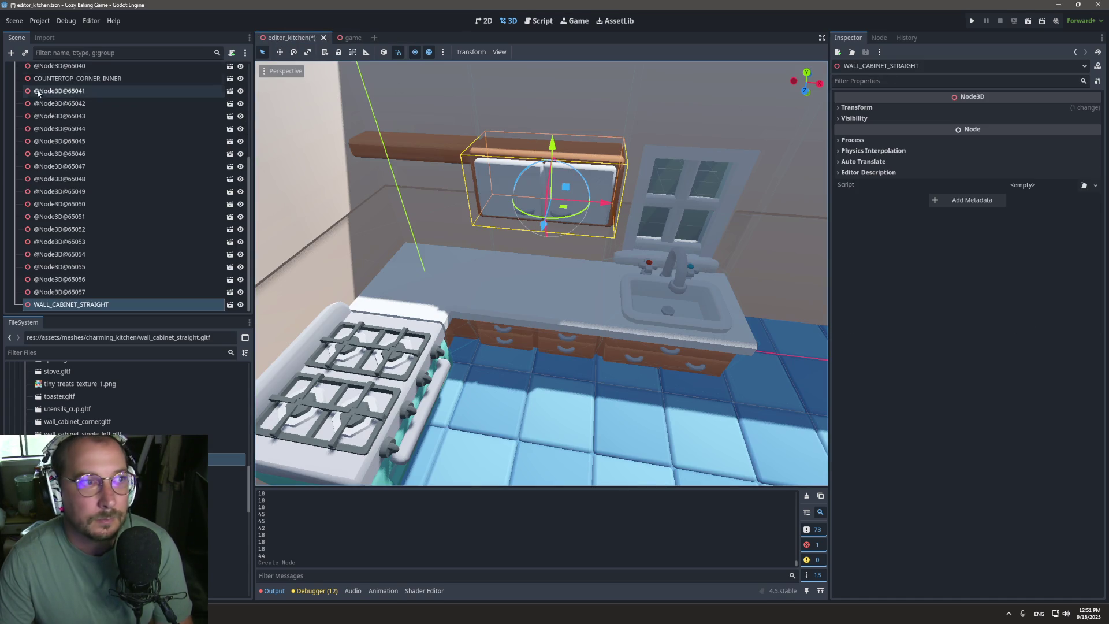
# Step: Reload the kitchen pieces using KitchenNode3D's Load button
pyautogui.scroll(2, 50, 94)
pyautogui.click(124, 68)
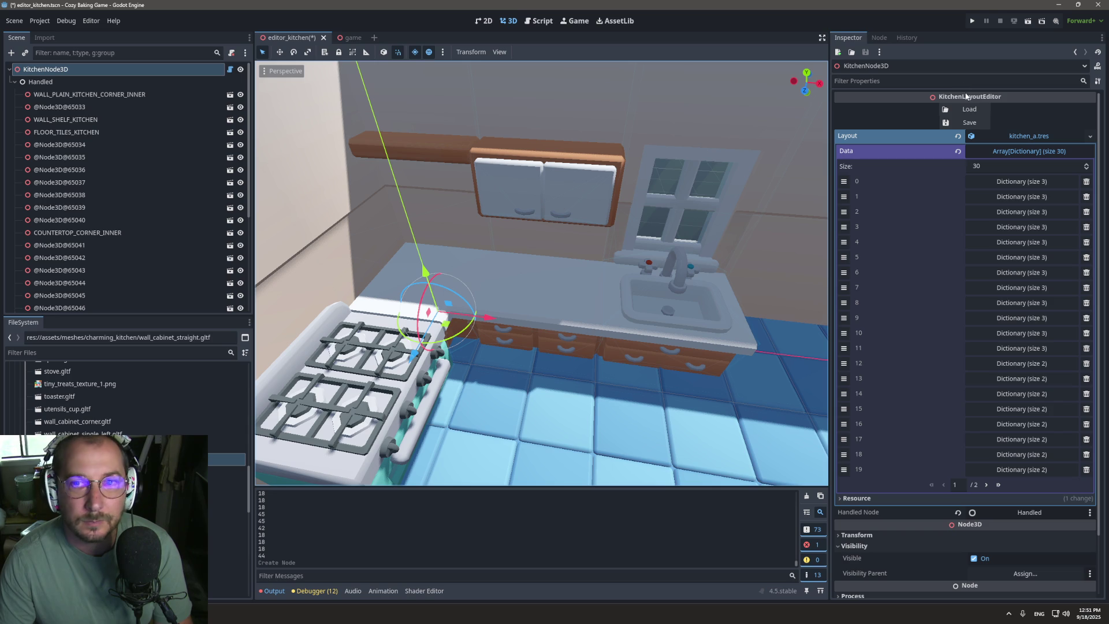
pyautogui.click(969, 109)
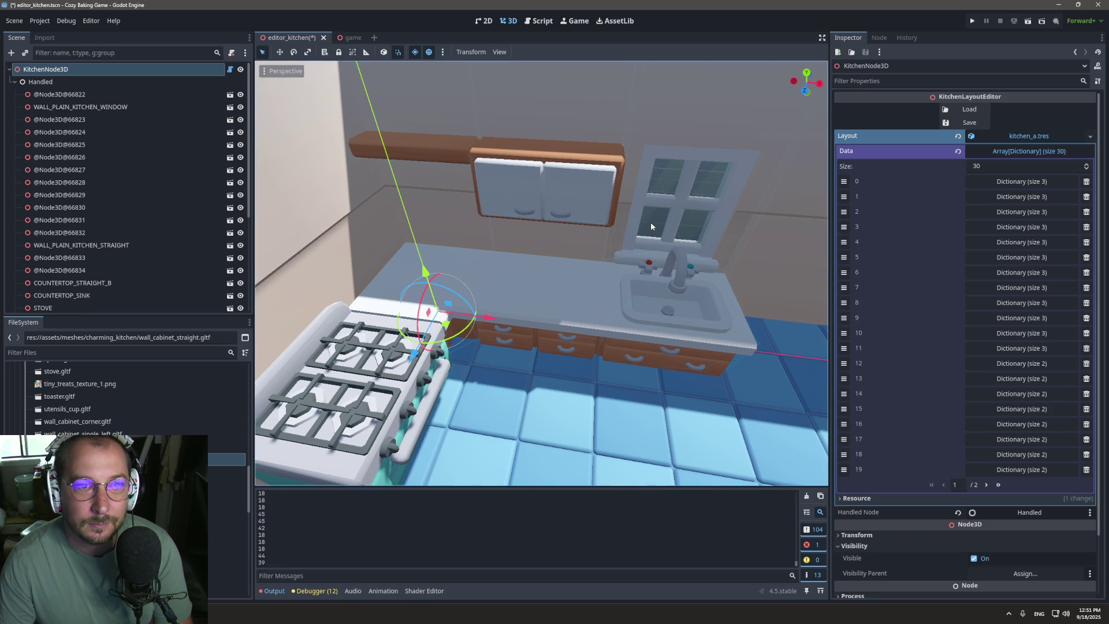
# Step: Try an x position of 2.5 on the wall cabinet, then undo it
pyautogui.scroll(-4, 602, 237)
pyautogui.click(577, 215)
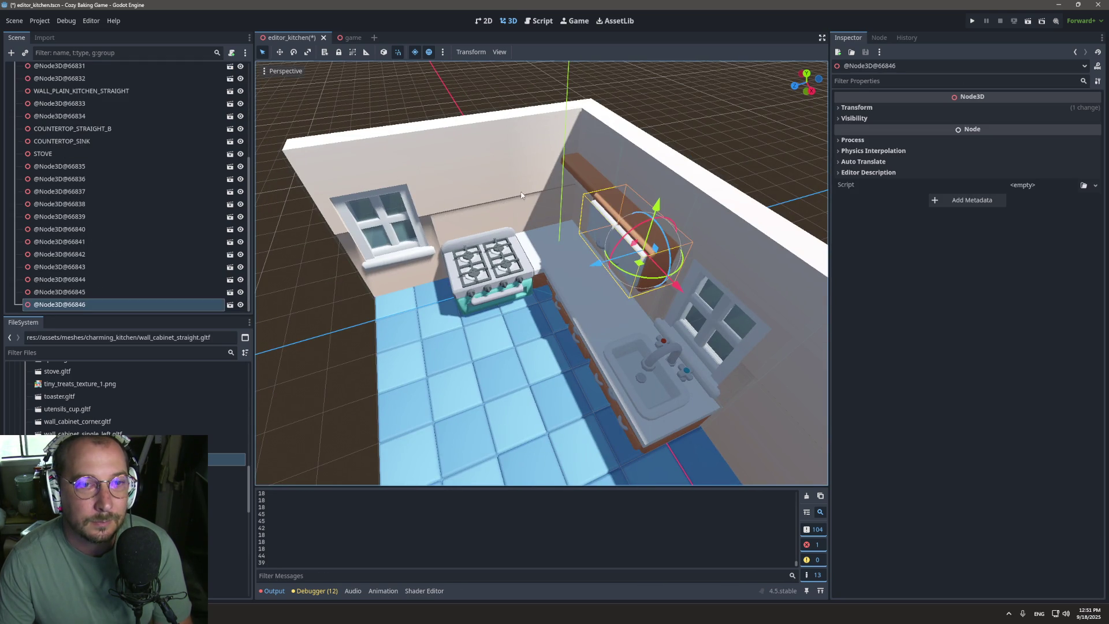
pyautogui.click(866, 109)
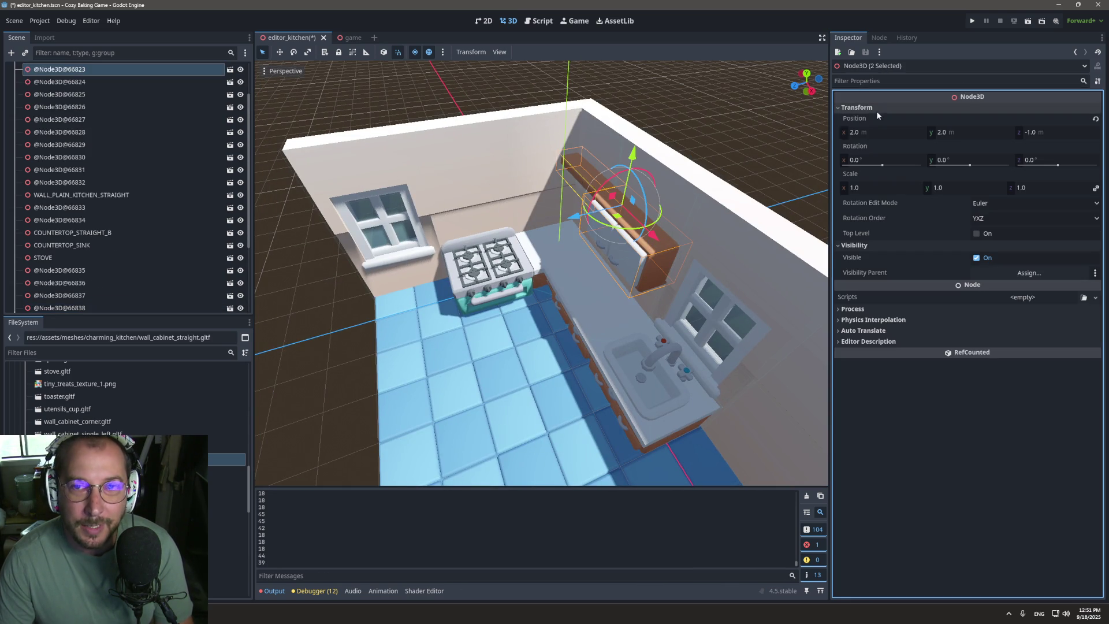
pyautogui.click(889, 131)
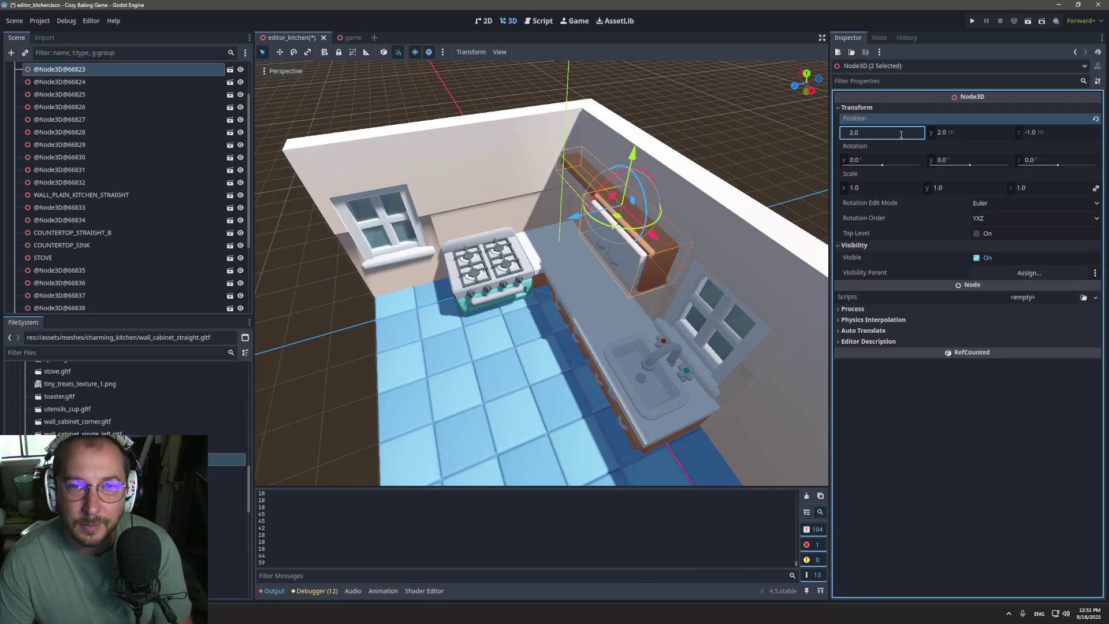
pyautogui.write('2.5')
pyautogui.press('Tab')
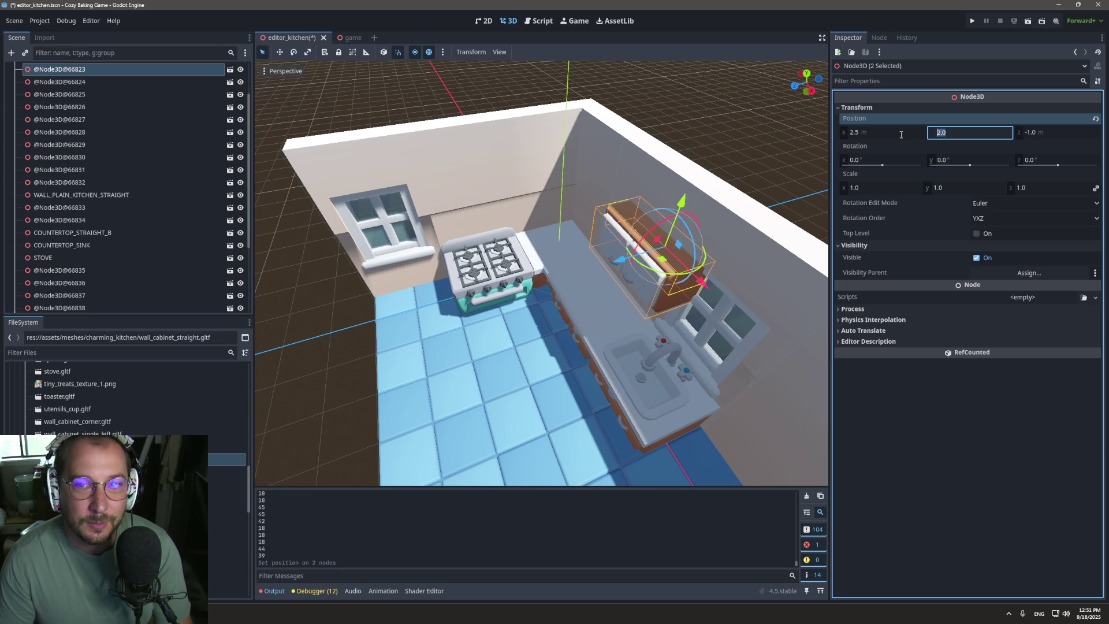
pyautogui.click(572, 346)
pyautogui.hotkey('ctrl', 'z')
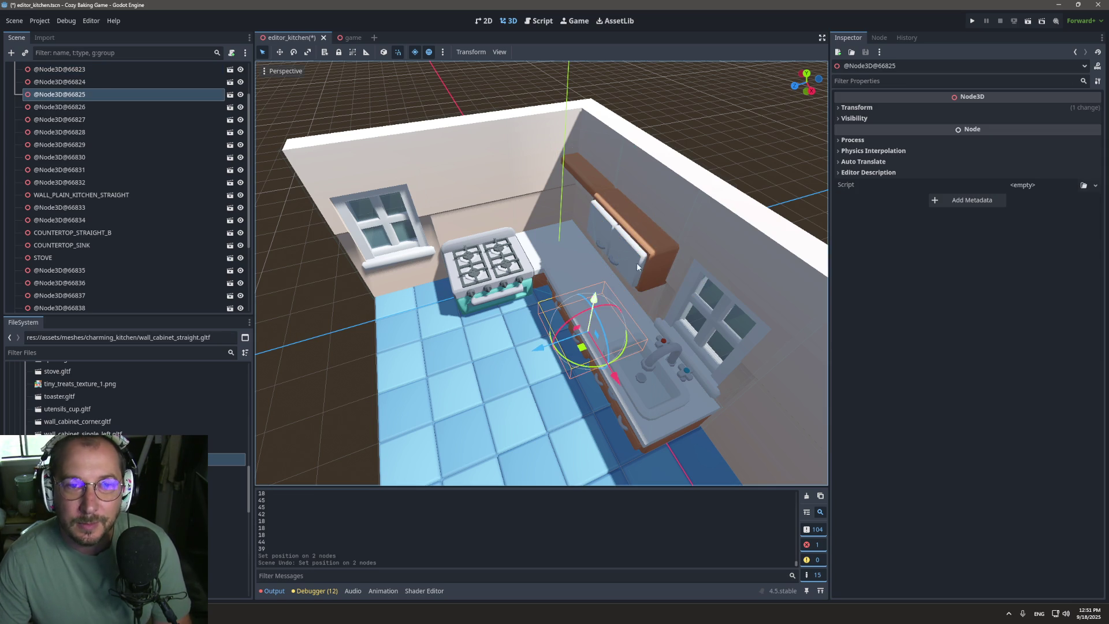
# Step: Select both wall cabinet nodes and set their z position to -0.75
pyautogui.click(638, 240)
pyautogui.keyDown('shift'); pyautogui.click(577, 167); pyautogui.keyUp('shift')
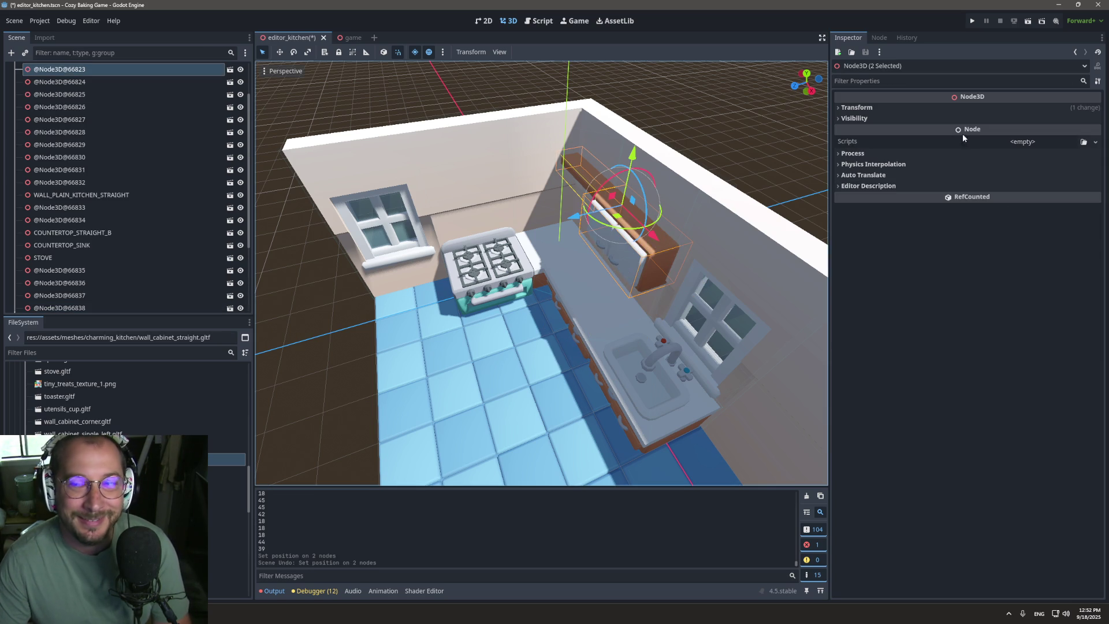
pyautogui.click(866, 107)
pyautogui.click(1054, 133)
pyautogui.write('-1.0')
pyautogui.press('BackSpace')
pyautogui.write('45')
pyautogui.press('Tab')
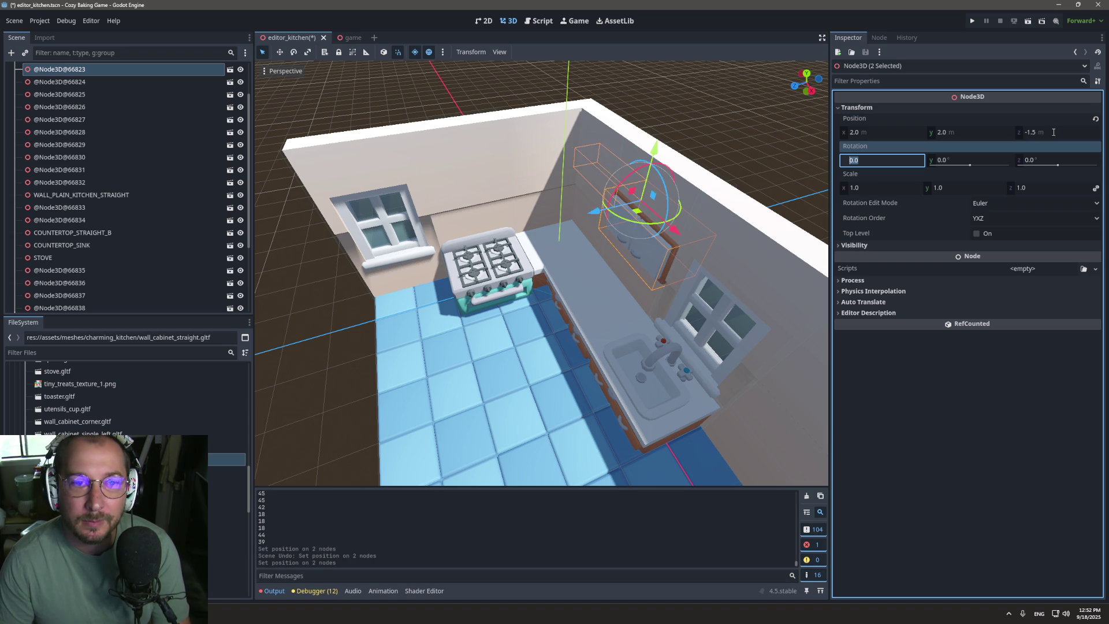
pyautogui.click(1054, 133)
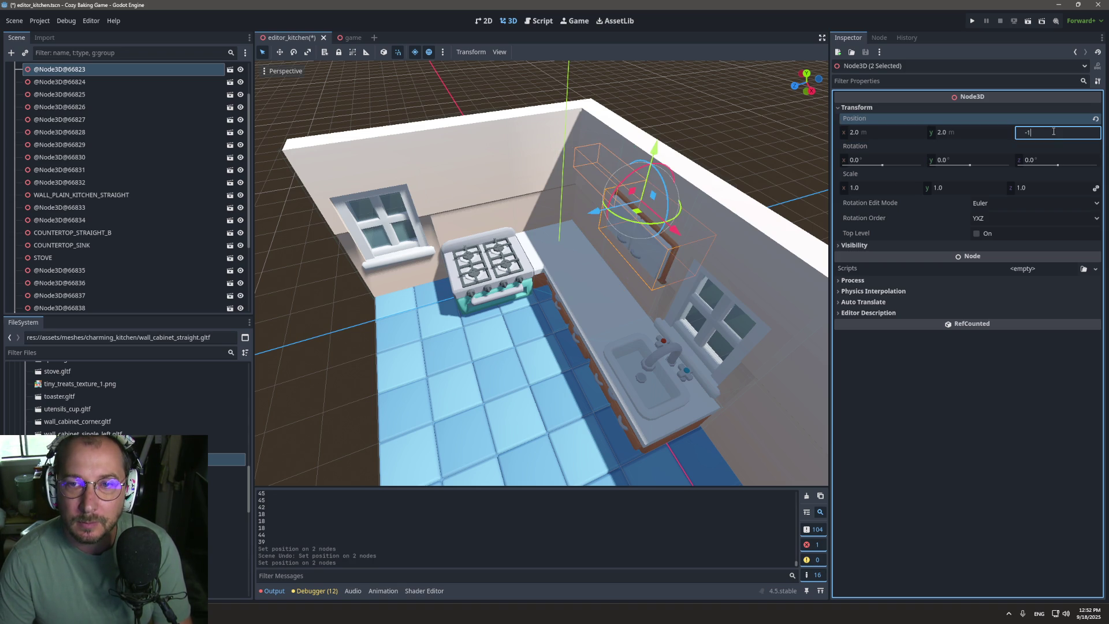
pyautogui.write('-0.75')
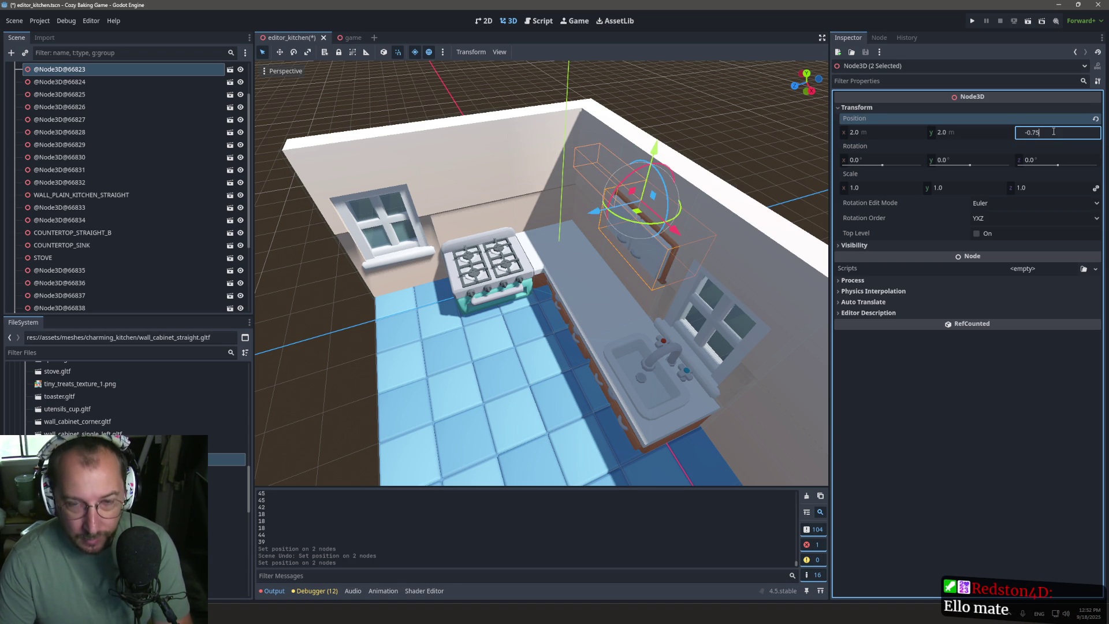
pyautogui.press('Tab')
# Step: Compare a z position of -0.5 from eye level, then settle back on -0.75
pyautogui.moveTo(809, 162)
pyautogui.mouseDown()
pyautogui.moveTo(754, 179)
pyautogui.moveTo(773, 166)
pyautogui.moveTo(640, 241)
pyautogui.moveTo(527, 216)
pyautogui.moveTo(542, 193)
pyautogui.moveTo(537, 162)
pyautogui.moveTo(525, 161)
pyautogui.moveTo(519, 194)
pyautogui.moveTo(644, 273)
pyautogui.moveTo(684, 245)
pyautogui.moveTo(637, 259)
pyautogui.mouseUp()
pyautogui.click(1043, 134)
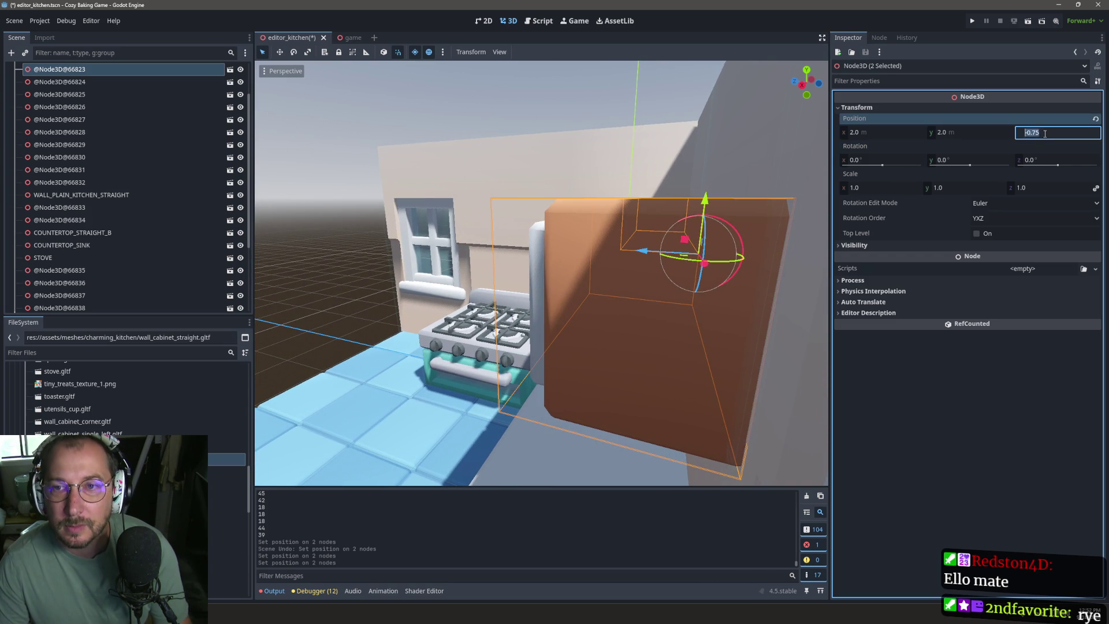
pyautogui.press('Tab')
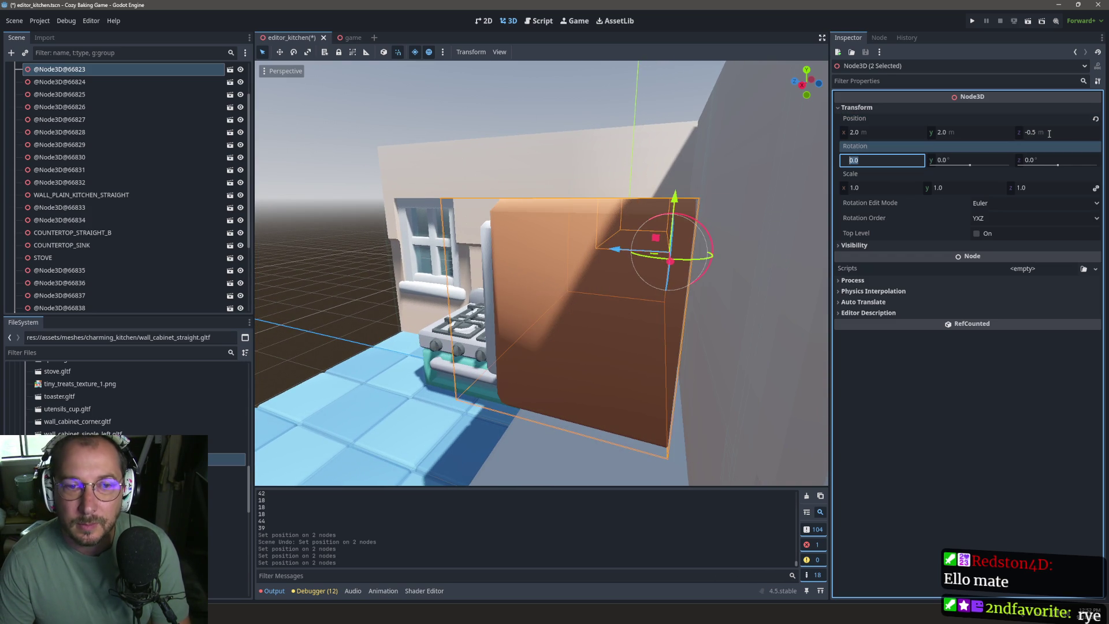
pyautogui.moveTo(665, 277); pyautogui.dragTo(695, 288)
pyautogui.click(1042, 134)
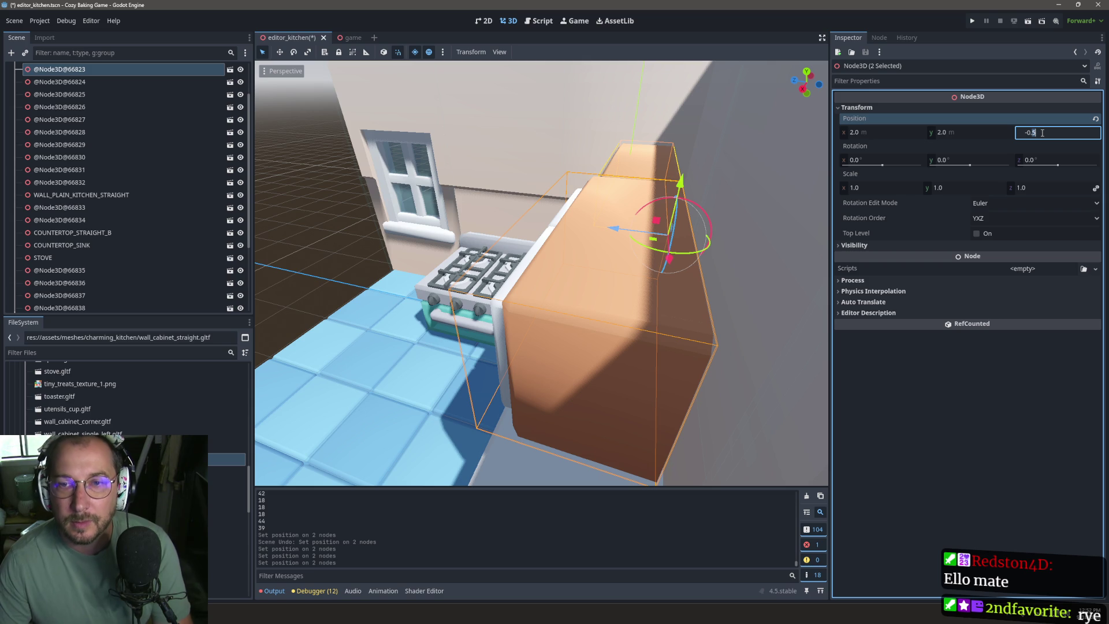
pyautogui.write('-0.75')
pyautogui.press('Tab')
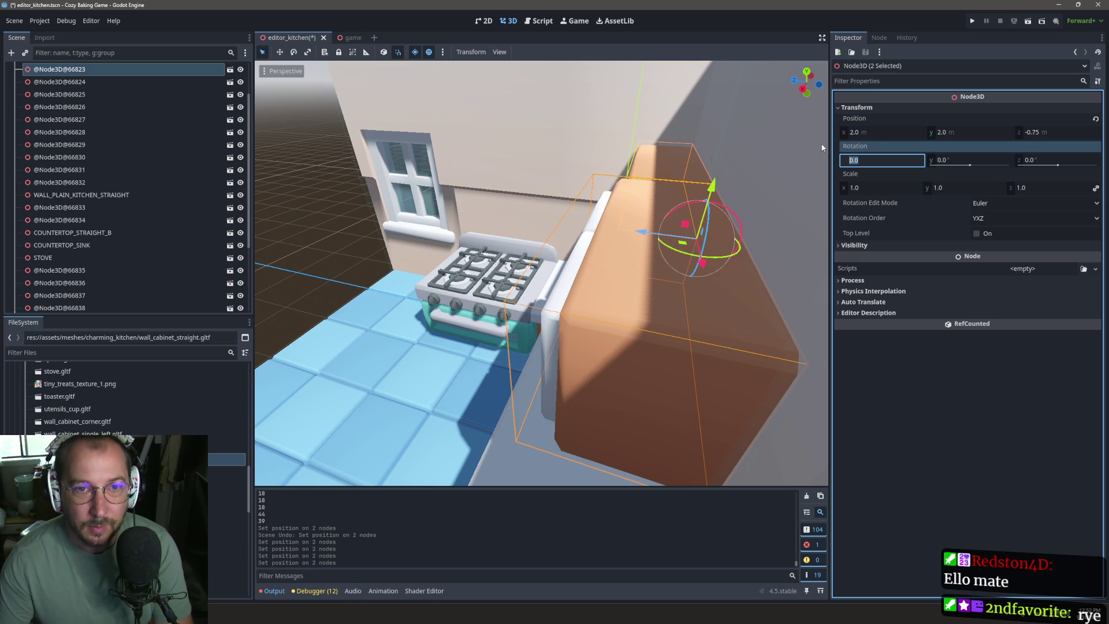
pyautogui.scroll(2, 115, 173)
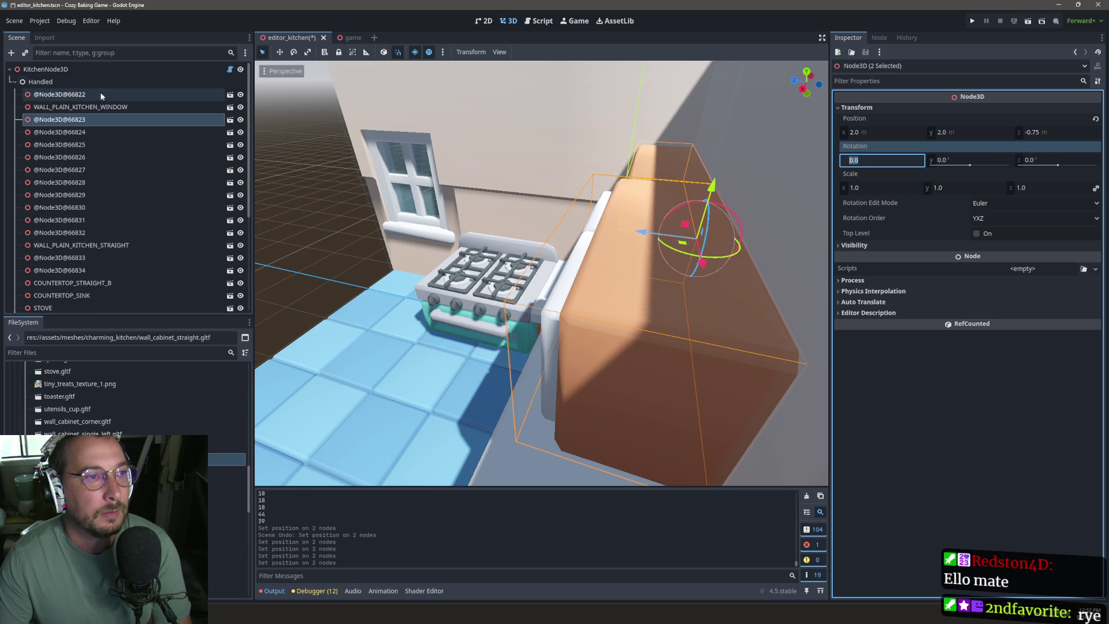
# Step: Reload the layout from KitchenNode3D and select the wall cabinet on the back wall
pyautogui.click(45, 69)
pyautogui.click(957, 113)
pyautogui.moveTo(549, 289)
pyautogui.mouseDown()
pyautogui.moveTo(680, 352)
pyautogui.moveTo(819, 327)
pyautogui.moveTo(146, 309)
pyautogui.mouseUp()
pyautogui.moveTo(342, 282)
pyautogui.mouseDown()
pyautogui.moveTo(409, 304)
pyautogui.moveTo(522, 294)
pyautogui.moveTo(573, 201)
pyautogui.mouseUp()
pyautogui.click(519, 144)
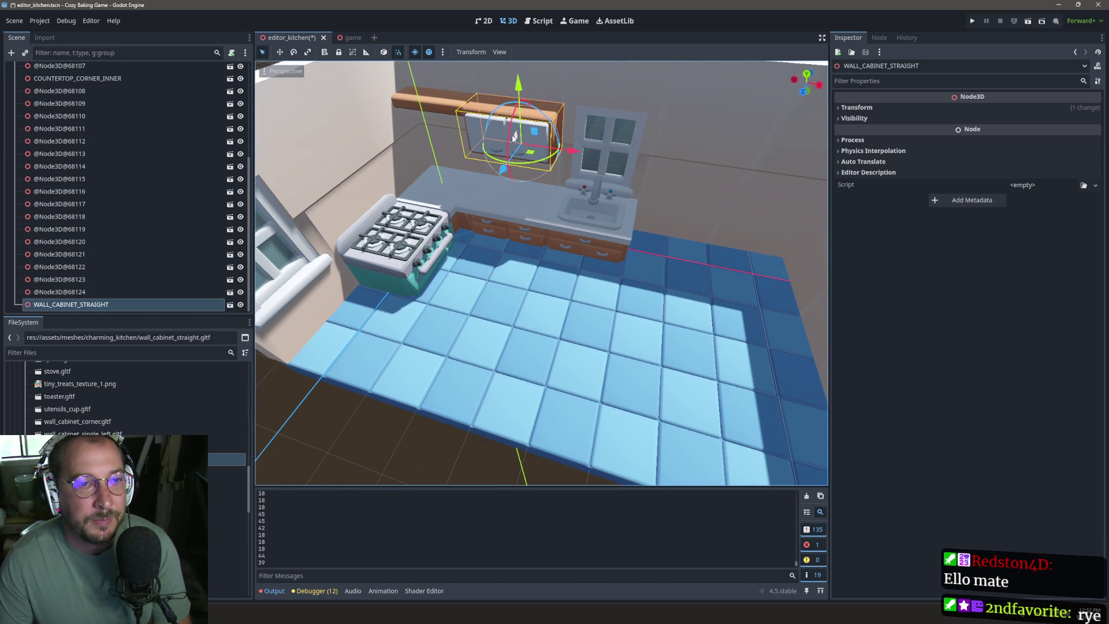
# Step: Check that WALL_CABINET_STRAIGHT hangs beneath the wooden shelf, left of the back window
pyautogui.scroll(3, 543, 134)
pyautogui.moveTo(512, 150); pyautogui.dragTo(454, 330)
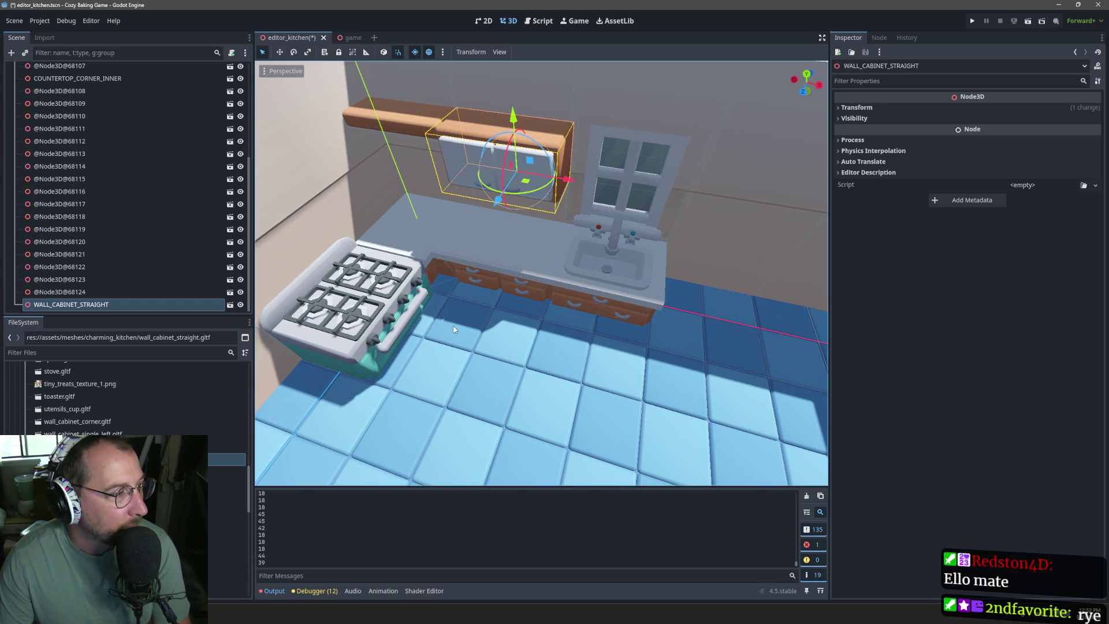
pyautogui.scroll(5, 116, 252)
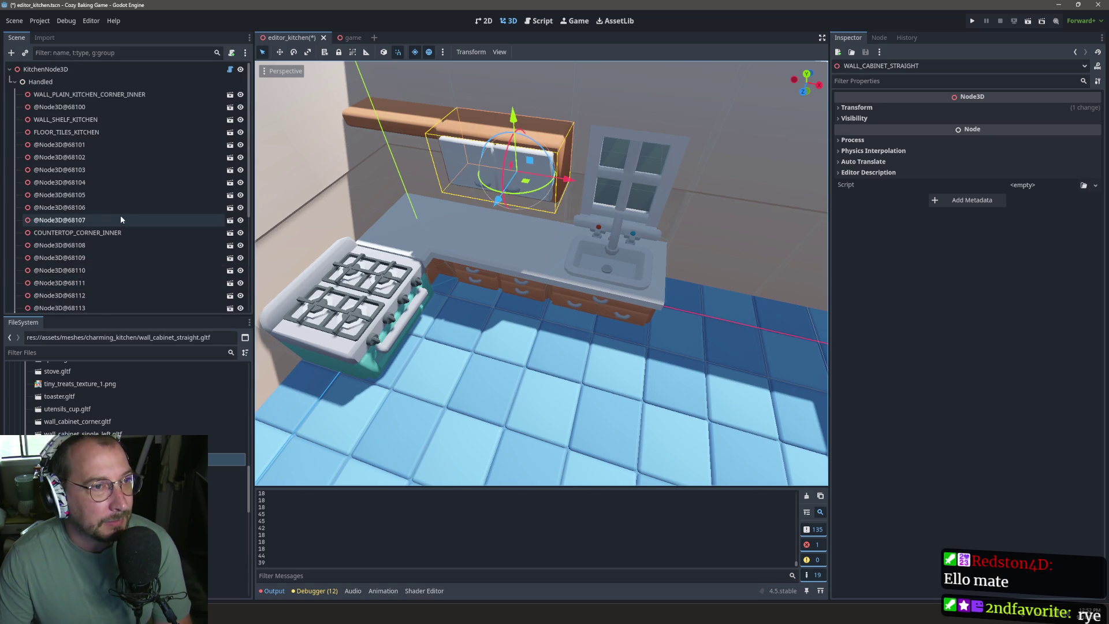
pyautogui.scroll(-5, 117, 220)
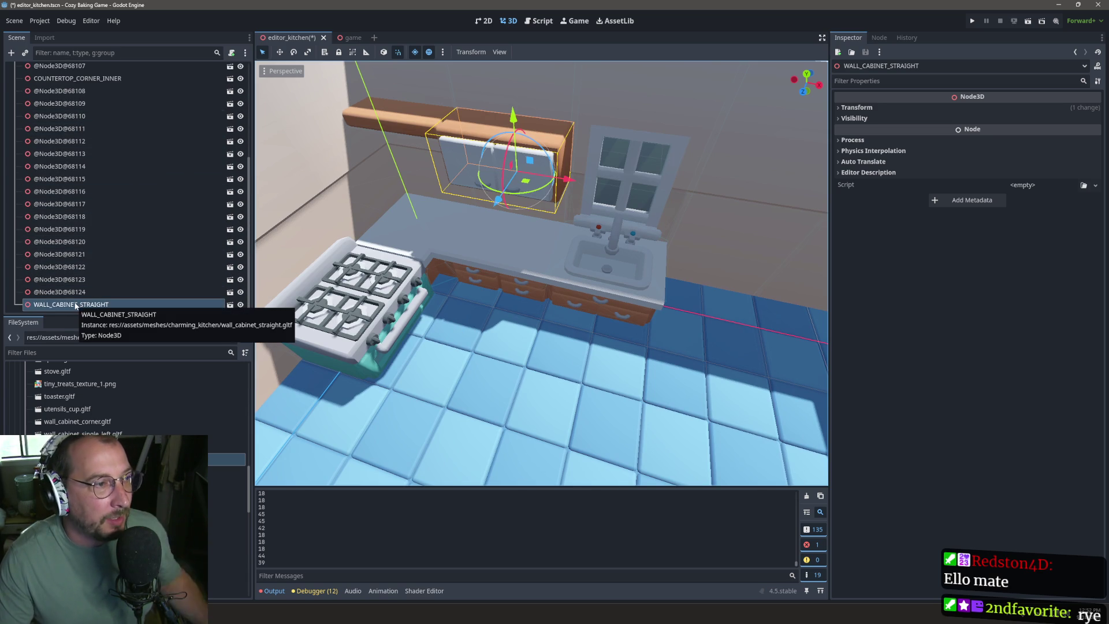
pyautogui.click(407, 101)
pyautogui.click(496, 133)
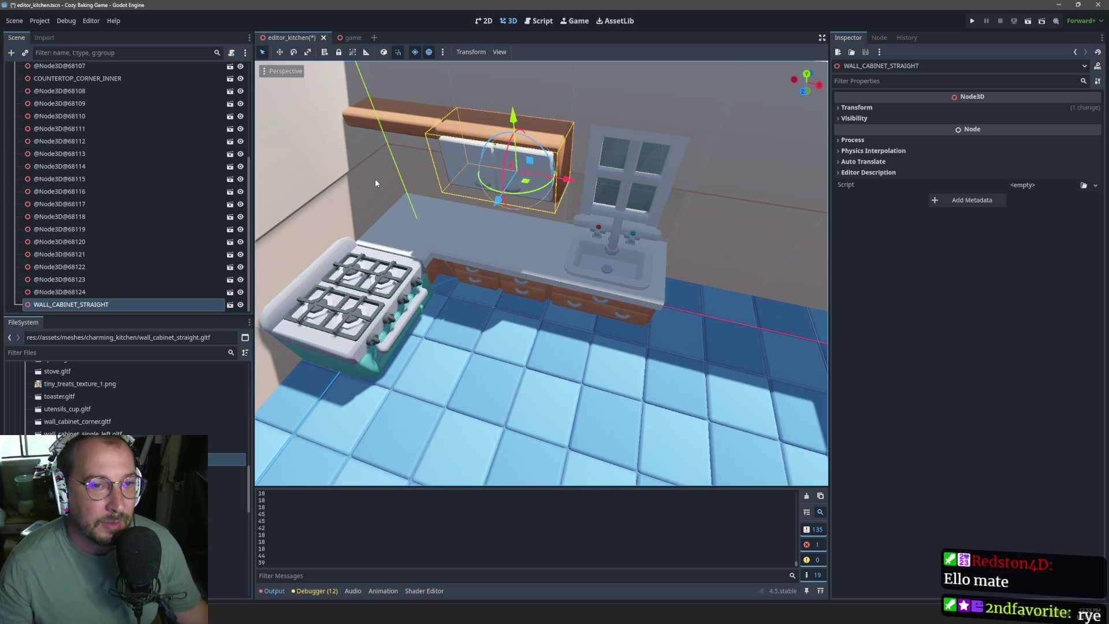
pyautogui.moveTo(375, 178); pyautogui.dragTo(491, 180)
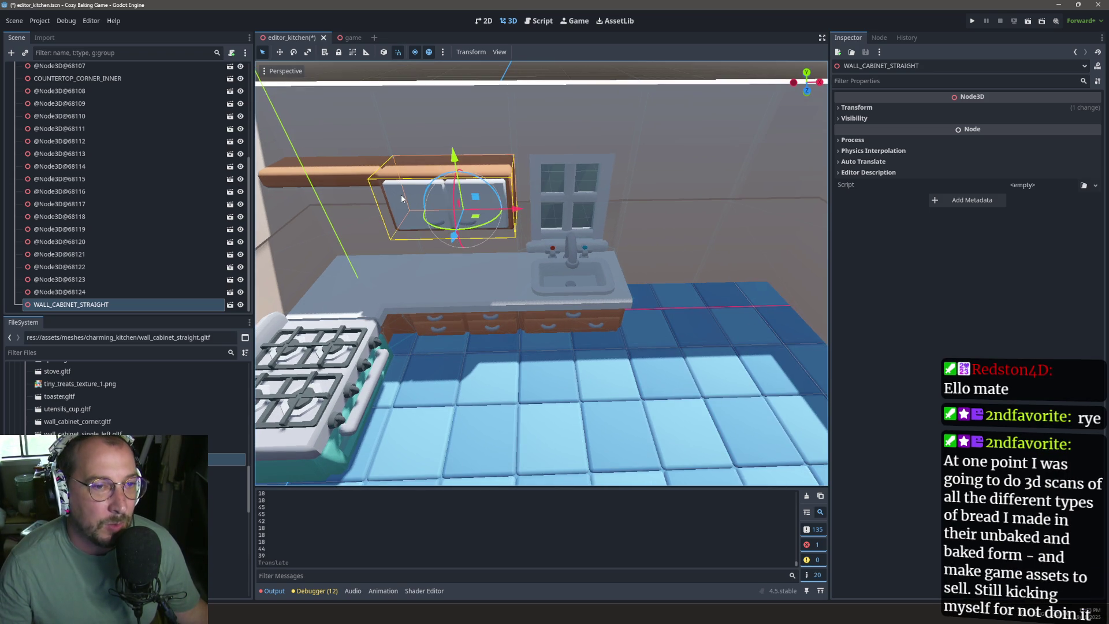
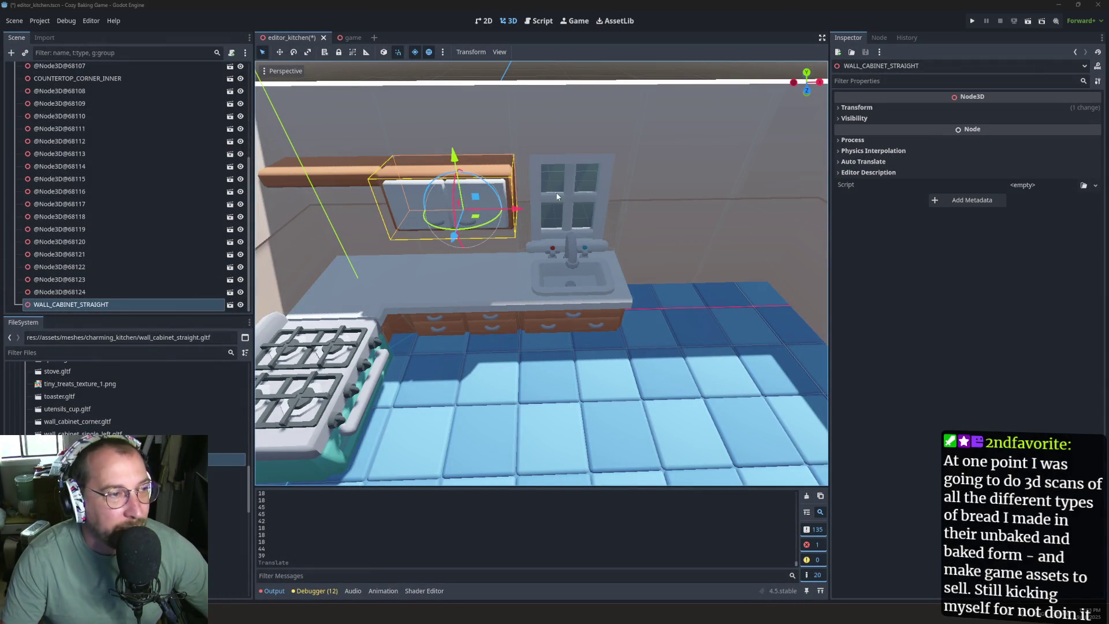
# Step: Filter the FileSystem dock by 'fri' to find fridge.gltf
pyautogui.scroll(-5, 552, 265)
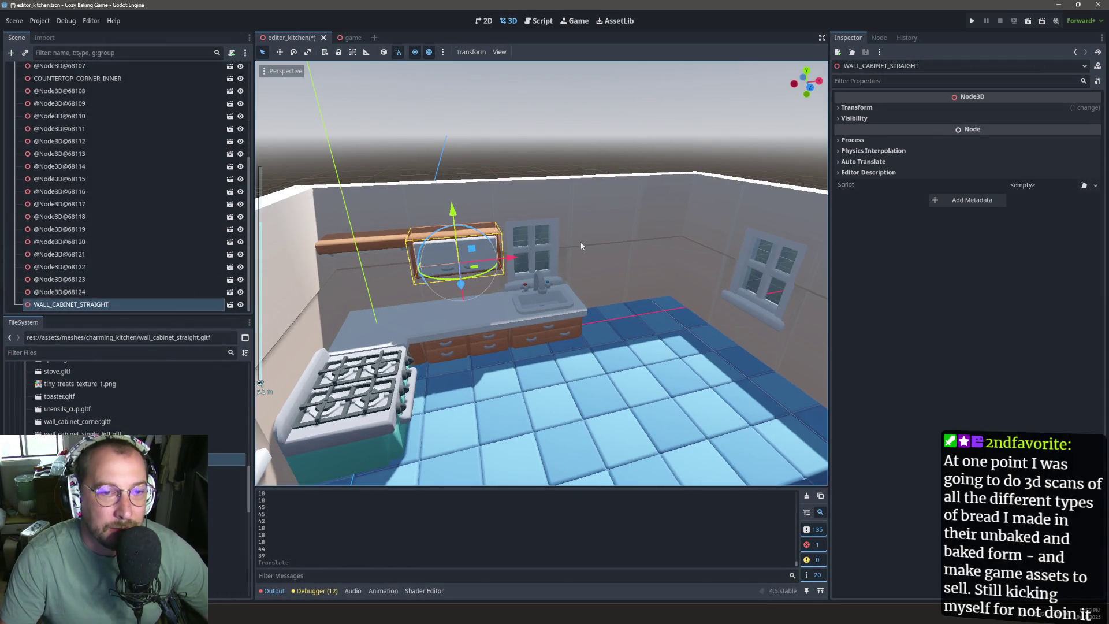
pyautogui.scroll(3, 115, 429)
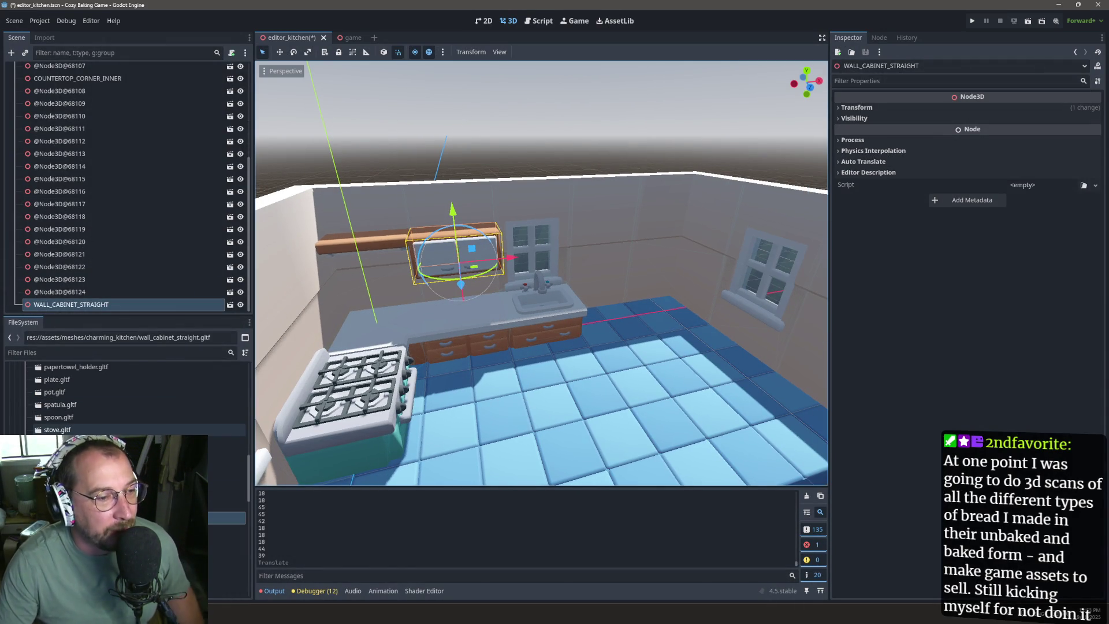
pyautogui.scroll(-2, 116, 404)
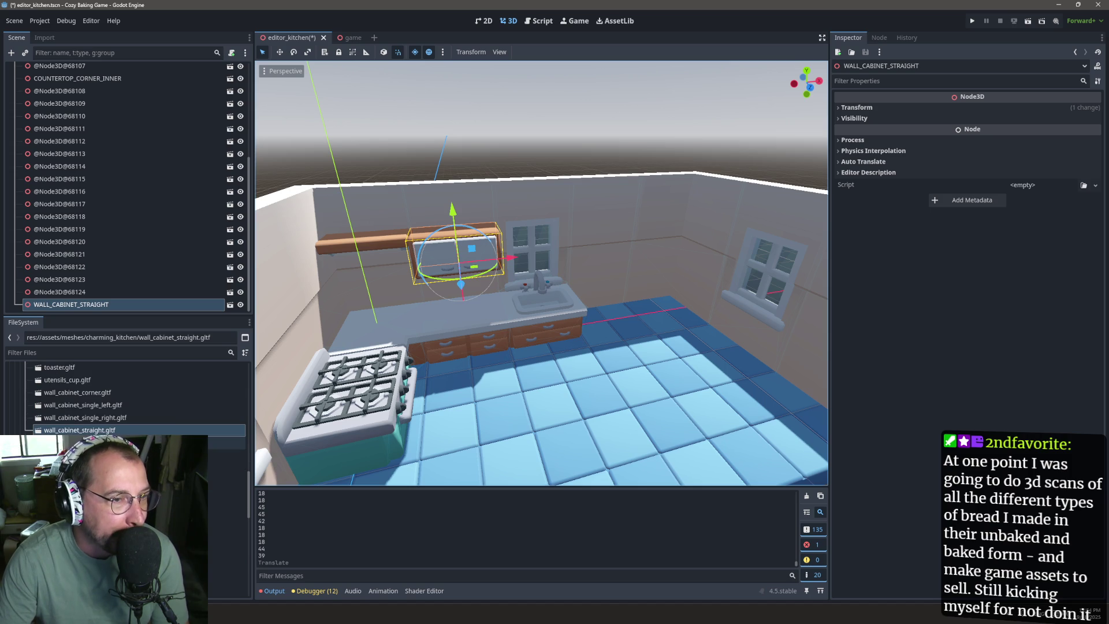
pyautogui.scroll(5, 115, 399)
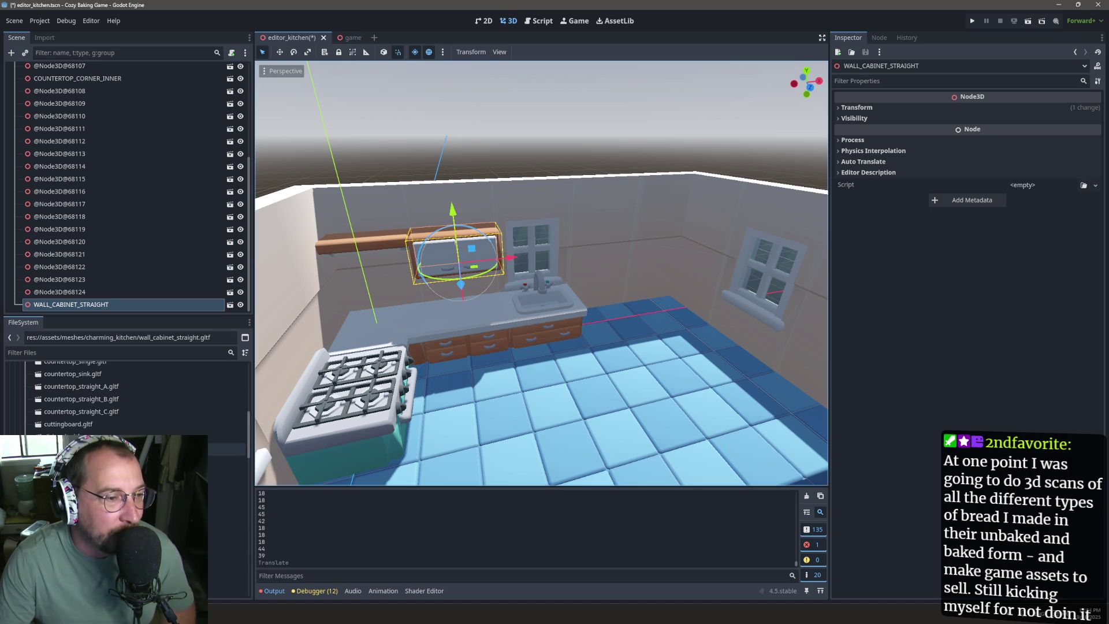
pyautogui.scroll(3, 116, 399)
pyautogui.scroll(2, 116, 398)
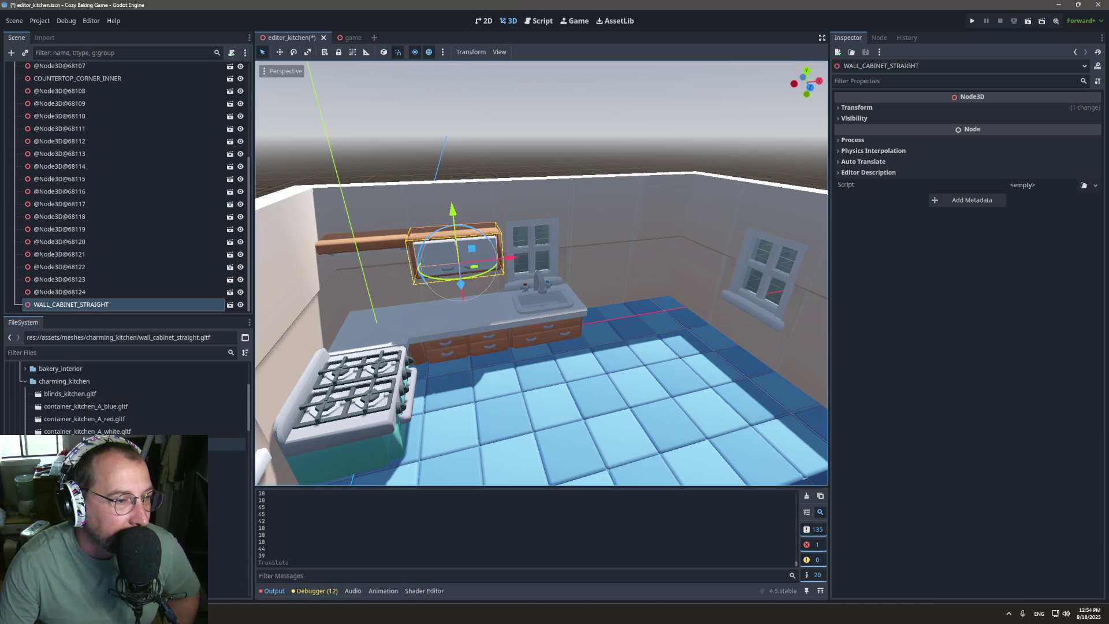
pyautogui.scroll(-5, 116, 398)
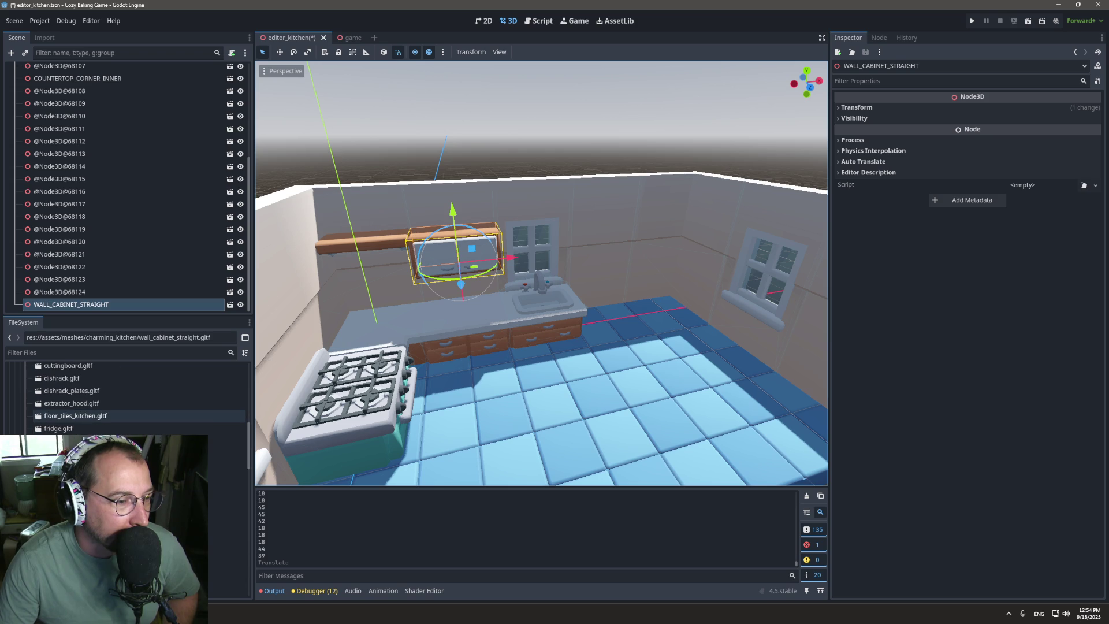
pyautogui.scroll(-5, 115, 413)
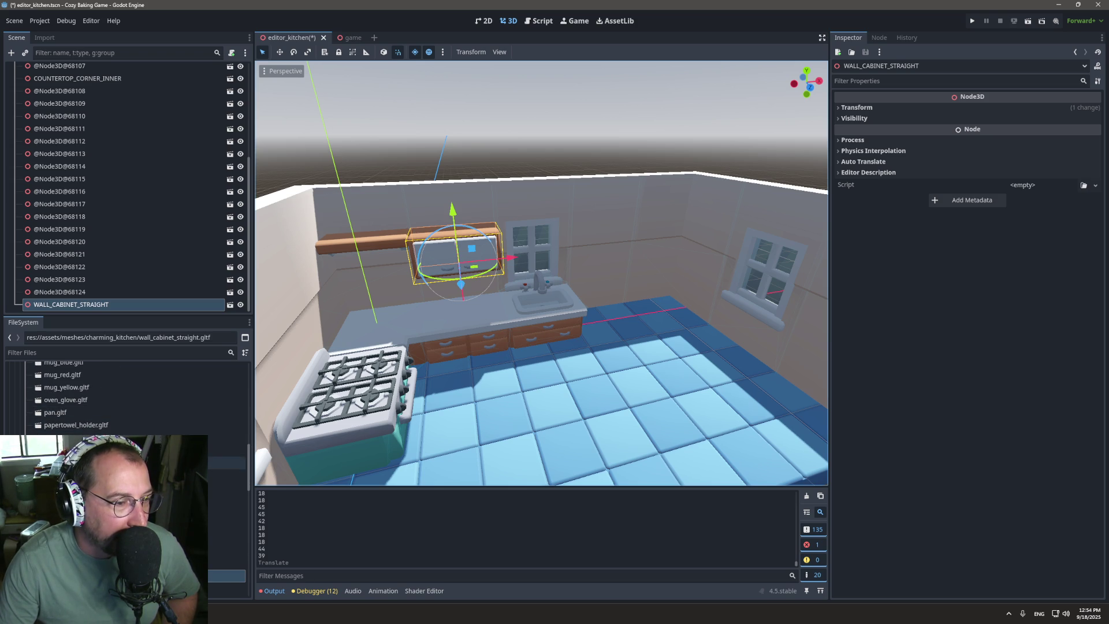
pyautogui.scroll(2, 102, 383)
pyautogui.click(76, 354)
pyautogui.write('re')
pyautogui.write('f')
pyautogui.press('BackSpace')
pyautogui.press('BackSpace')
pyautogui.press('BackSpace')
pyautogui.write('fri')
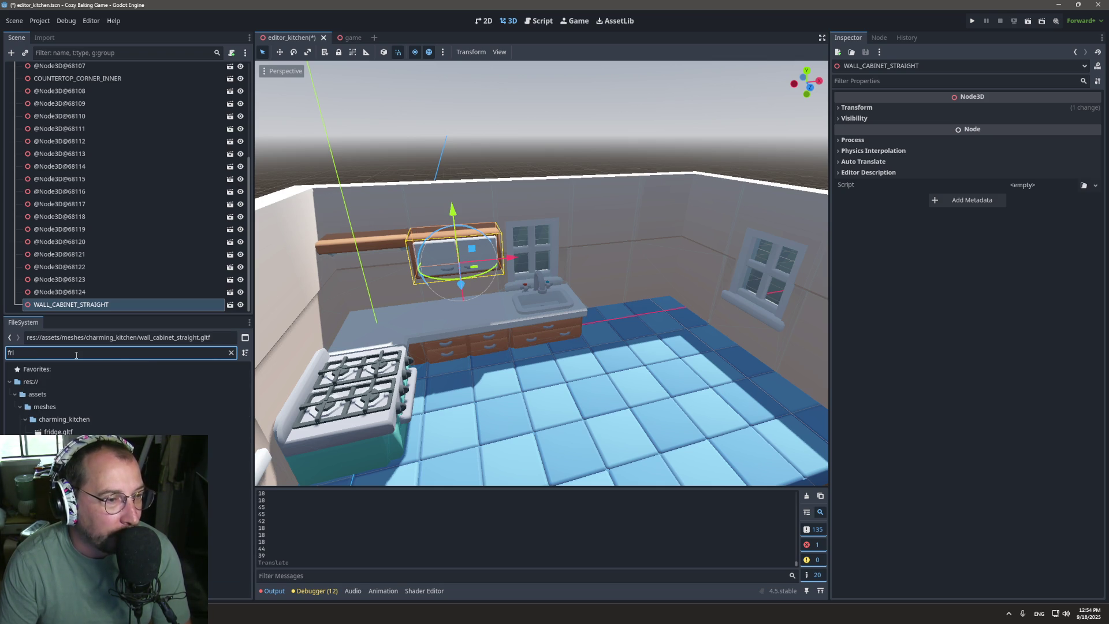
# Step: Drag fridge.gltf into the kitchen and move it along X to 6.0 m beside the sink
pyautogui.moveTo(69, 431); pyautogui.dragTo(633, 297)
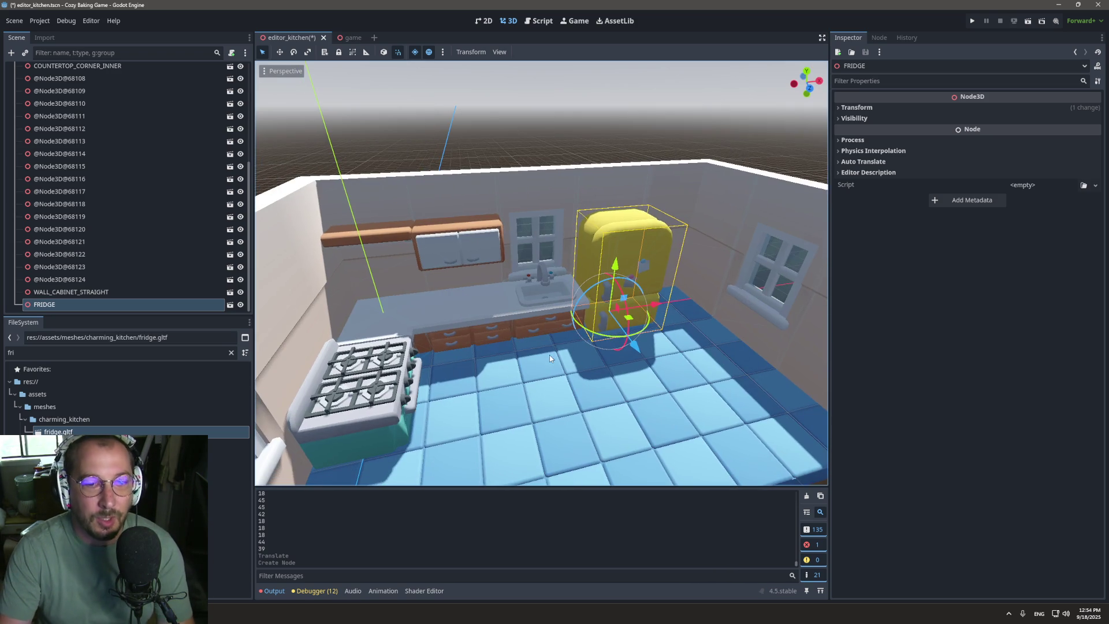
pyautogui.moveTo(648, 304)
pyautogui.mouseDown()
pyautogui.moveTo(674, 301)
pyautogui.moveTo(532, 285)
pyautogui.moveTo(746, 373)
pyautogui.moveTo(653, 370)
pyautogui.moveTo(552, 398)
pyautogui.moveTo(485, 434)
pyautogui.mouseUp()
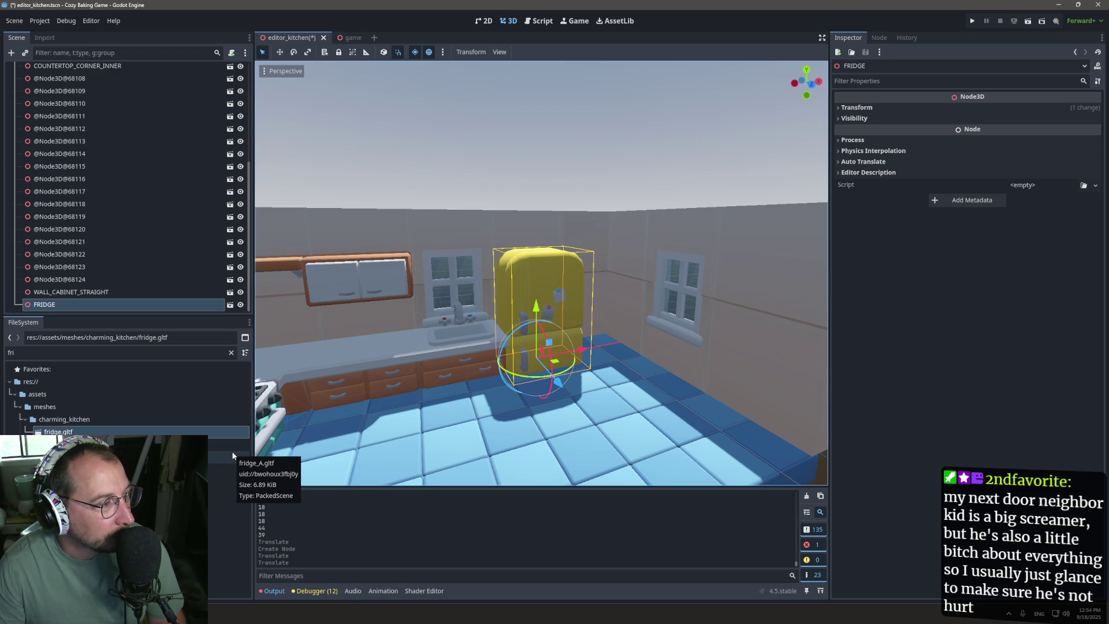
pyautogui.moveTo(491, 451)
pyautogui.mouseDown()
pyautogui.moveTo(556, 455)
pyautogui.moveTo(459, 438)
pyautogui.moveTo(569, 380)
pyautogui.moveTo(506, 376)
pyautogui.mouseUp()
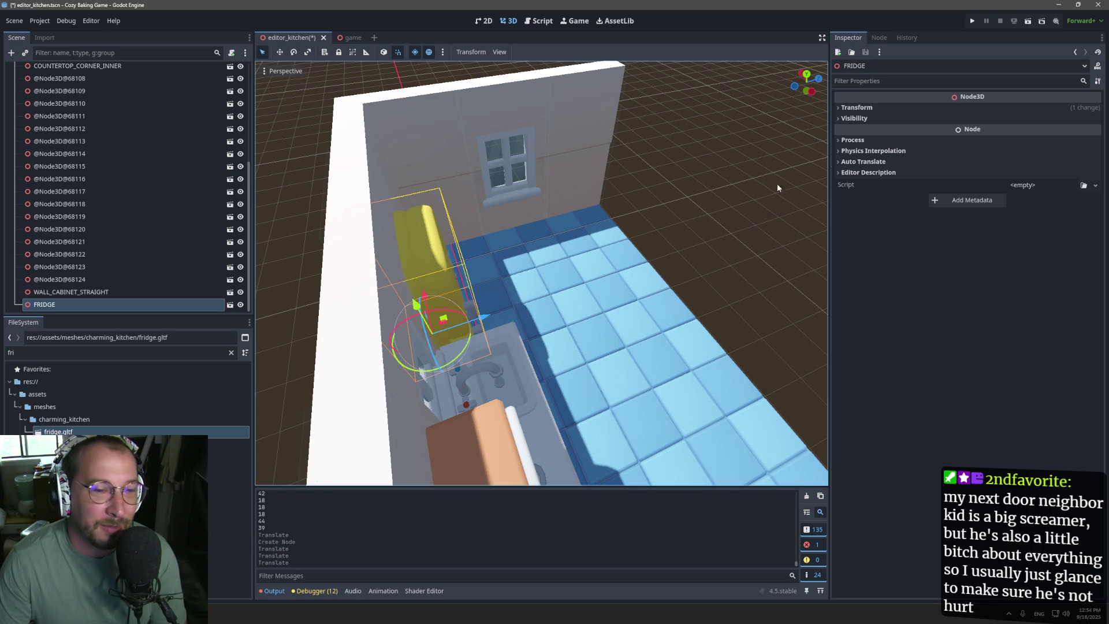
pyautogui.click(871, 105)
# Step: Step the fridge's Position Z through -0.75 and -0.5 to -0.25, then check from the front
pyautogui.click(1053, 130)
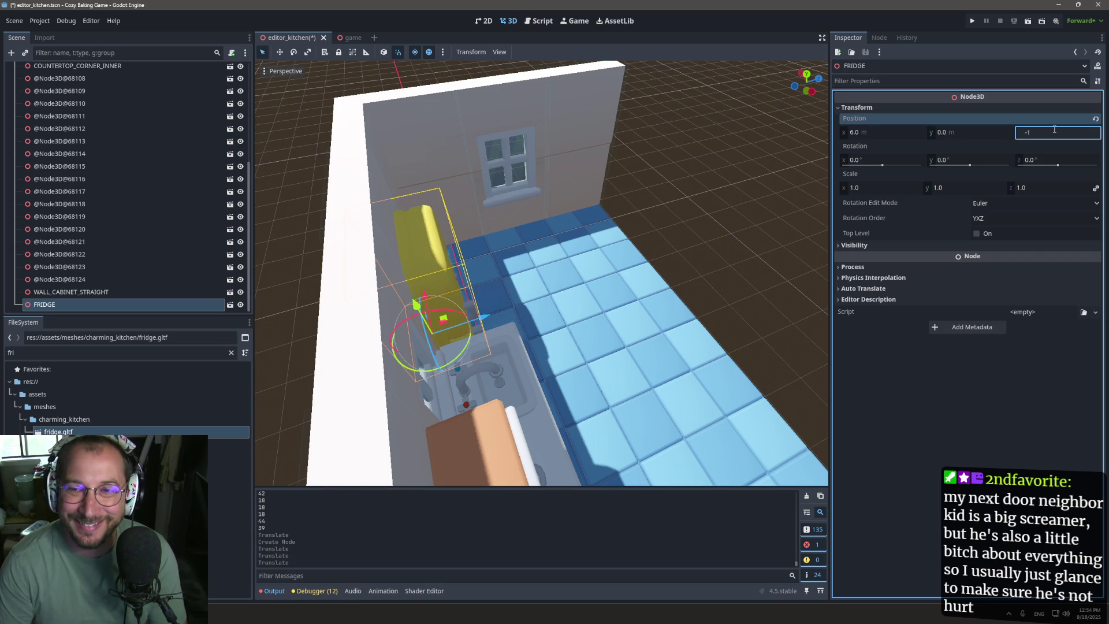
pyautogui.write('75')
pyautogui.press('Tab')
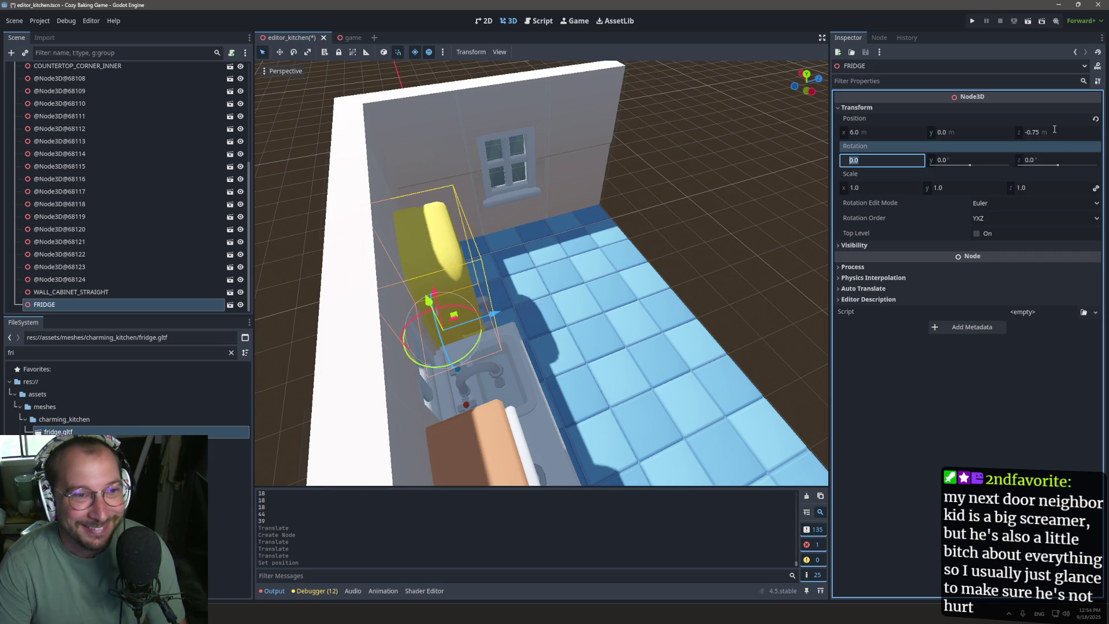
pyautogui.doubleClick(1055, 130)
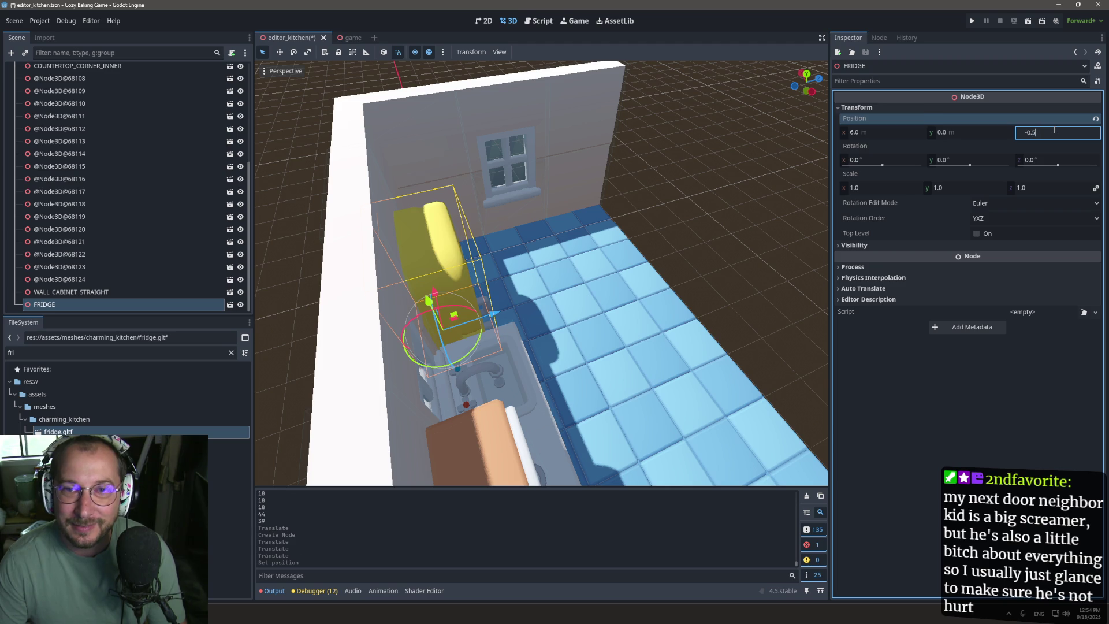
pyautogui.press('Tab')
pyautogui.click(1044, 133)
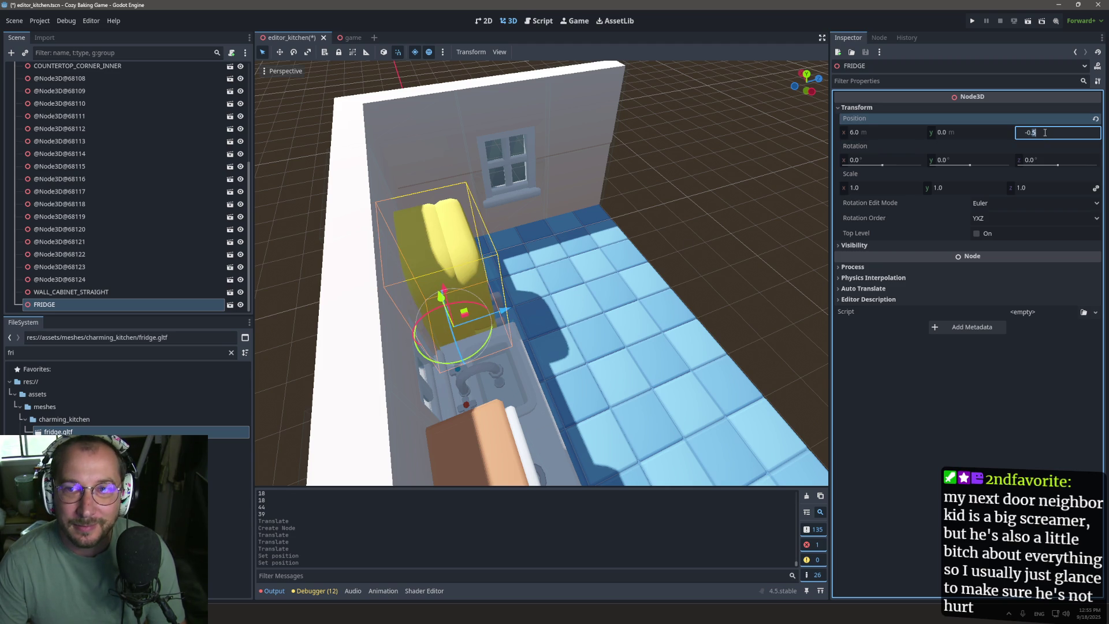
pyautogui.press('Tab')
pyautogui.moveTo(659, 227); pyautogui.dragTo(494, 171)
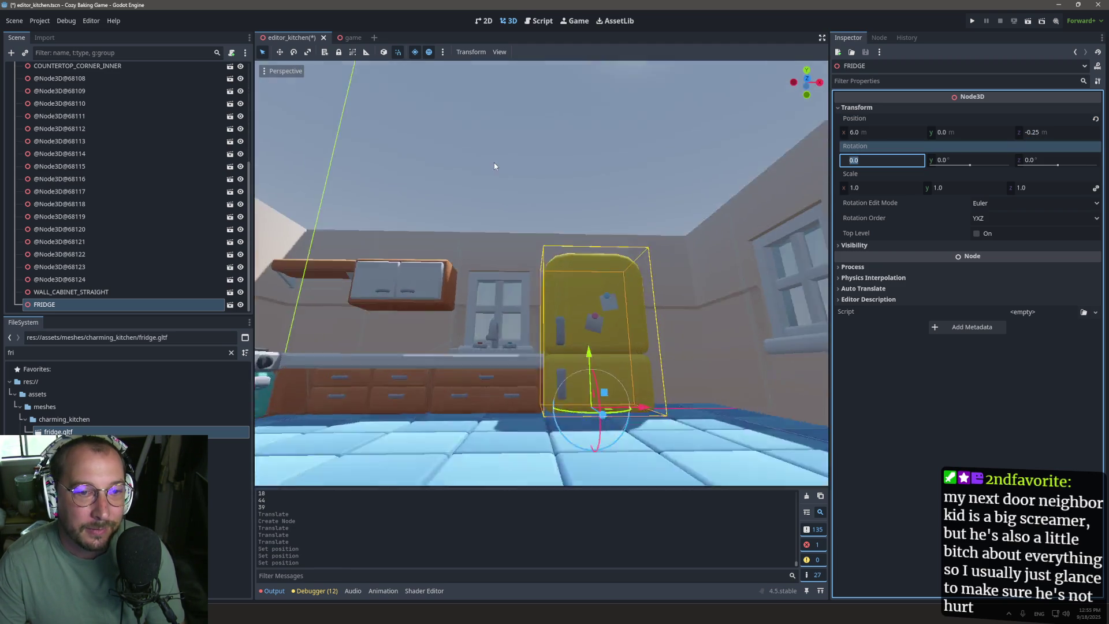
pyautogui.scroll(5, 100, 155)
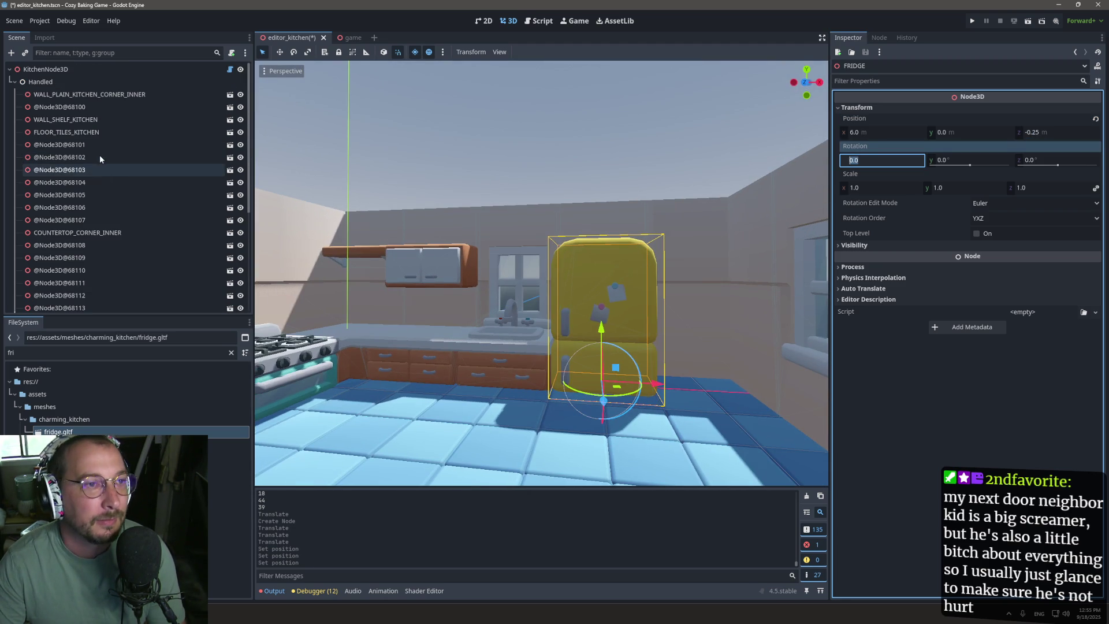
# Step: Save the kitchen layout and rebuild the kitchen from it
pyautogui.click(143, 68)
pyautogui.click(969, 123)
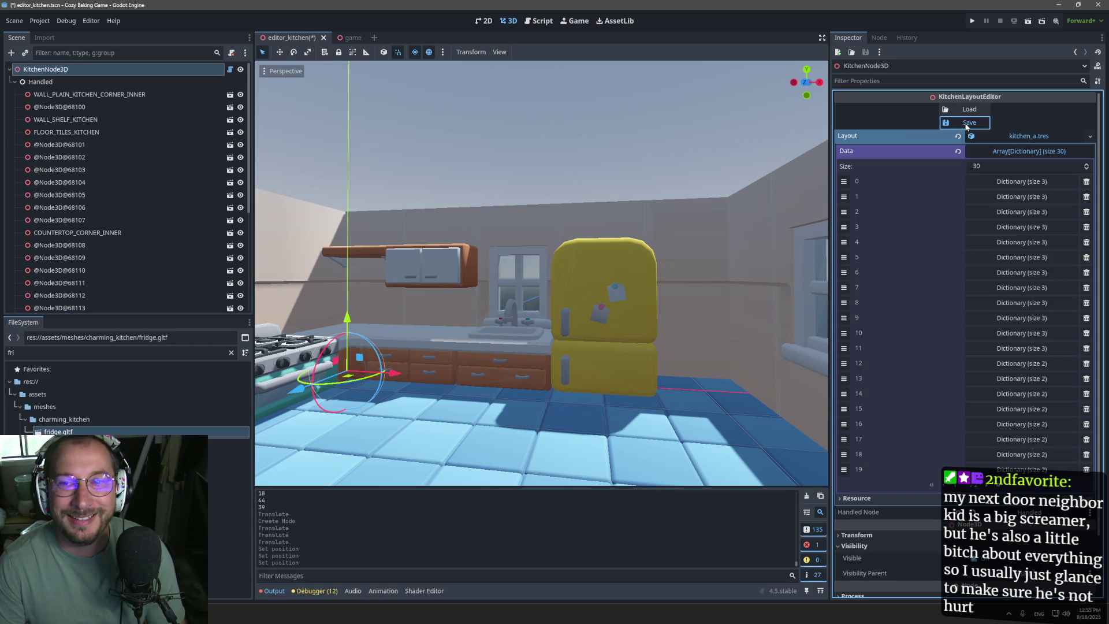
pyautogui.click(970, 112)
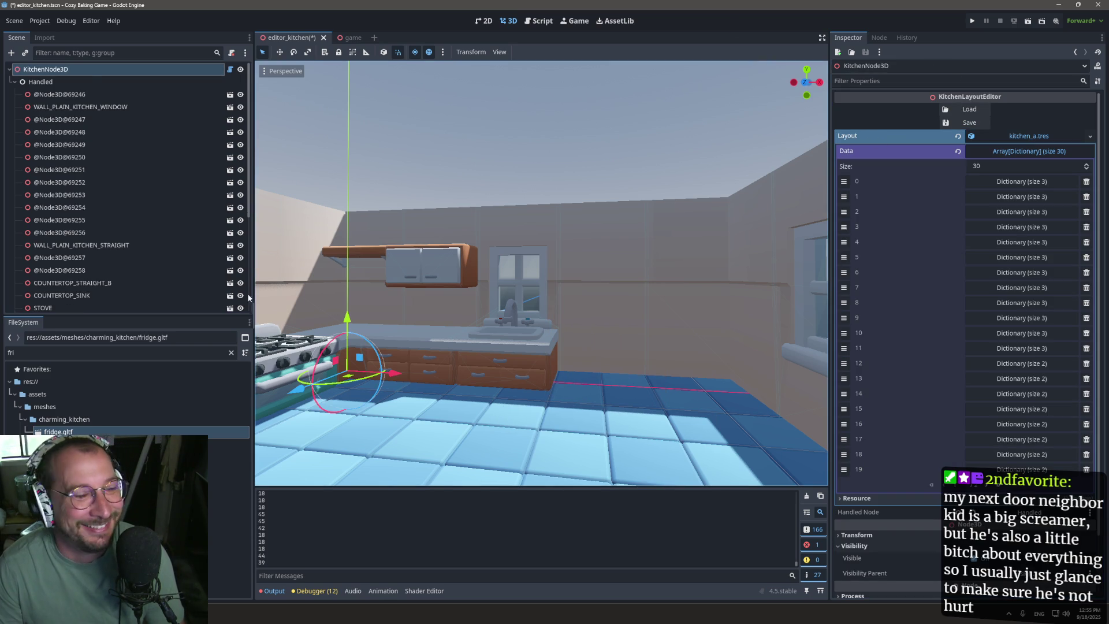
# Step: Add fridge.gltf again, rebuild the layout, and drag the fridge toward the window corner
pyautogui.moveTo(58, 432); pyautogui.dragTo(642, 349)
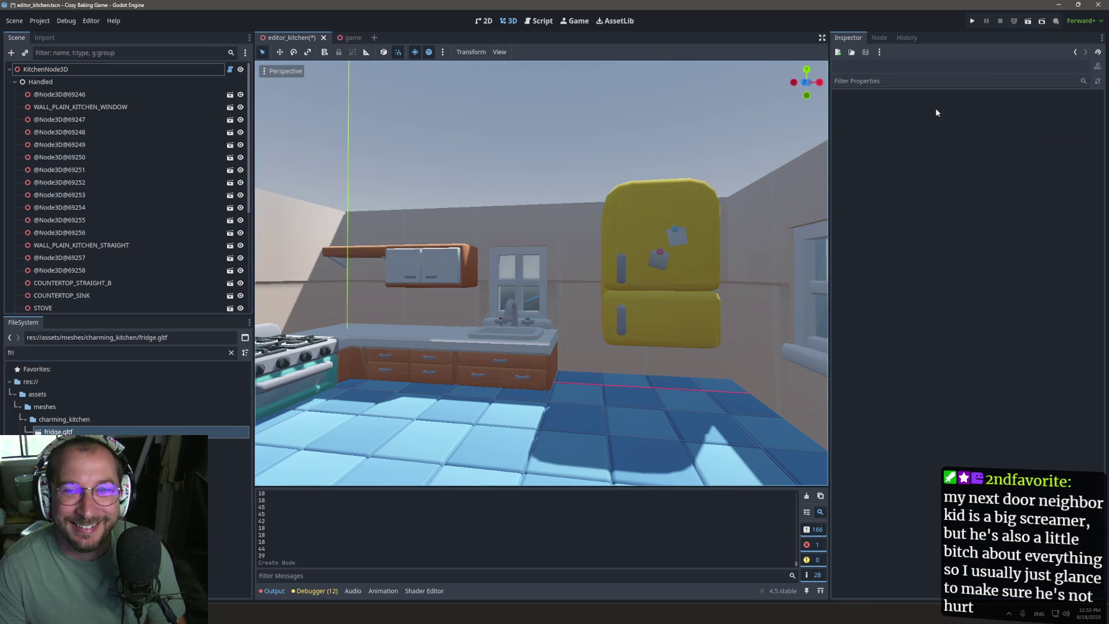
pyautogui.click(92, 70)
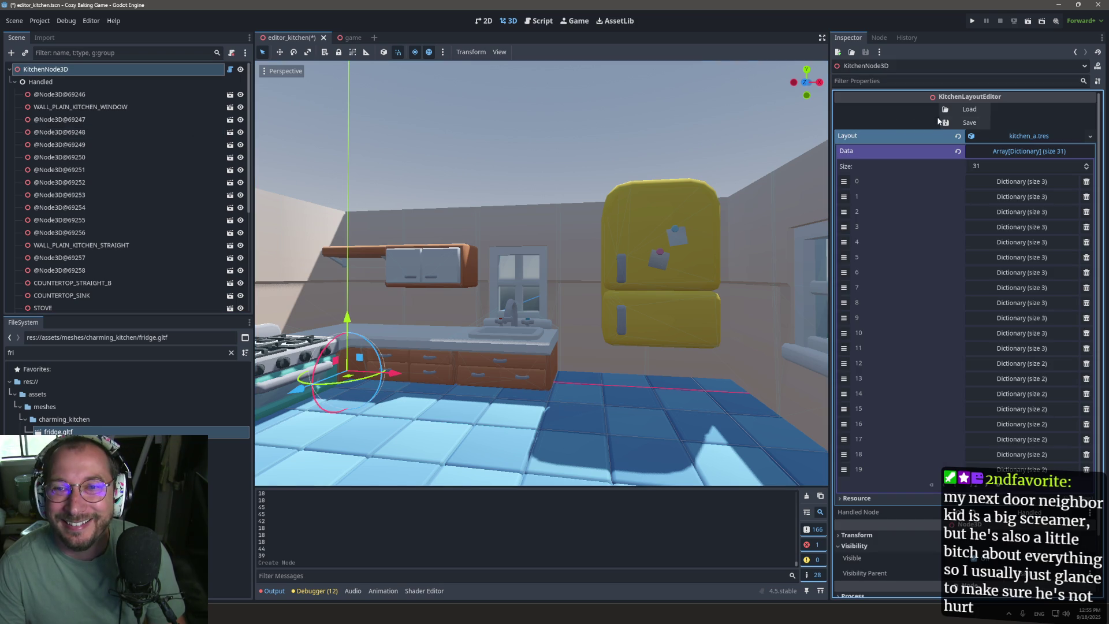
pyautogui.click(957, 114)
pyautogui.click(957, 115)
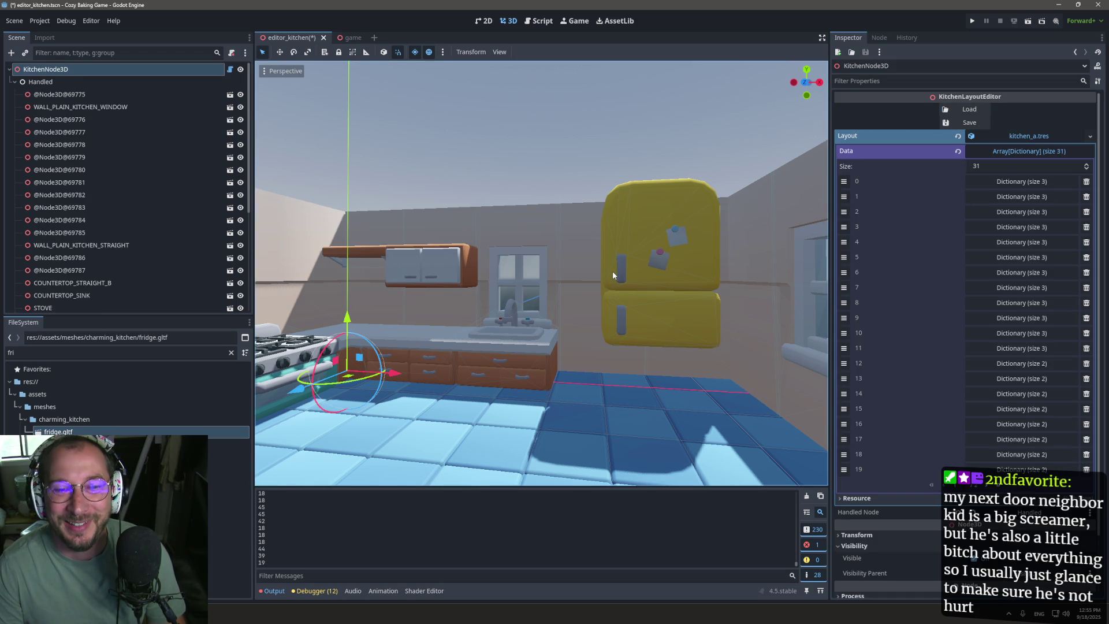
pyautogui.moveTo(578, 168); pyautogui.dragTo(657, 97)
pyautogui.moveTo(468, 242); pyautogui.dragTo(482, 278)
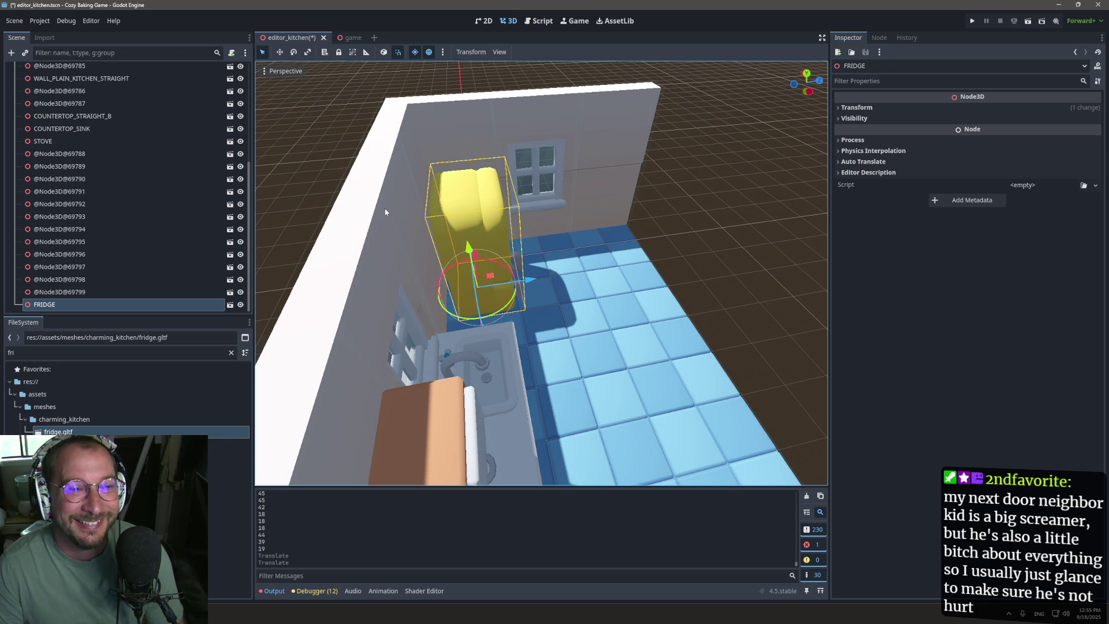
# Step: Set the fridge's Position z to -0.25 and slide it from x 7.0 to 6.0
pyautogui.click(890, 110)
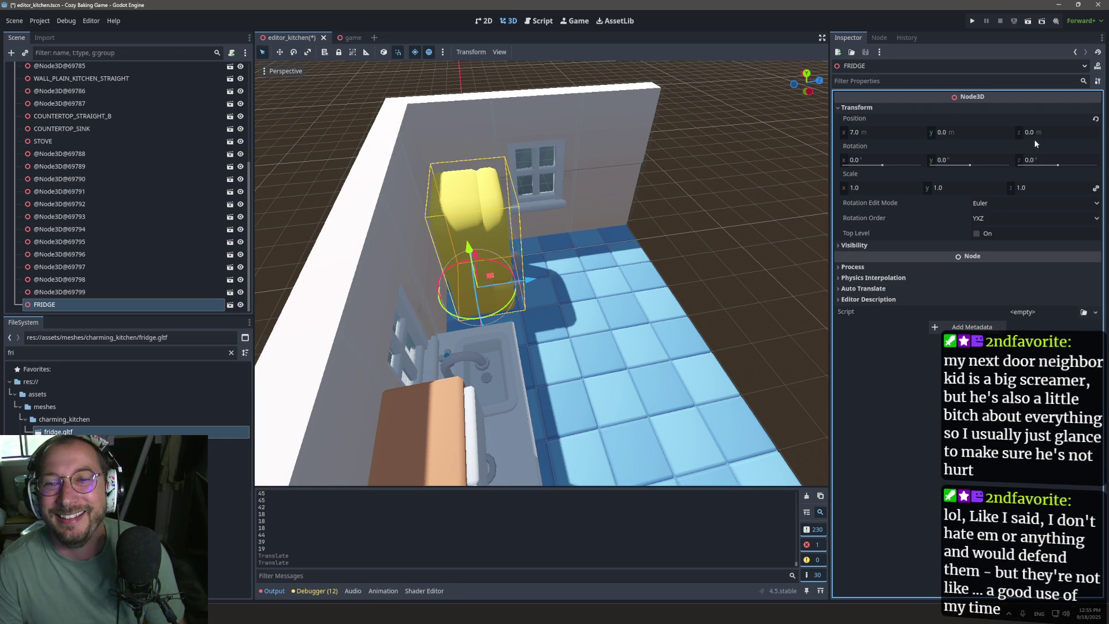
pyautogui.click(1040, 132)
pyautogui.write('-2.5')
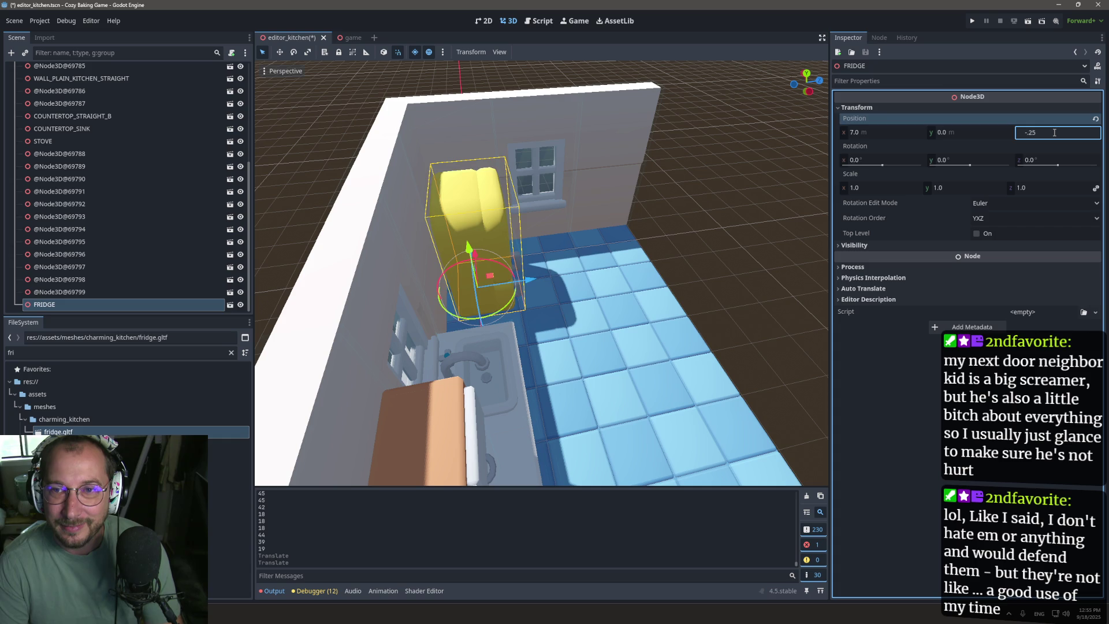
pyautogui.press('Tab')
pyautogui.moveTo(608, 237); pyautogui.dragTo(646, 289)
pyautogui.moveTo(515, 337); pyautogui.dragTo(533, 250)
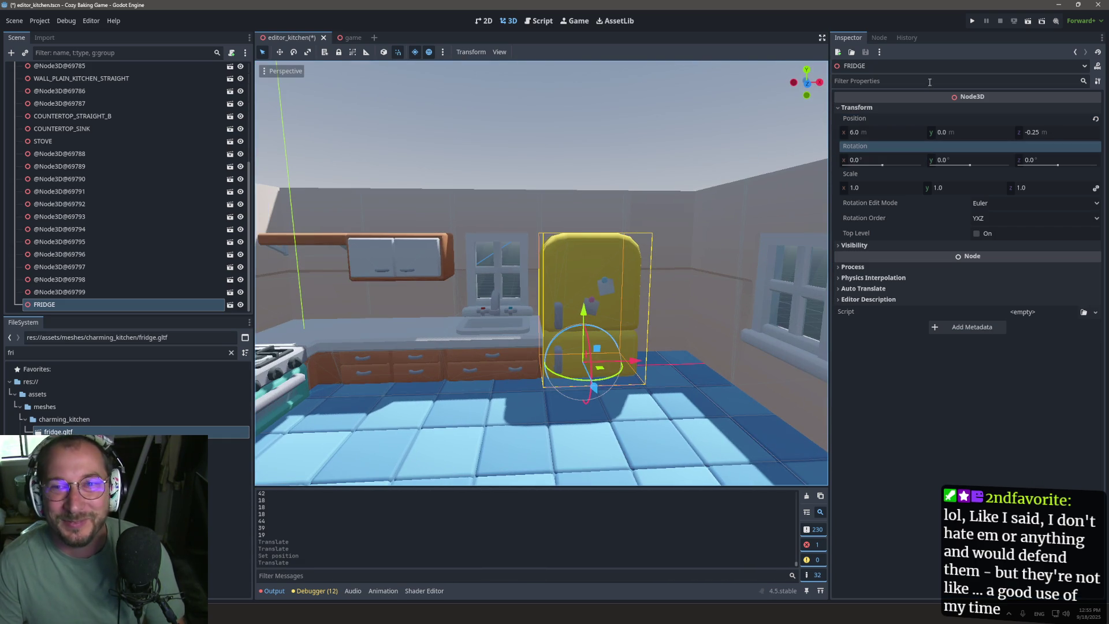
pyautogui.scroll(8, 105, 96)
pyautogui.click(84, 70)
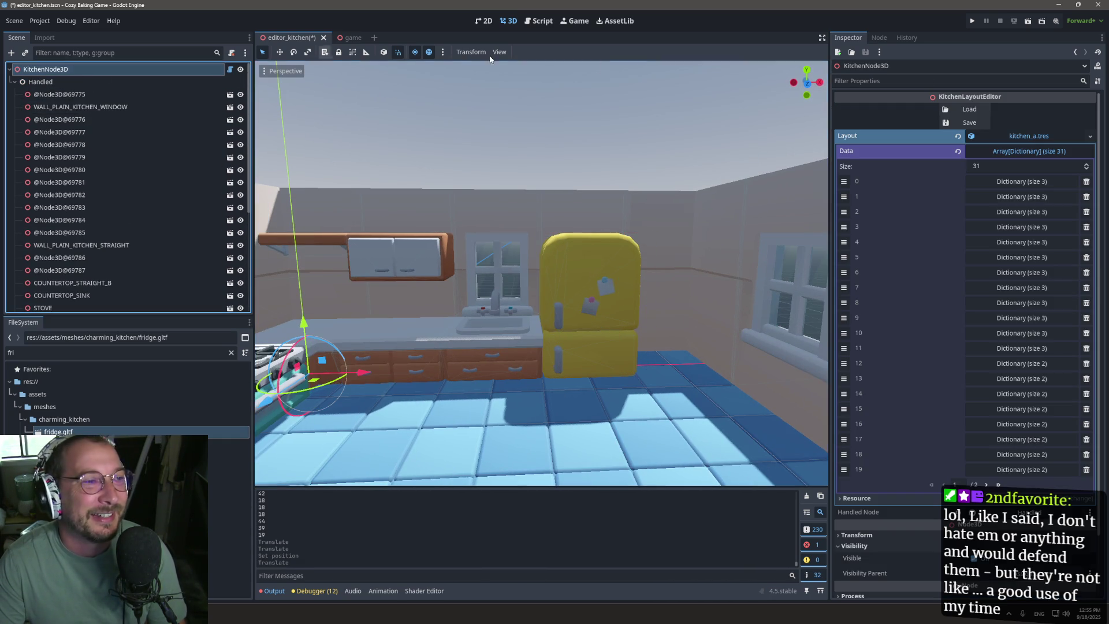
# Step: Save and reload the kitchen layout, then run the game and start the baking round
pyautogui.click(973, 124)
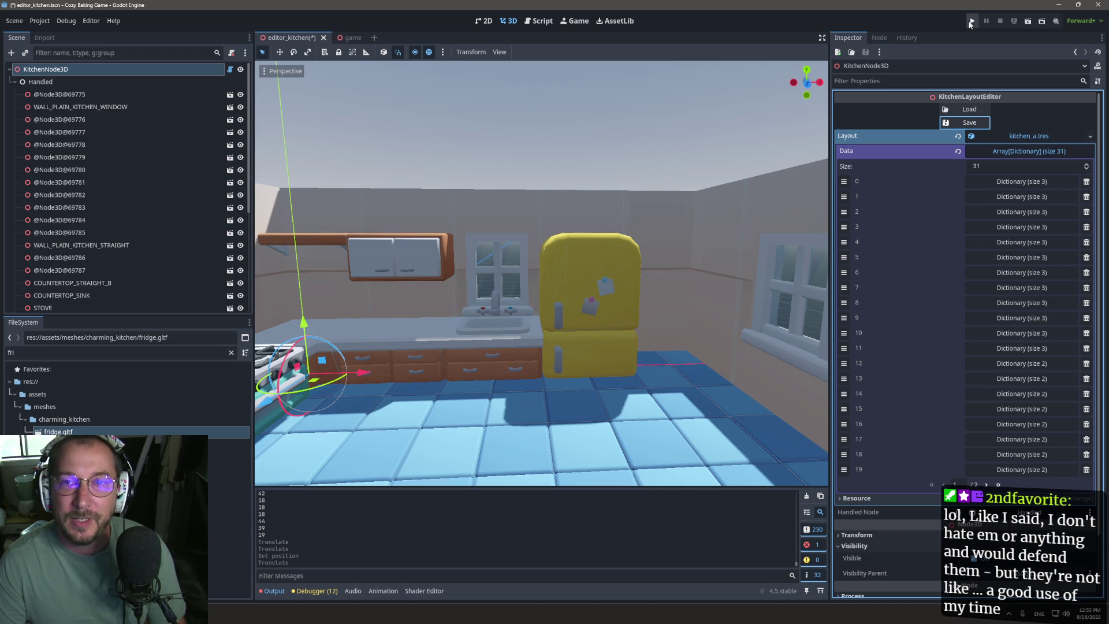
pyautogui.click(959, 109)
pyautogui.click(972, 20)
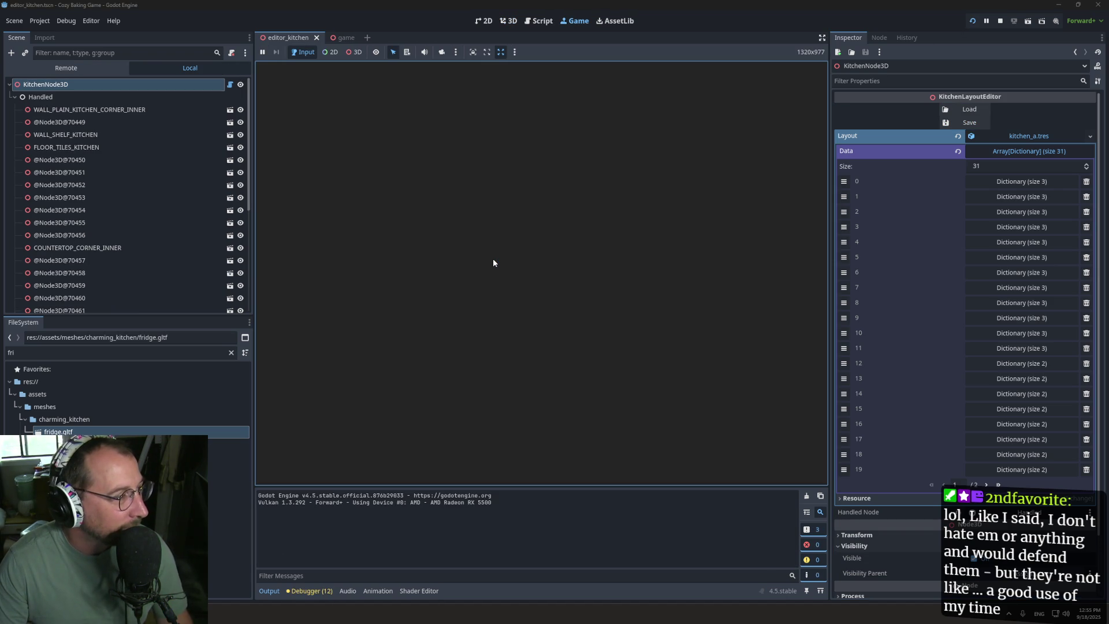
pyautogui.press('F8')
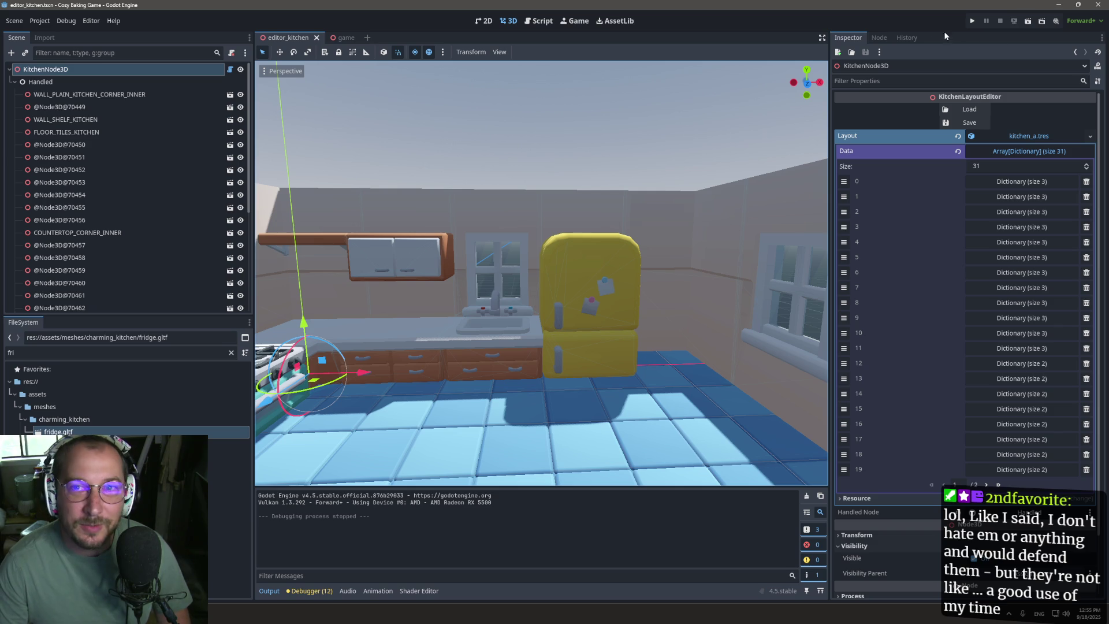
pyautogui.click(970, 22)
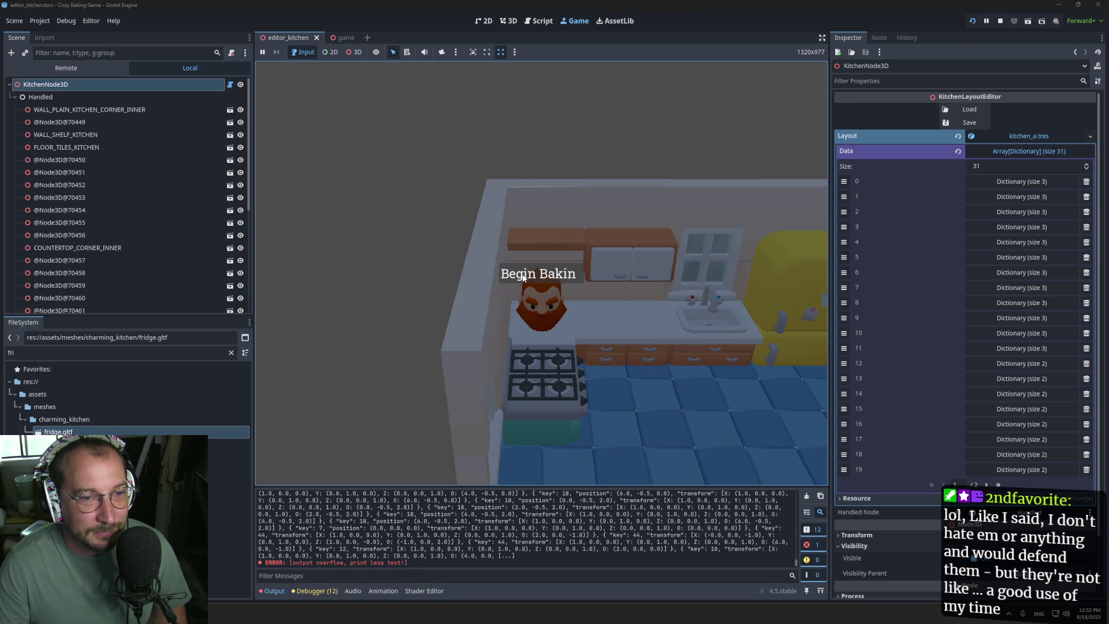
pyautogui.press('Return')
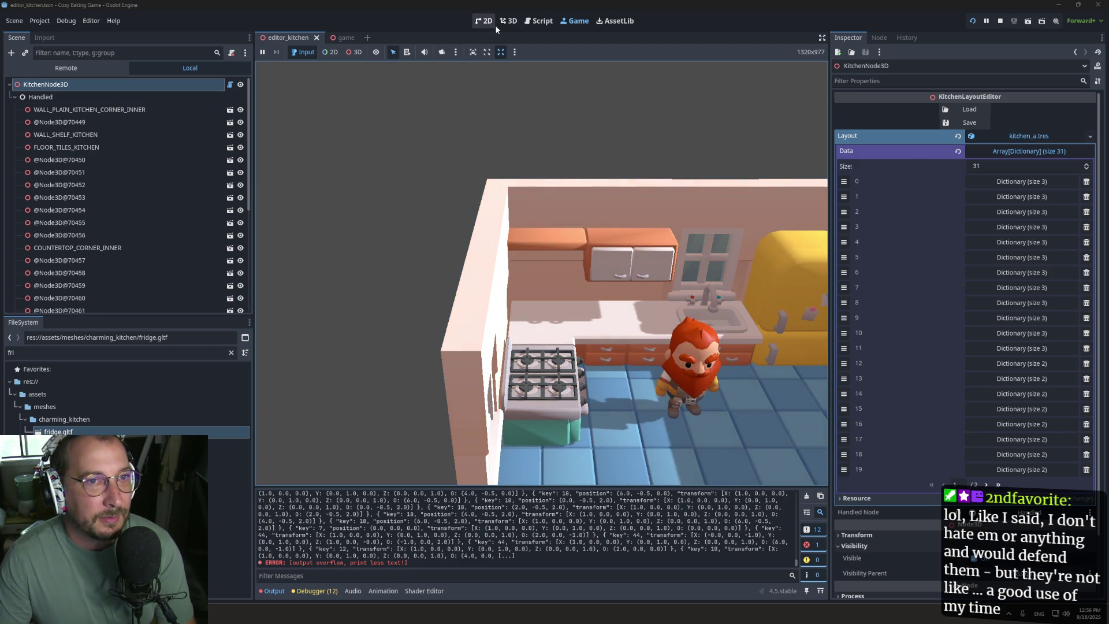
# Step: Return to the 3D editor and box-select all the kitchen pieces
pyautogui.click(516, 27)
pyautogui.scroll(-5, 542, 307)
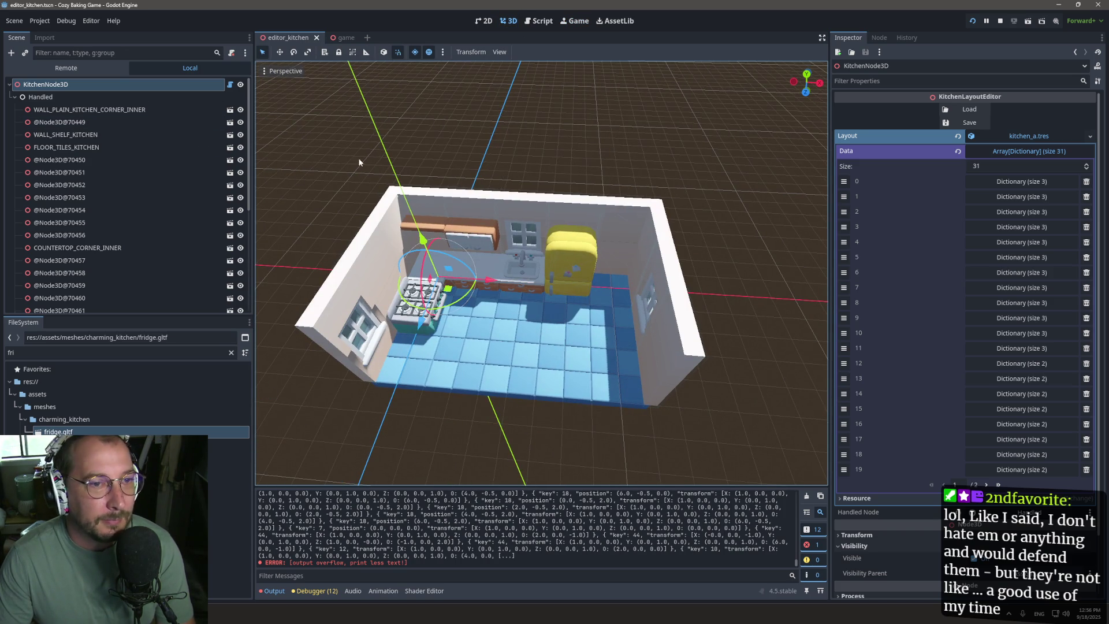
pyautogui.moveTo(756, 166)
pyautogui.mouseDown()
pyautogui.moveTo(334, 478)
pyautogui.moveTo(255, 487)
pyautogui.mouseUp()
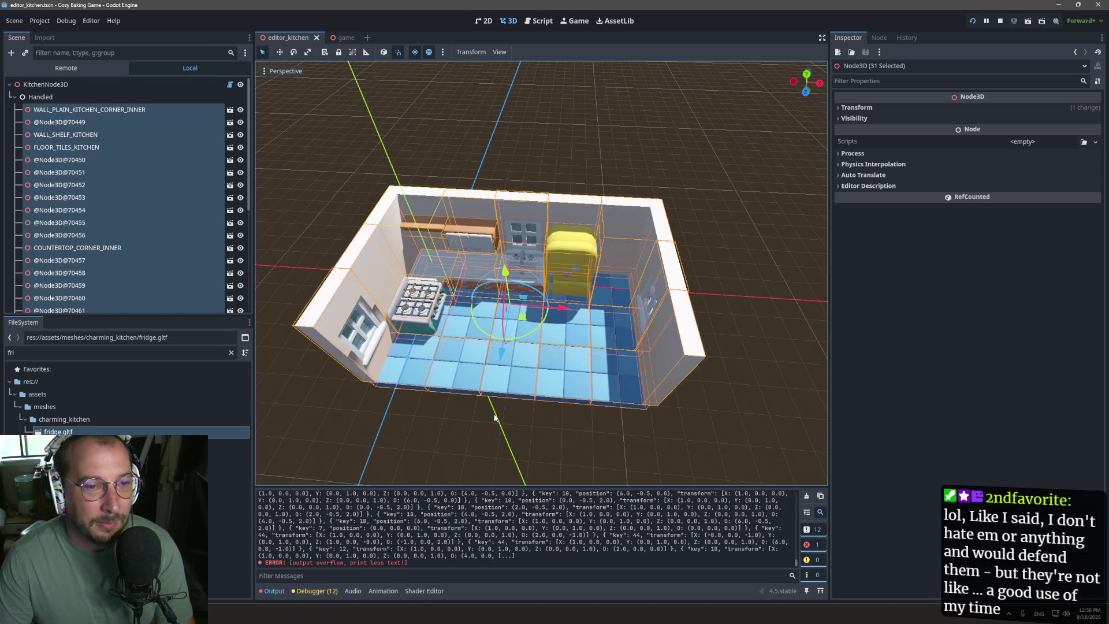
# Step: Move all 31 kitchen nodes left along X and 3 m back along Z
pyautogui.moveTo(543, 438)
pyautogui.mouseDown()
pyautogui.moveTo(511, 400)
pyautogui.moveTo(532, 425)
pyautogui.mouseUp()
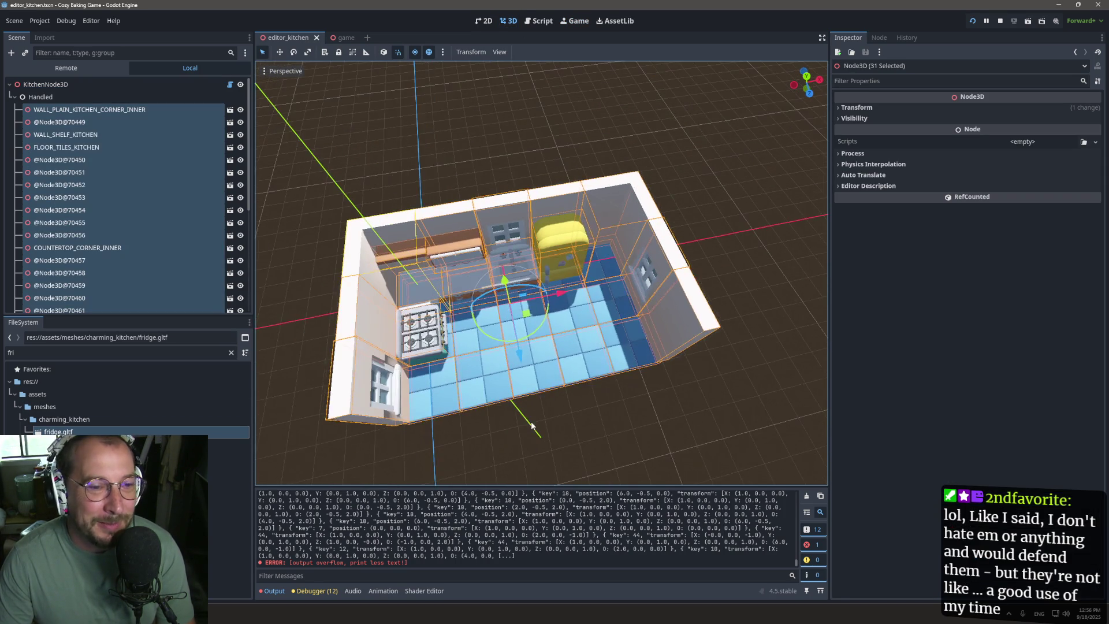
pyautogui.moveTo(558, 298)
pyautogui.mouseDown()
pyautogui.moveTo(428, 428)
pyautogui.moveTo(419, 475)
pyautogui.mouseUp()
pyautogui.moveTo(452, 342); pyautogui.dragTo(432, 271)
pyautogui.click(431, 271)
pyautogui.scroll(3, 431, 271)
pyautogui.moveTo(661, 336)
pyautogui.mouseDown()
pyautogui.moveTo(397, 341)
pyautogui.moveTo(572, 272)
pyautogui.moveTo(547, 317)
pyautogui.moveTo(458, 323)
pyautogui.moveTo(413, 272)
pyautogui.moveTo(383, 294)
pyautogui.mouseUp()
pyautogui.moveTo(411, 231)
pyautogui.mouseDown()
pyautogui.moveTo(409, 298)
pyautogui.moveTo(424, 335)
pyautogui.moveTo(572, 223)
pyautogui.moveTo(602, 227)
pyautogui.mouseUp()
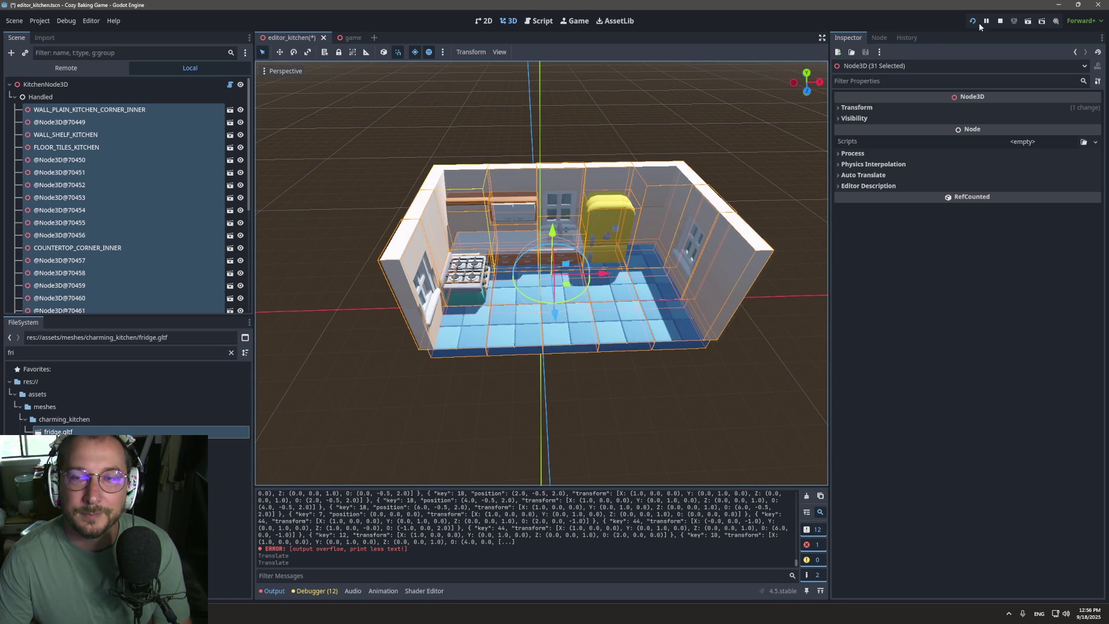
pyautogui.click(147, 84)
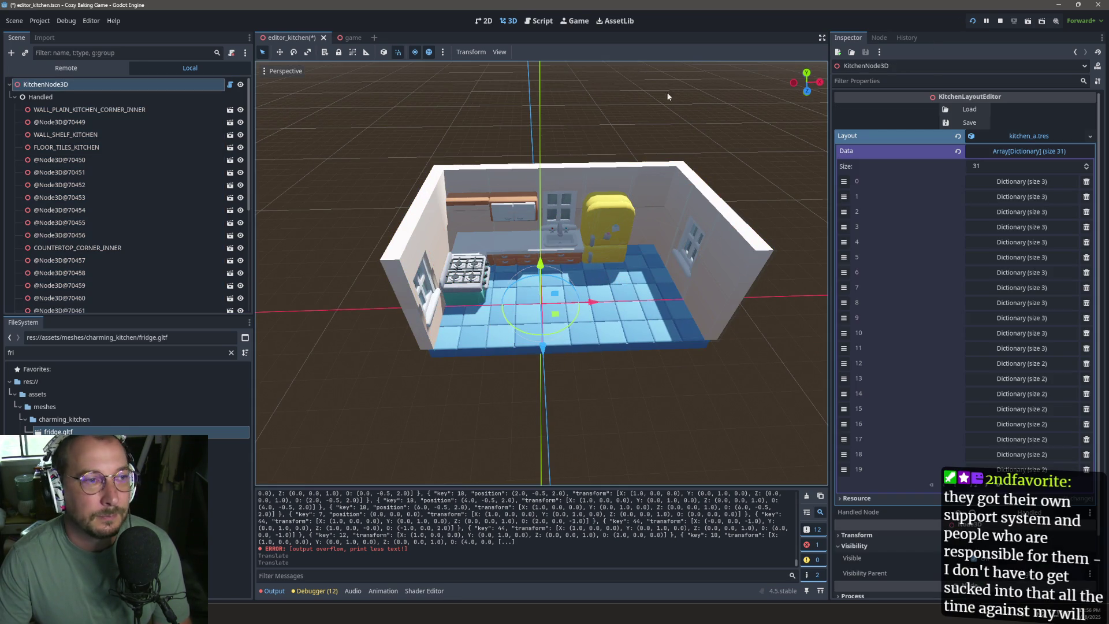
# Step: Save and load the recentred layout, then stop and relaunch the game
pyautogui.click(977, 123)
pyautogui.click(970, 109)
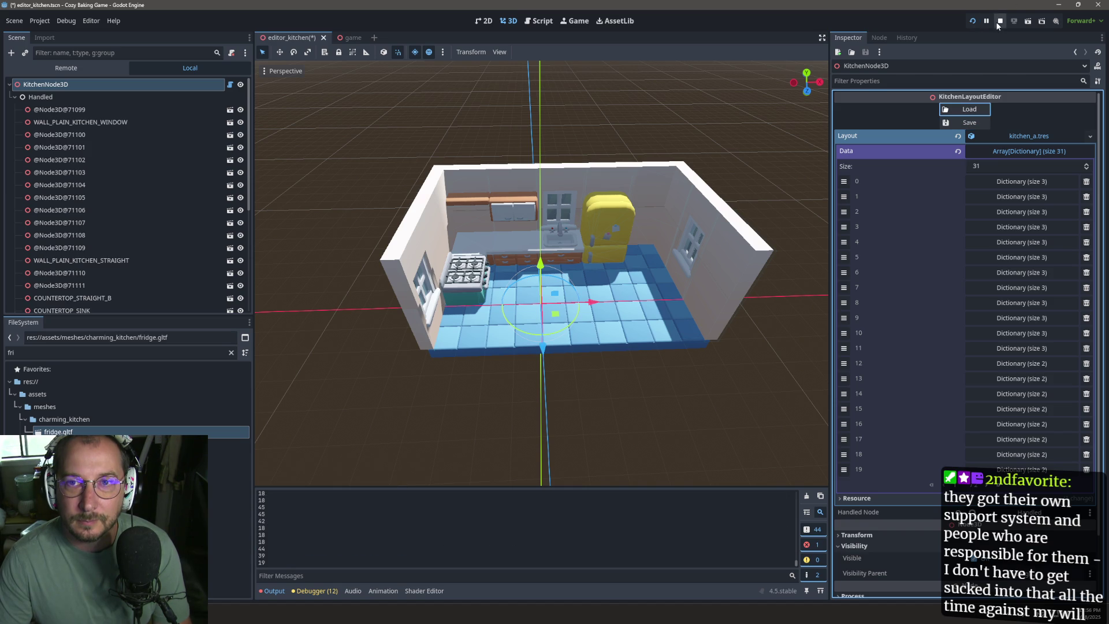
pyautogui.click(997, 22)
pyautogui.click(956, 108)
pyautogui.click(971, 22)
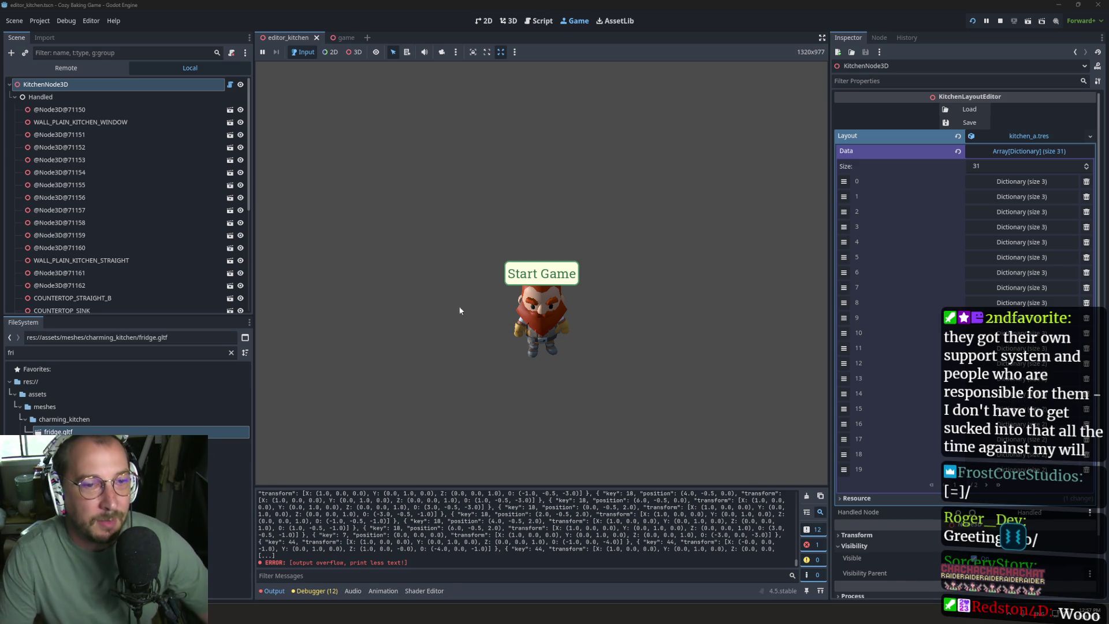
# Step: Start the game, begin baking, walk the dwarf to three spots, begin selling, then stop
pyautogui.click(556, 276)
pyautogui.click(551, 274)
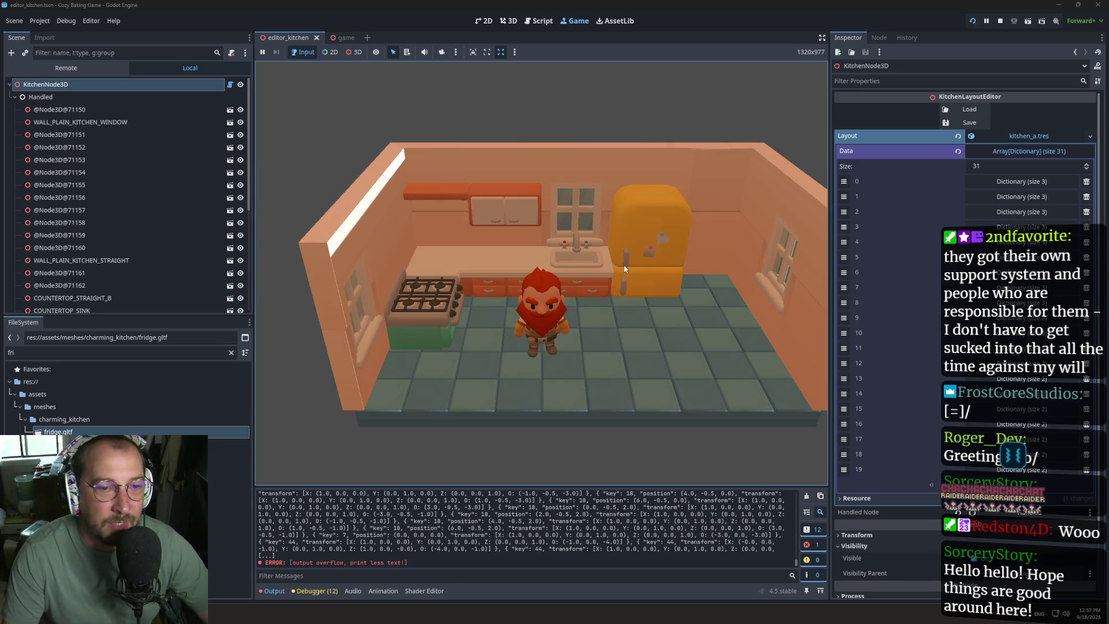
pyautogui.click(645, 341)
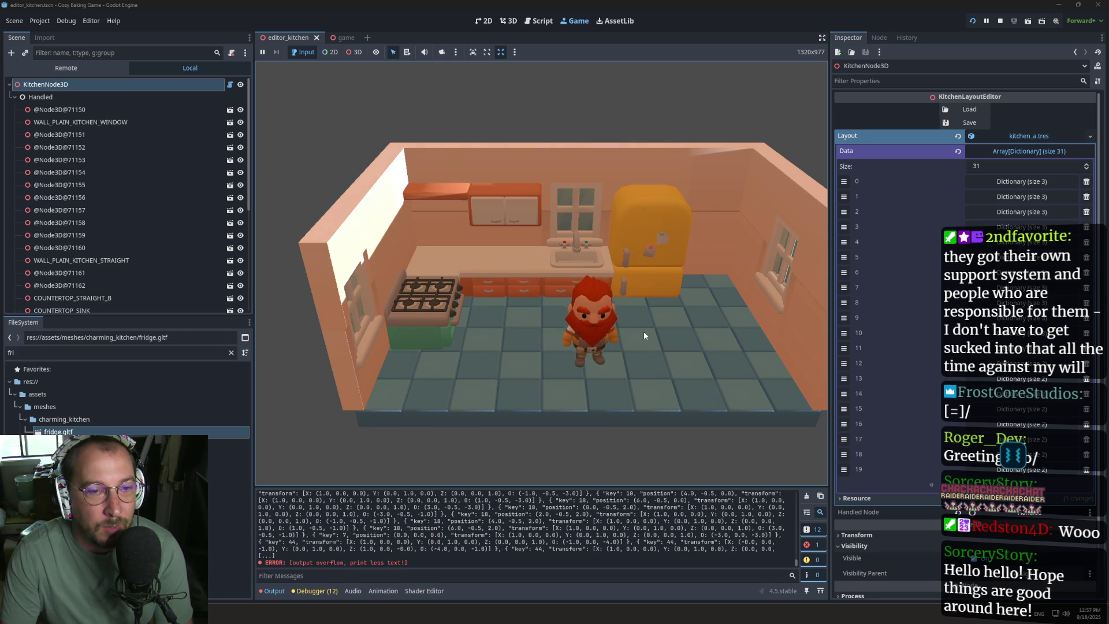
pyautogui.click(565, 329)
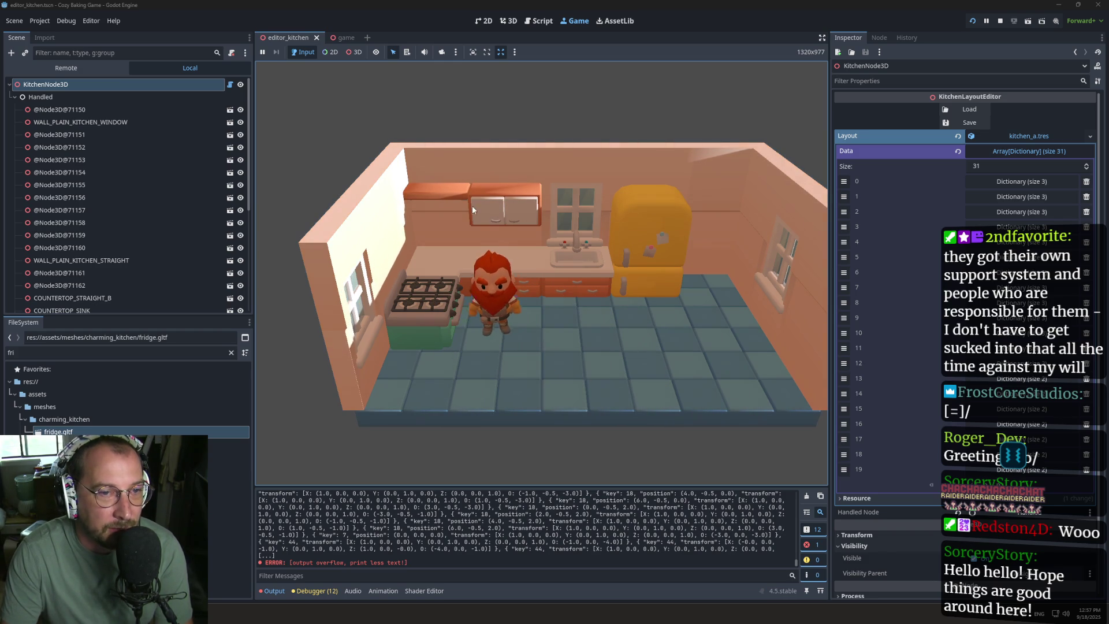
pyautogui.click(605, 280)
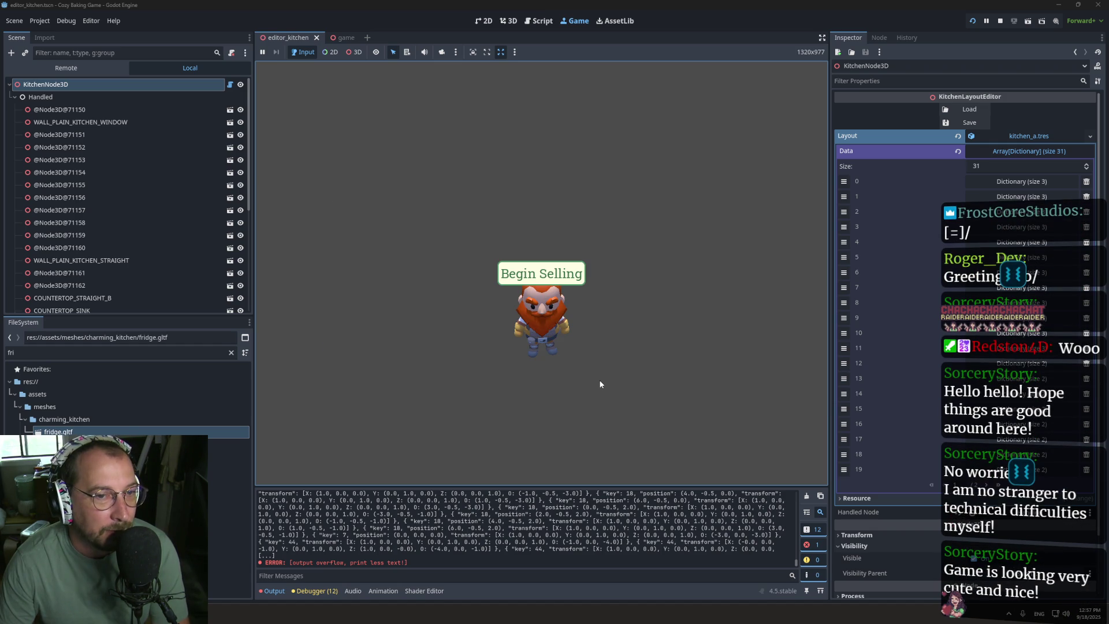
pyautogui.click(508, 283)
pyautogui.click(1001, 22)
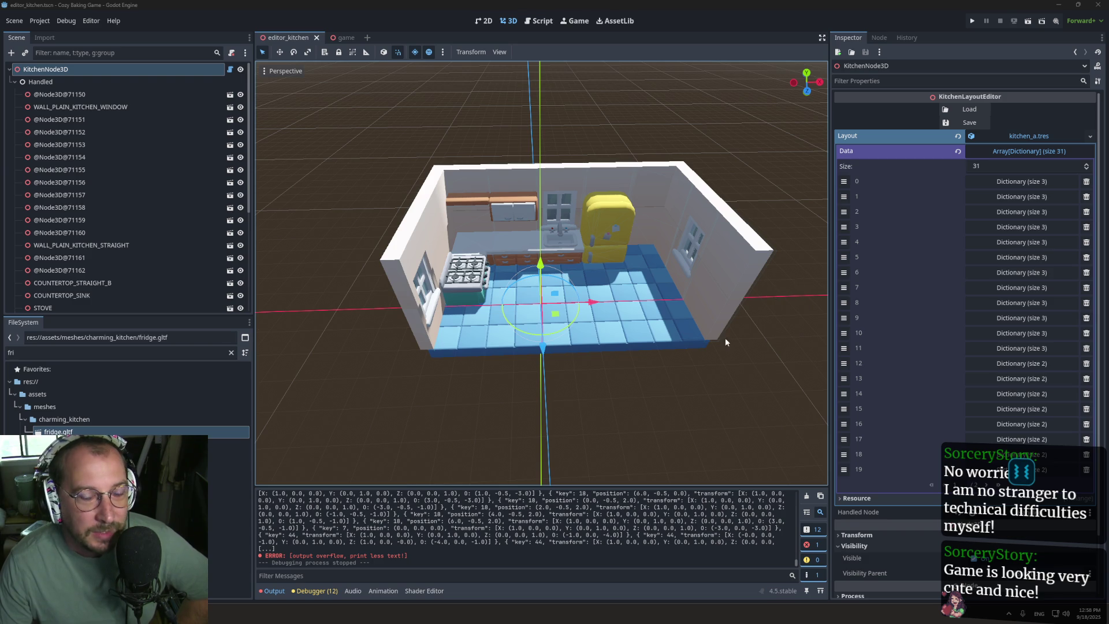
# Step: Zoom and orbit around the stove, sink and fridge, then switch to triggers.txt
pyautogui.moveTo(757, 306); pyautogui.dragTo(630, 296)
pyautogui.scroll(5, 629, 296)
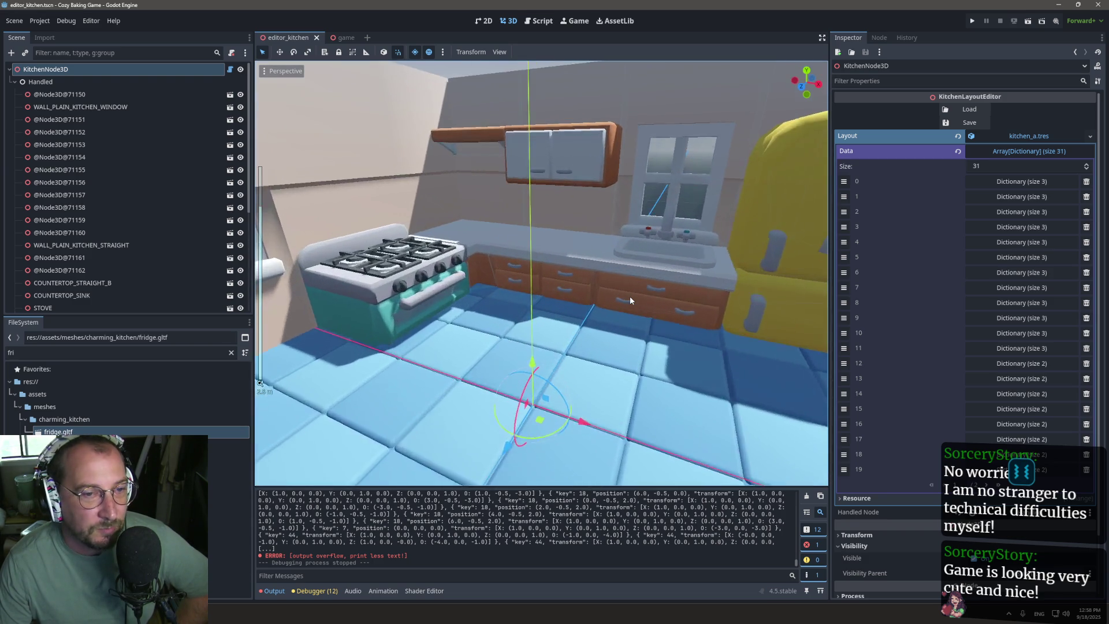
pyautogui.scroll(-8, 629, 296)
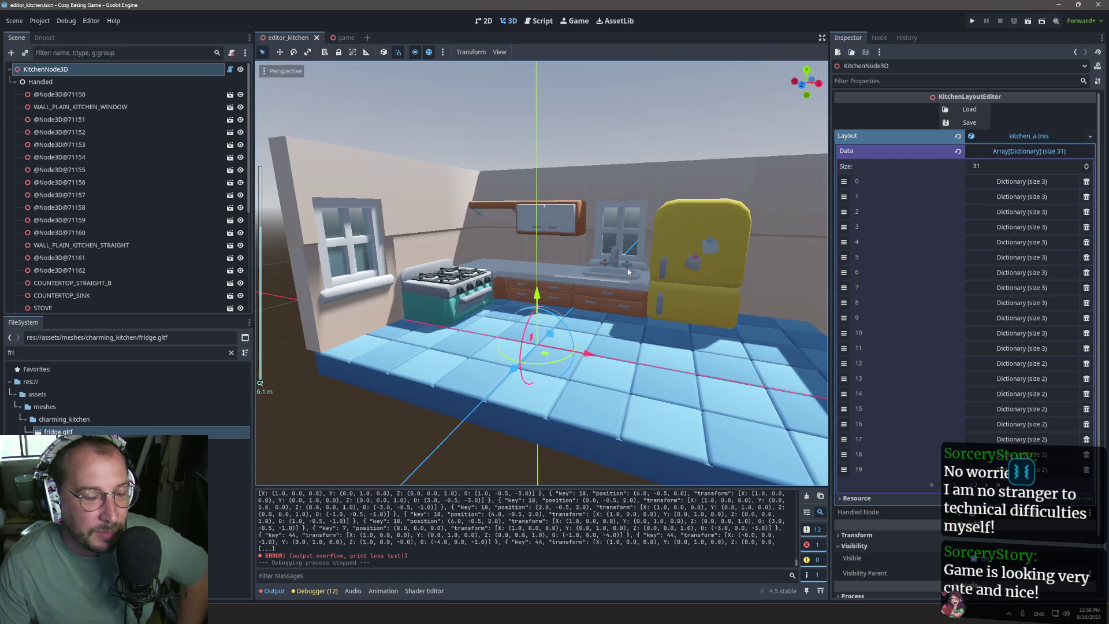
pyautogui.scroll(-5, 628, 269)
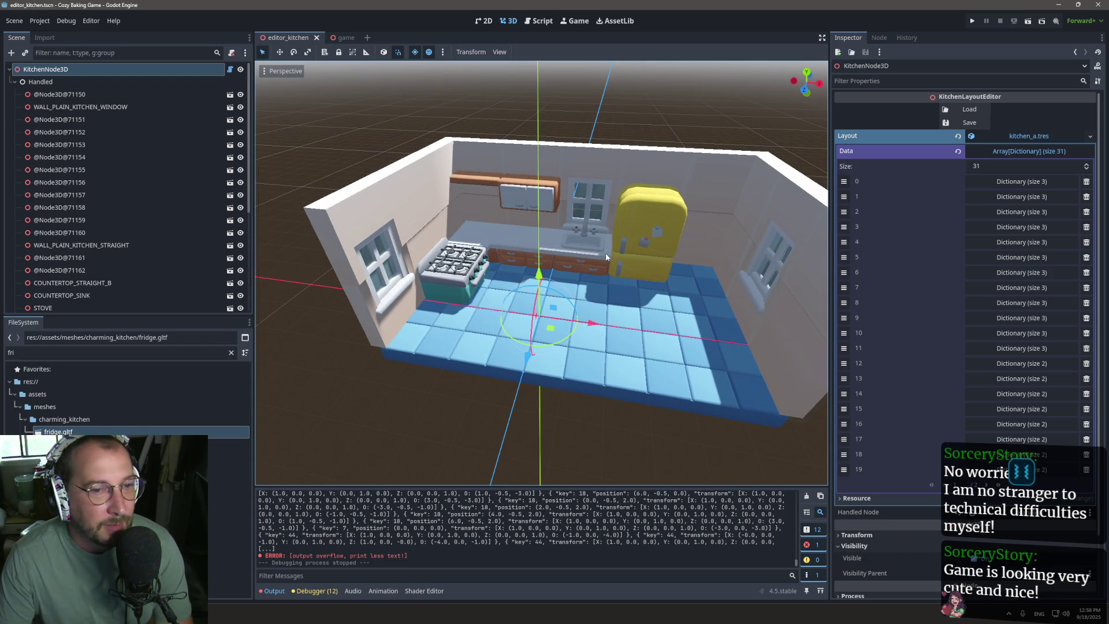
pyautogui.scroll(5, 576, 271)
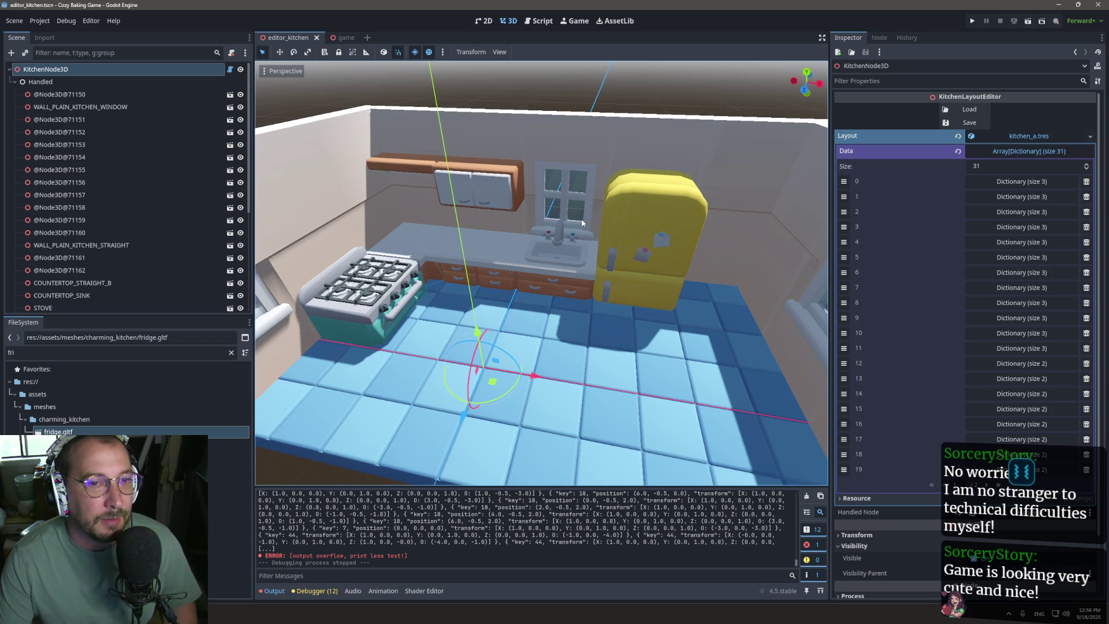
pyautogui.scroll(3, 581, 218)
pyautogui.scroll(-2, 611, 211)
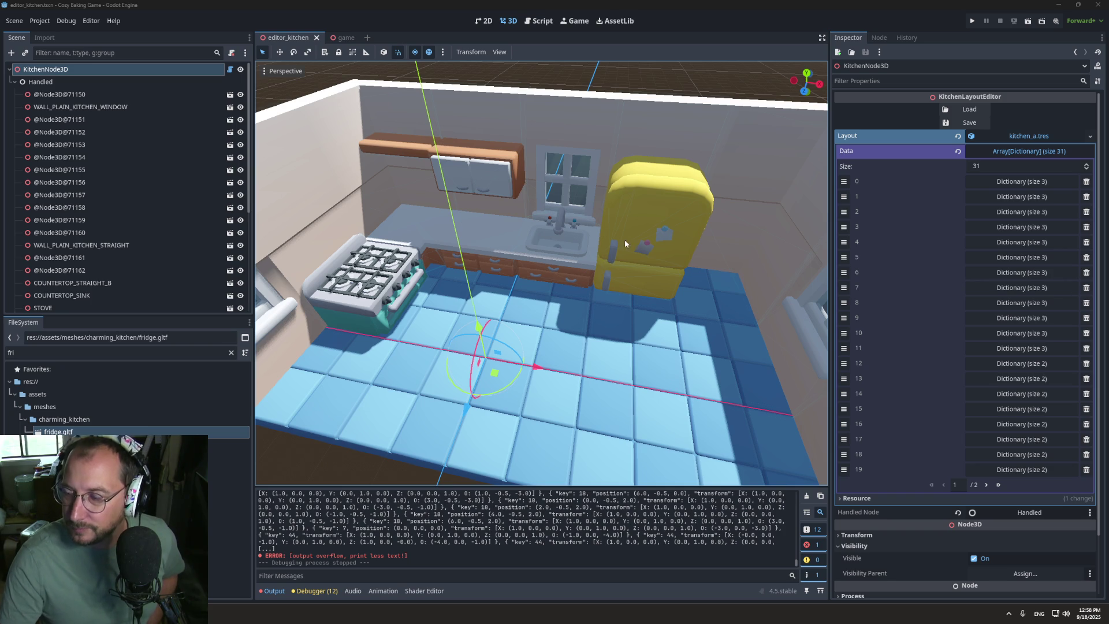
pyautogui.moveTo(470, 270)
pyautogui.mouseDown()
pyautogui.moveTo(698, 276)
pyautogui.moveTo(567, 284)
pyautogui.moveTo(498, 276)
pyautogui.moveTo(525, 349)
pyautogui.mouseUp()
pyautogui.scroll(5, 514, 355)
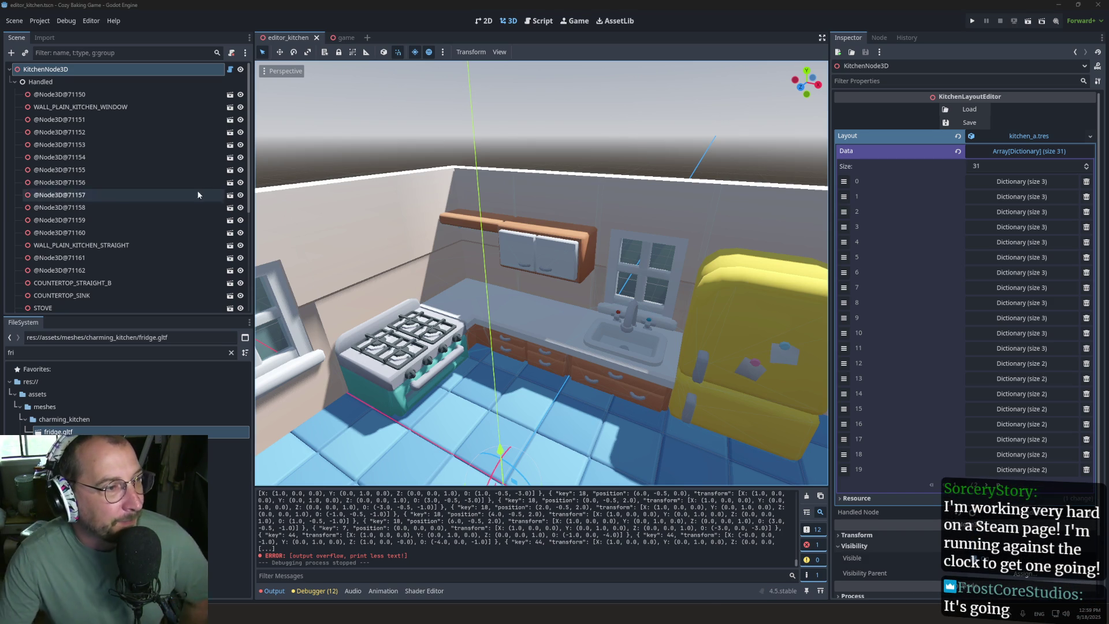
pyautogui.hotkey('alt', 'Tab')
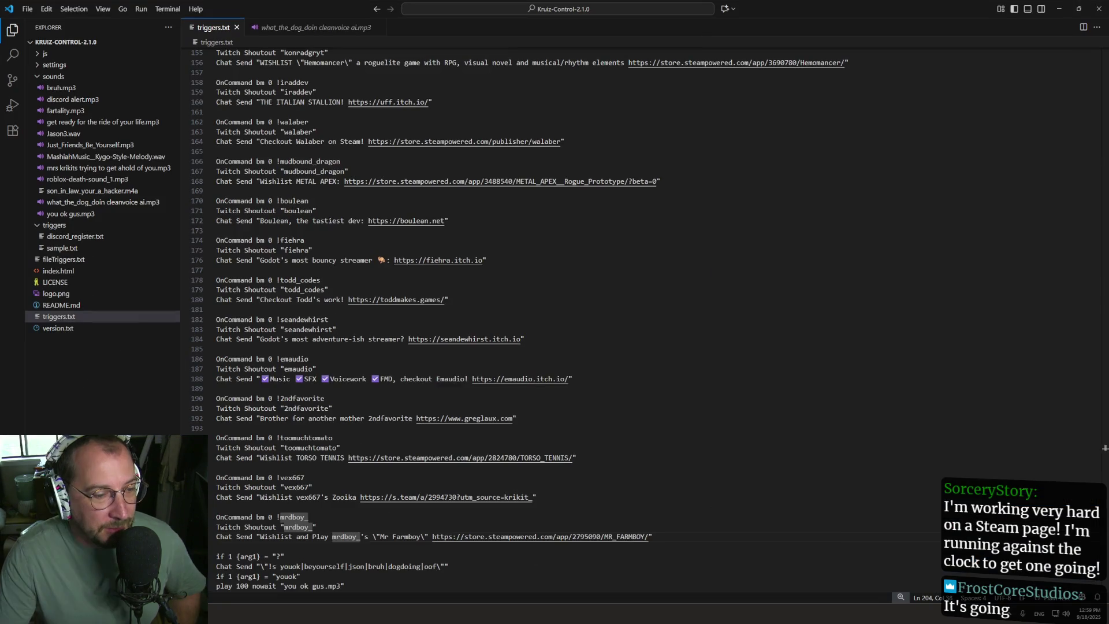
# Step: Duplicate the last two-line shoutout trigger below line 204
pyautogui.scroll(-7, 609, 332)
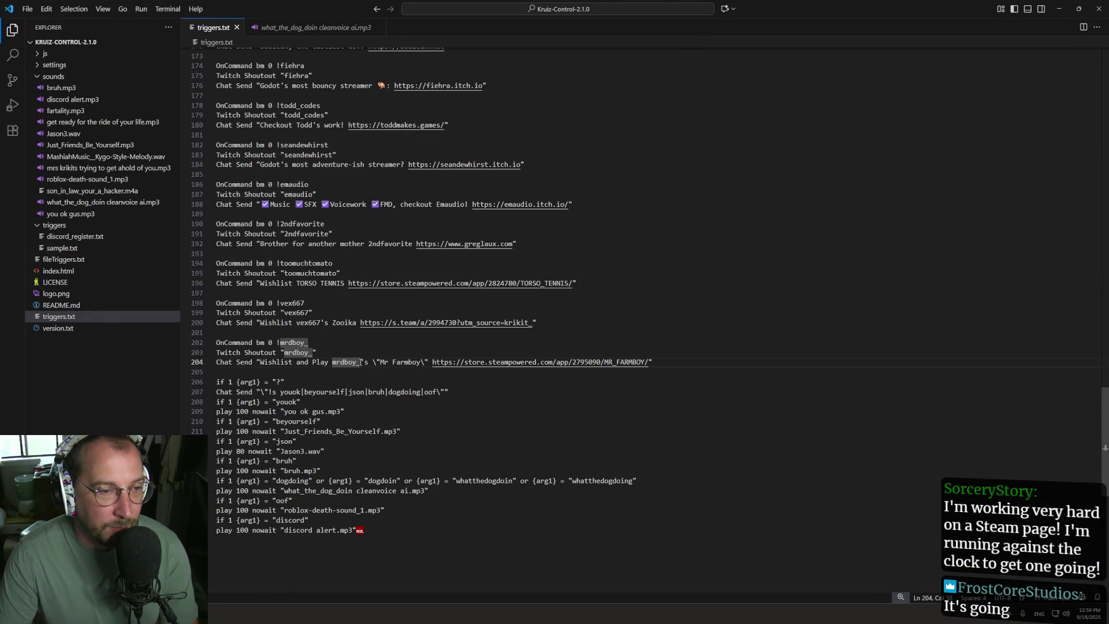
pyautogui.moveTo(343, 355); pyautogui.dragTo(209, 342)
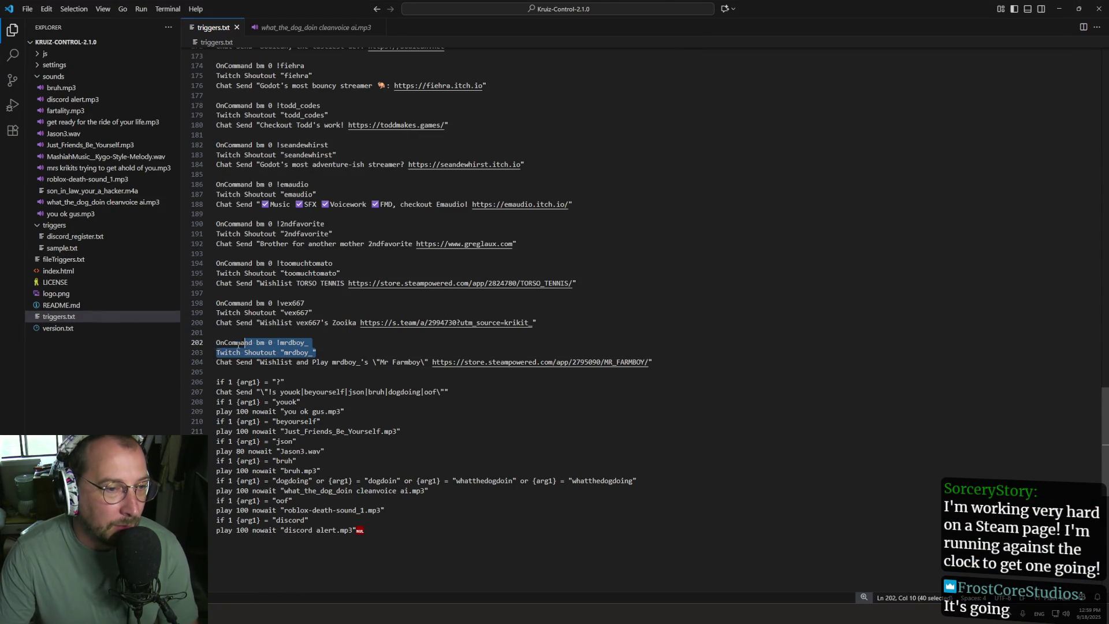
pyautogui.click(684, 365)
pyautogui.press('Return')
pyautogui.press('Return')
pyautogui.write('OnCommand bm 0 !mrdboy_ Twitch Shoutout "mrdboy_"')
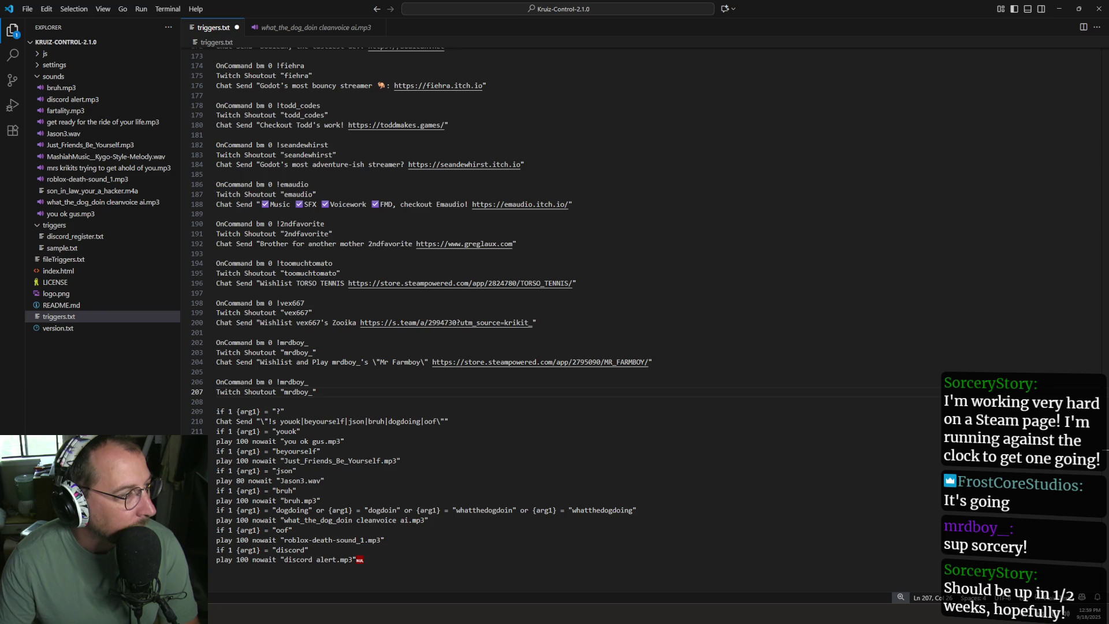
# Step: Replace the username on lines 206 and 207 with the new chat user's name and save
pyautogui.doubleClick(319, 384)
pyautogui.write('SorceryStory')
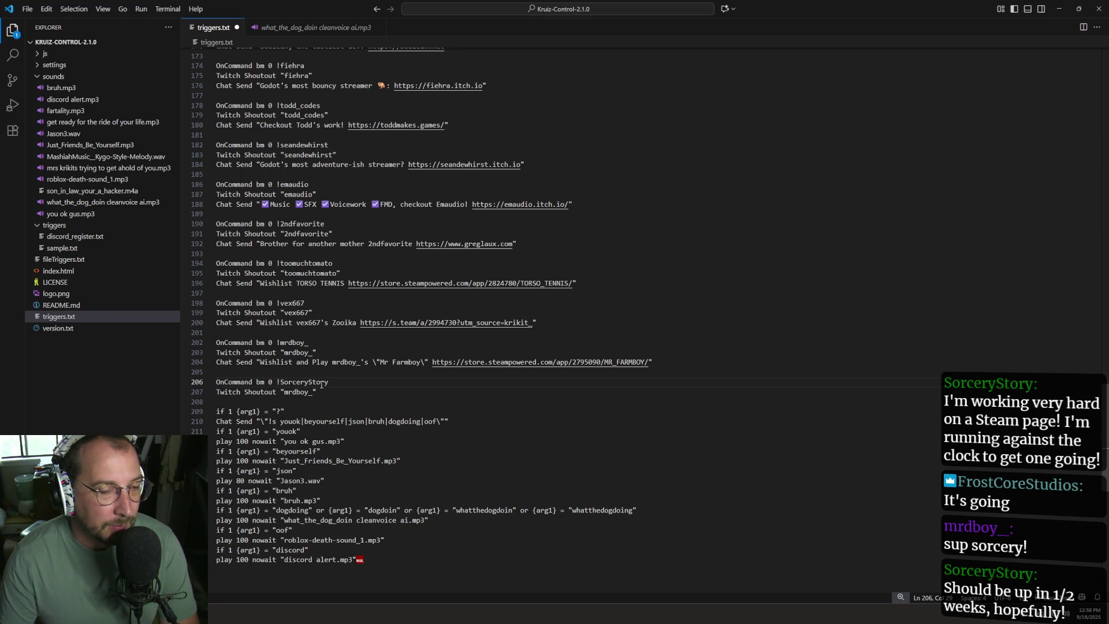
pyautogui.click(289, 382)
pyautogui.doubleClick(296, 392)
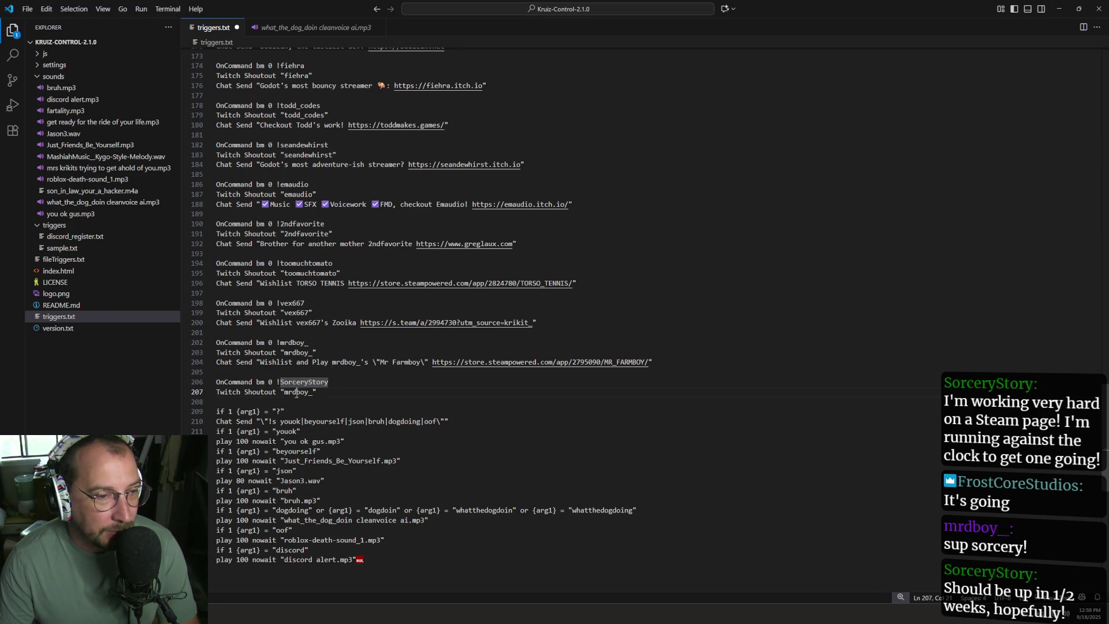
pyautogui.write('OnCommand bm 0 !SorceryStory')
pyautogui.hotkey('ctrl', 'z')
pyautogui.doubleClick(304, 381)
pyautogui.hotkey('ctrl', 'c')
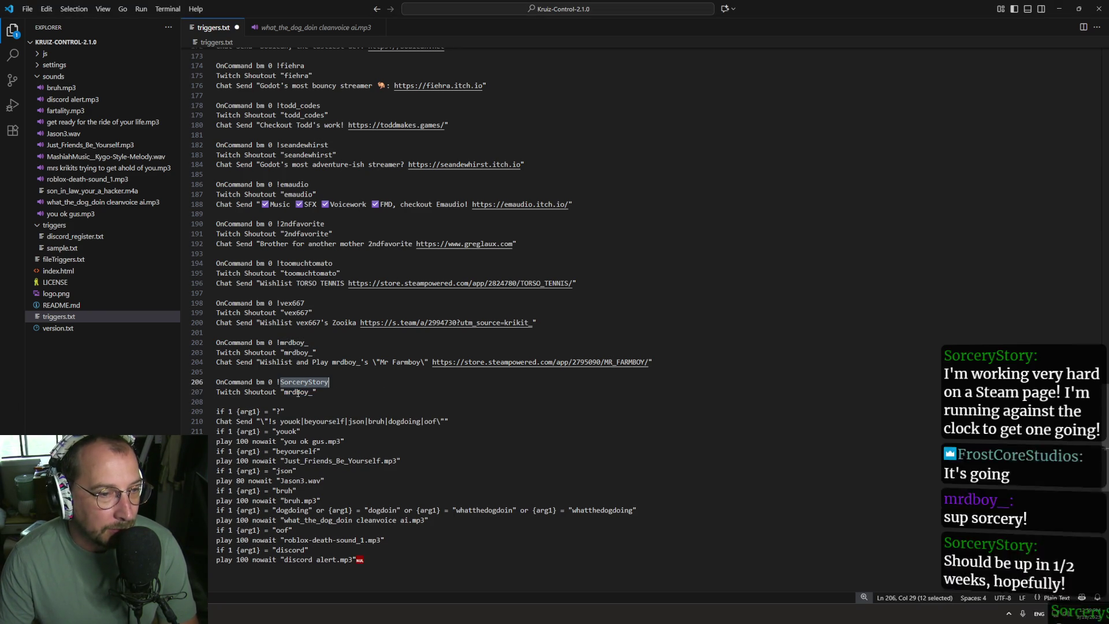
pyautogui.doubleClick(297, 391)
pyautogui.hotkey('ctrl', 'v')
pyautogui.hotkey('ctrl', 's')
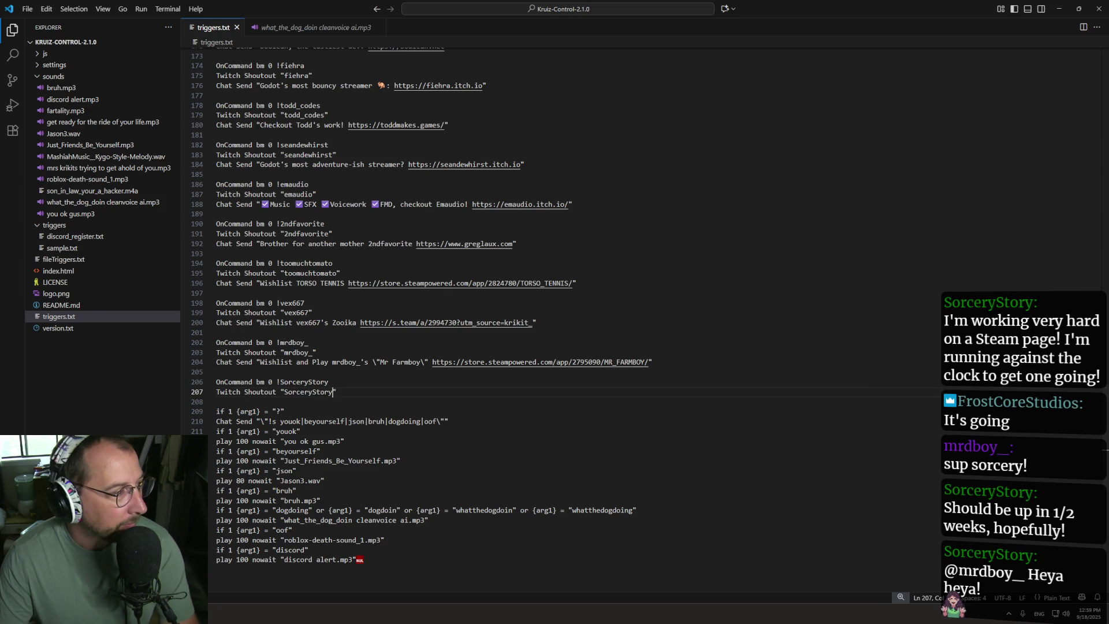
# Step: Dismiss the emoticons details window and reselect the new name on line 206
pyautogui.press('Escape')
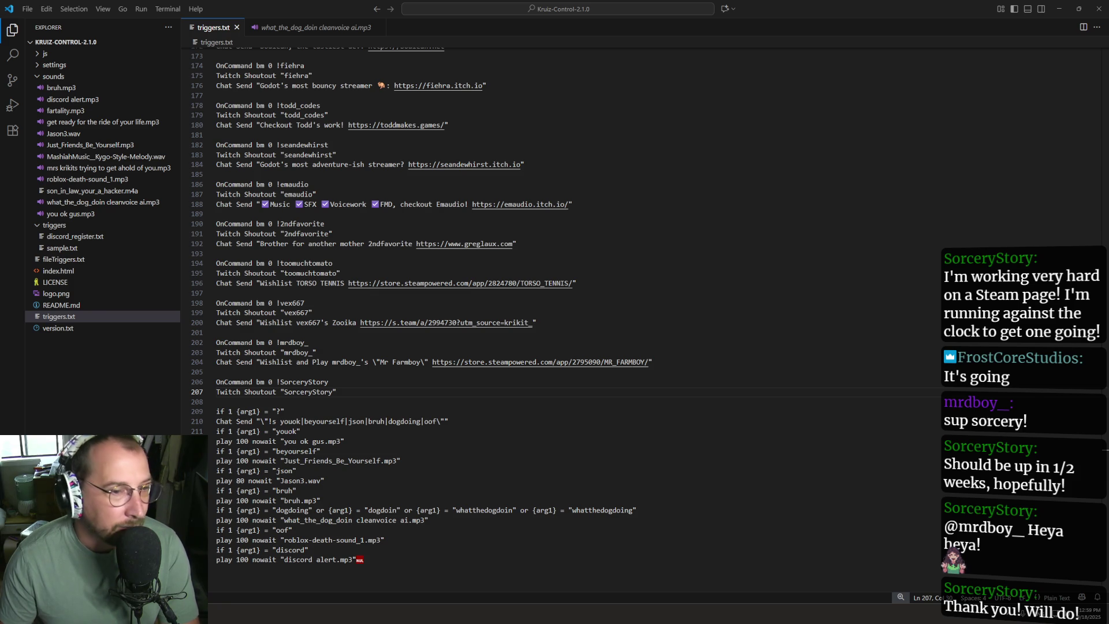
pyautogui.click(282, 382)
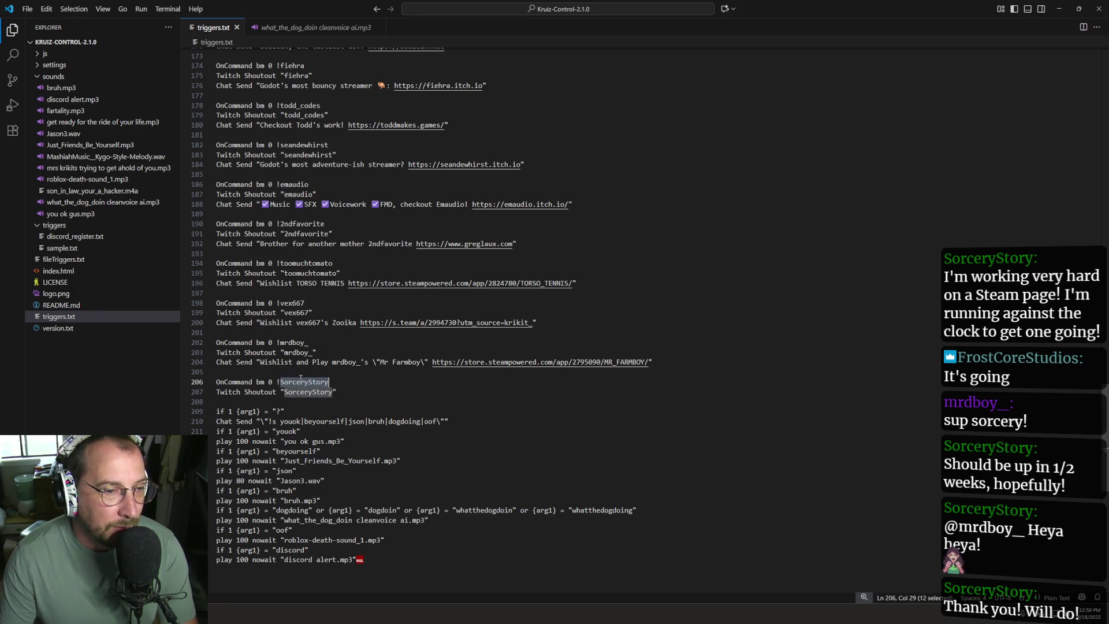
pyautogui.click(296, 382)
pyautogui.doubleClick(296, 382)
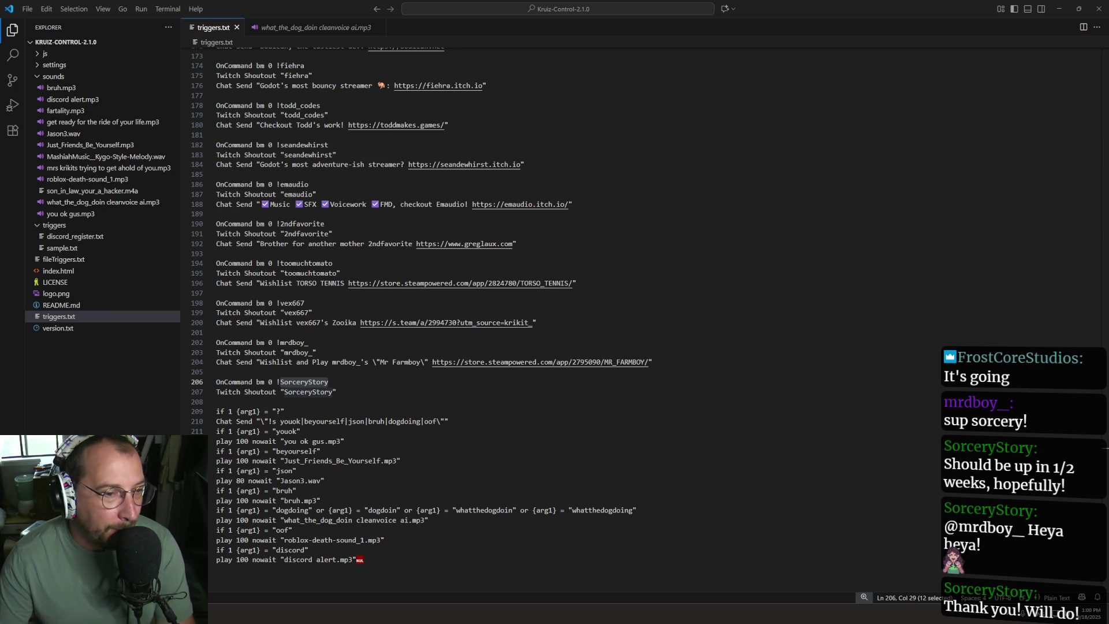
pyautogui.click(378, 356)
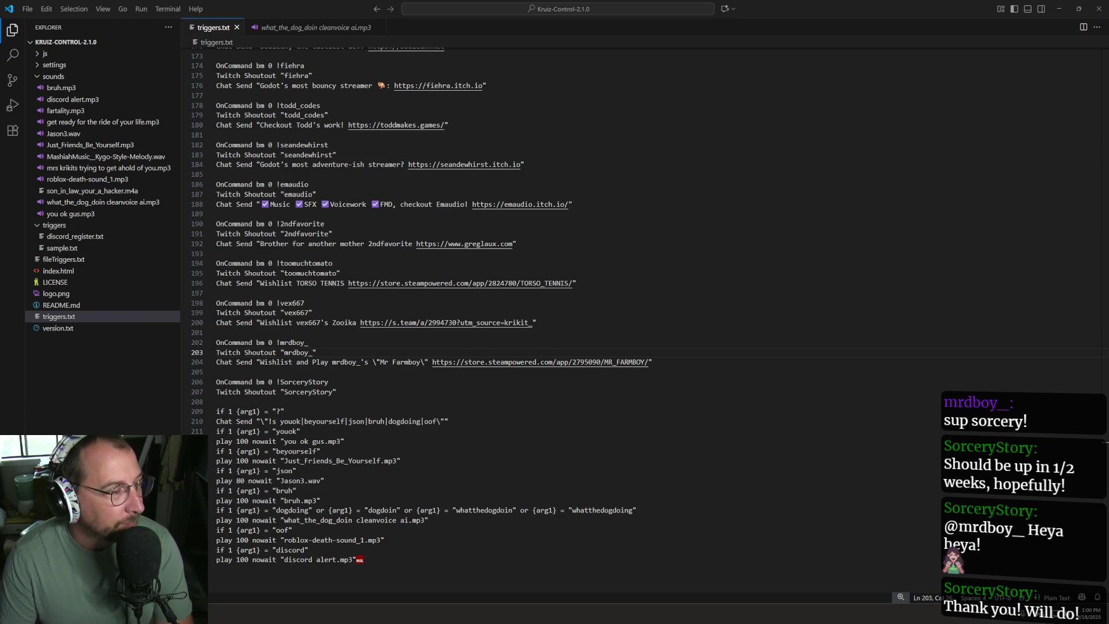
# Step: Minimize VS Code to bring Godot back, and orbit the view higher over the kitchen
pyautogui.click(1060, 8)
pyautogui.moveTo(573, 281)
pyautogui.mouseDown()
pyautogui.moveTo(581, 242)
pyautogui.moveTo(631, 267)
pyautogui.moveTo(470, 332)
pyautogui.moveTo(449, 312)
pyautogui.moveTo(492, 328)
pyautogui.moveTo(431, 273)
pyautogui.mouseUp()
pyautogui.scroll(-3, 631, 267)
pyautogui.scroll(10, 500, 327)
pyautogui.scroll(-3, 500, 327)
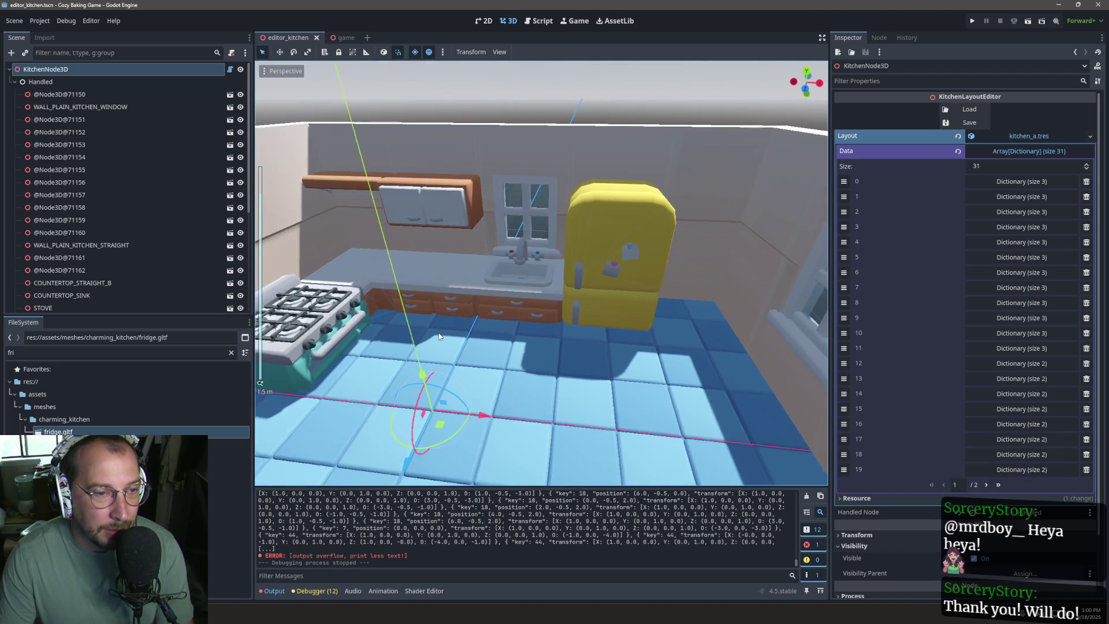
# Step: Orbit to a near top-down view of the kitchen floor, zooming in and out to inspect the stove, sink and fridge
pyautogui.moveTo(439, 336)
pyautogui.mouseDown()
pyautogui.moveTo(421, 347)
pyautogui.moveTo(502, 352)
pyautogui.moveTo(489, 327)
pyautogui.mouseUp()
pyautogui.scroll(2, 503, 352)
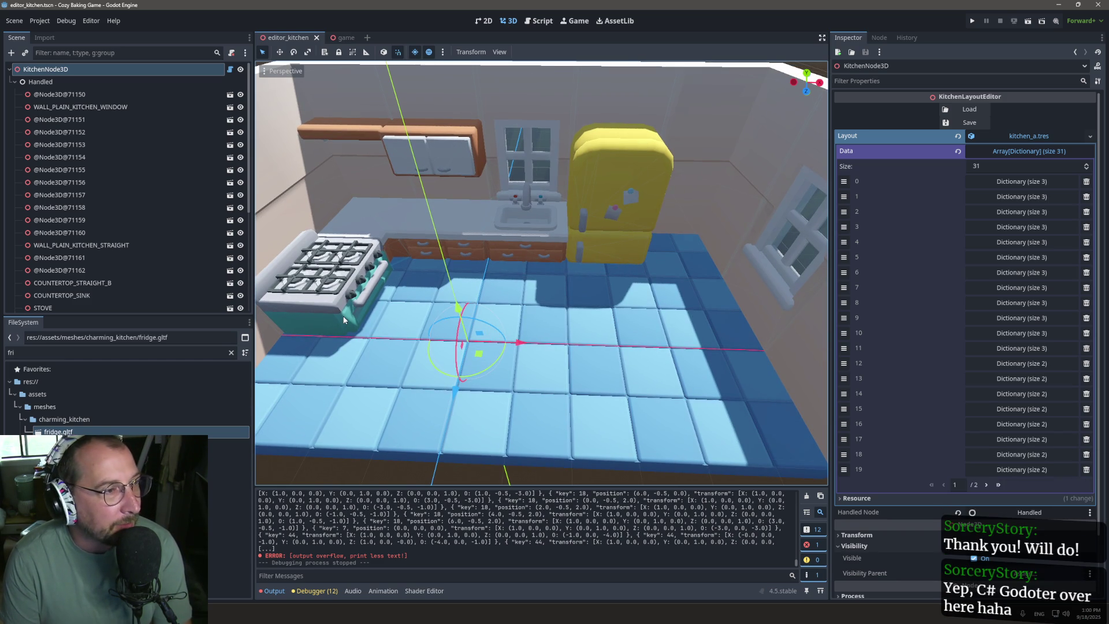
pyautogui.scroll(-2, 479, 289)
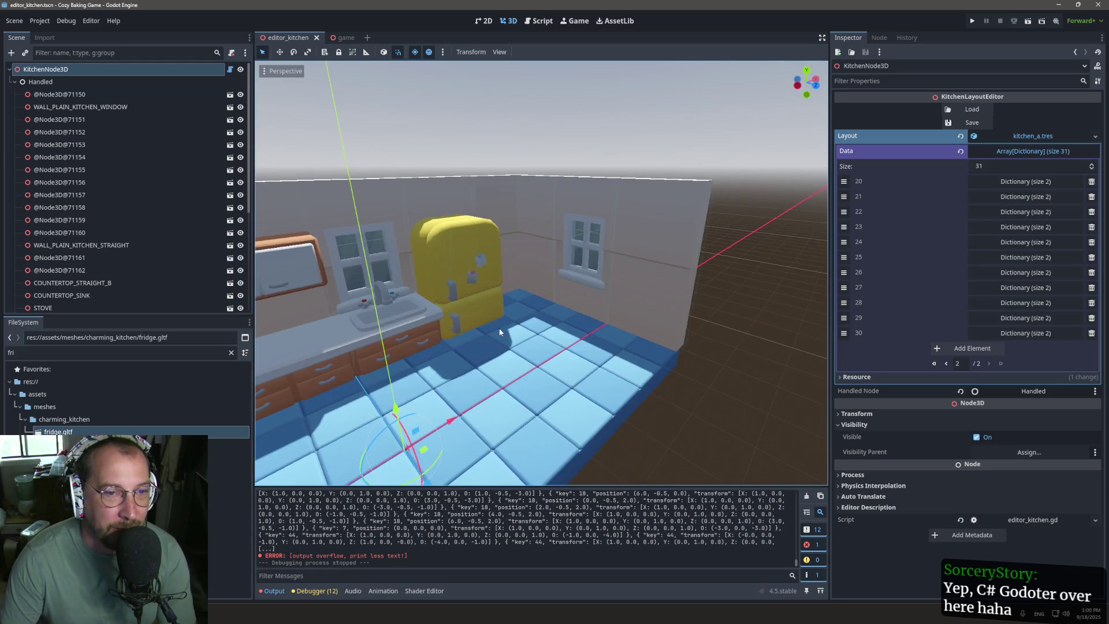
pyautogui.scroll(5, 640, 206)
pyautogui.scroll(-5, 640, 206)
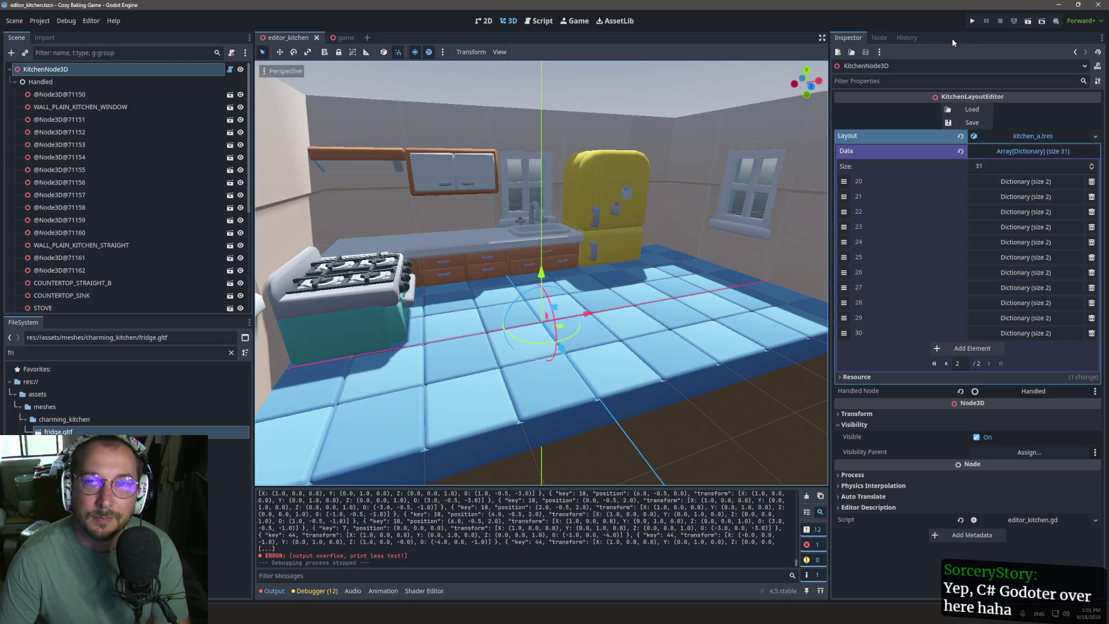
pyautogui.scroll(3, 580, 179)
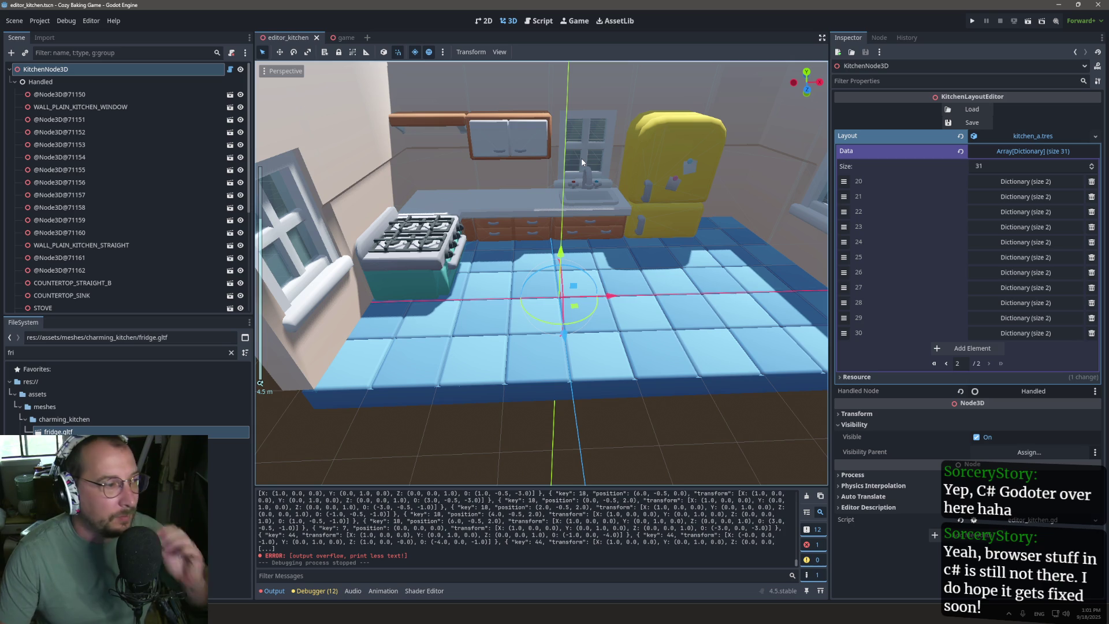